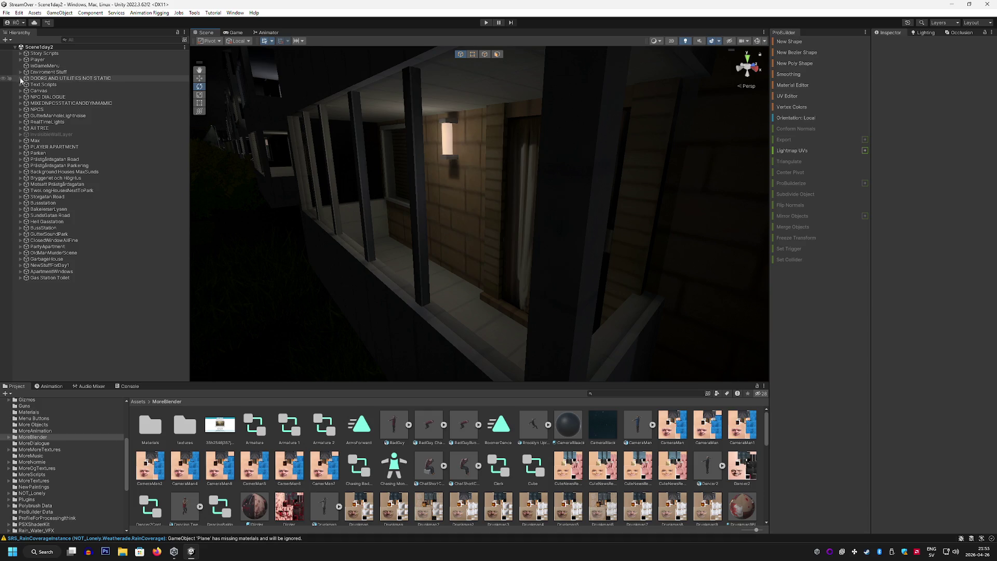
# Expand Story Scripts, inspect GrandmaScareBackhome and GrandmaScare, and fly toward the curtained doorway
pyautogui.click(21, 103)
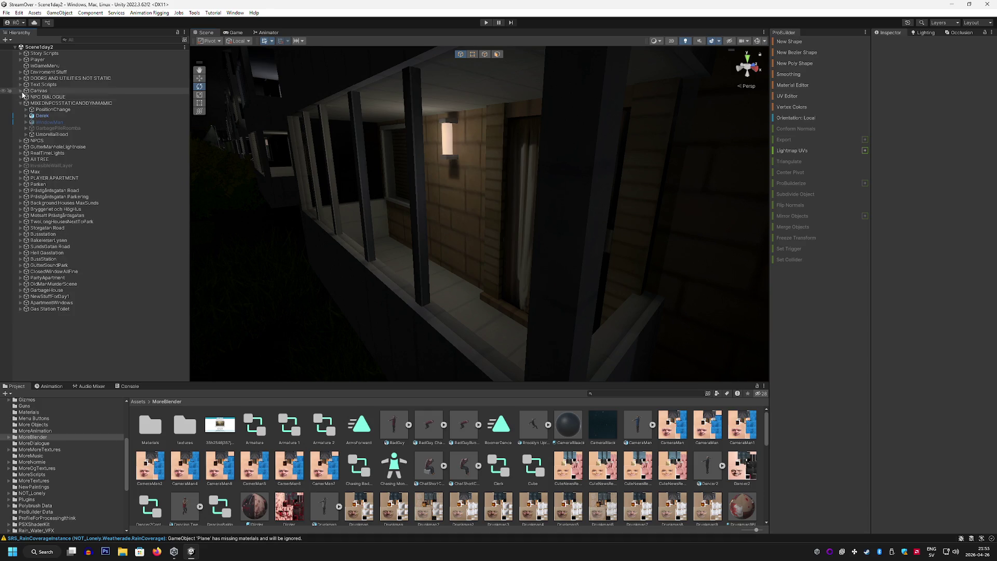
pyautogui.click(20, 54)
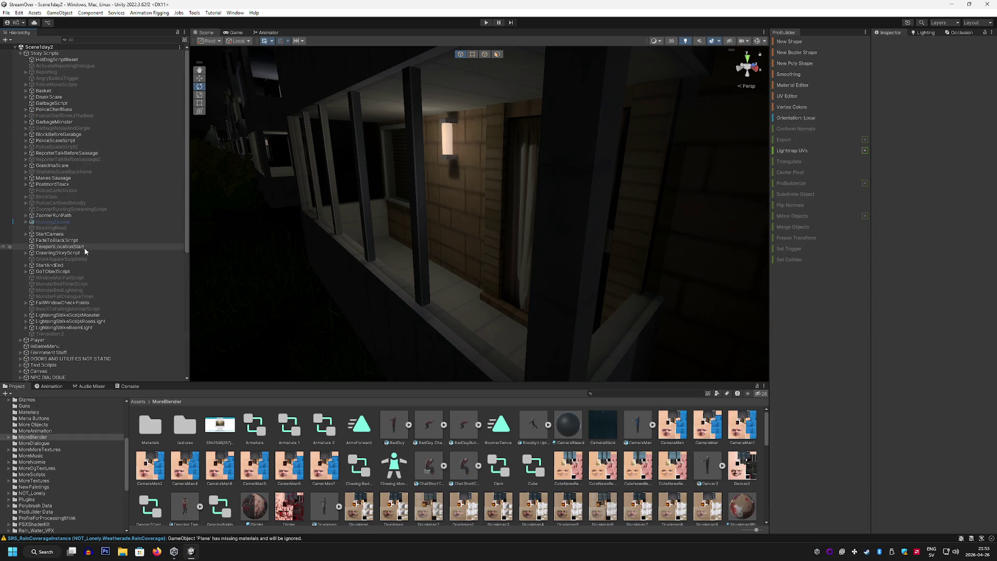
pyautogui.click(87, 174)
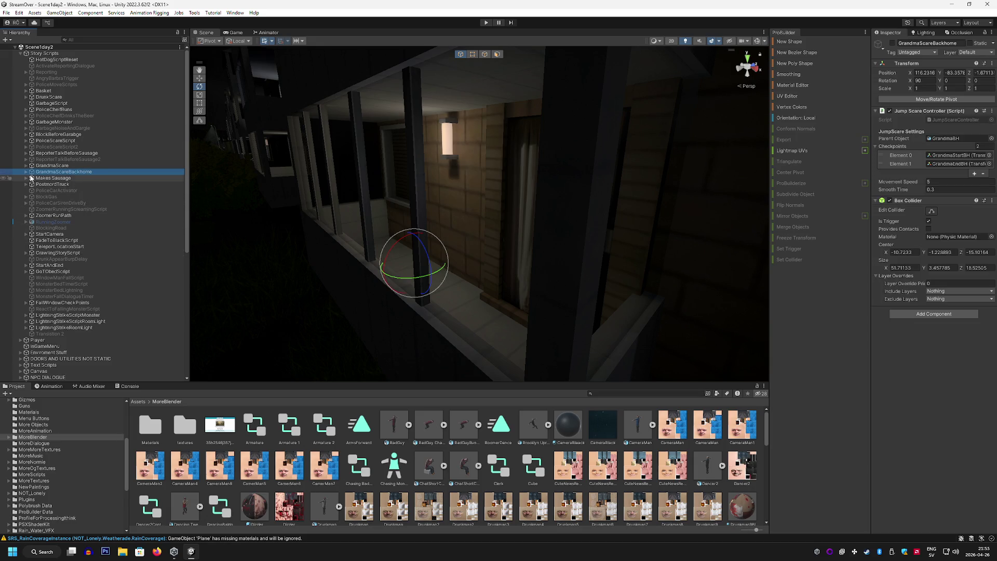
pyautogui.click(73, 166)
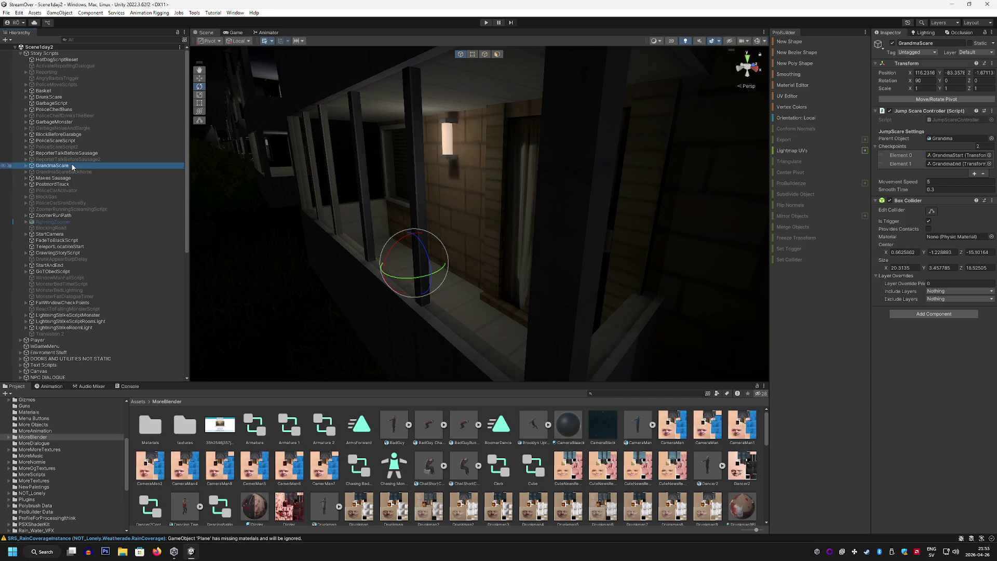
pyautogui.moveTo(221, 223)
pyautogui.mouseDown()
pyautogui.moveTo(363, 222)
pyautogui.moveTo(382, 239)
pyautogui.moveTo(368, 250)
pyautogui.moveTo(447, 294)
pyautogui.moveTo(211, 251)
pyautogui.moveTo(140, 338)
pyautogui.moveTo(167, 246)
pyautogui.moveTo(311, 249)
pyautogui.moveTo(111, 191)
pyautogui.mouseUp()
# Peek at the child checkpoints of GrandmaScare and GrandmaScareBackhome, then collapse them again
pyautogui.click(26, 165)
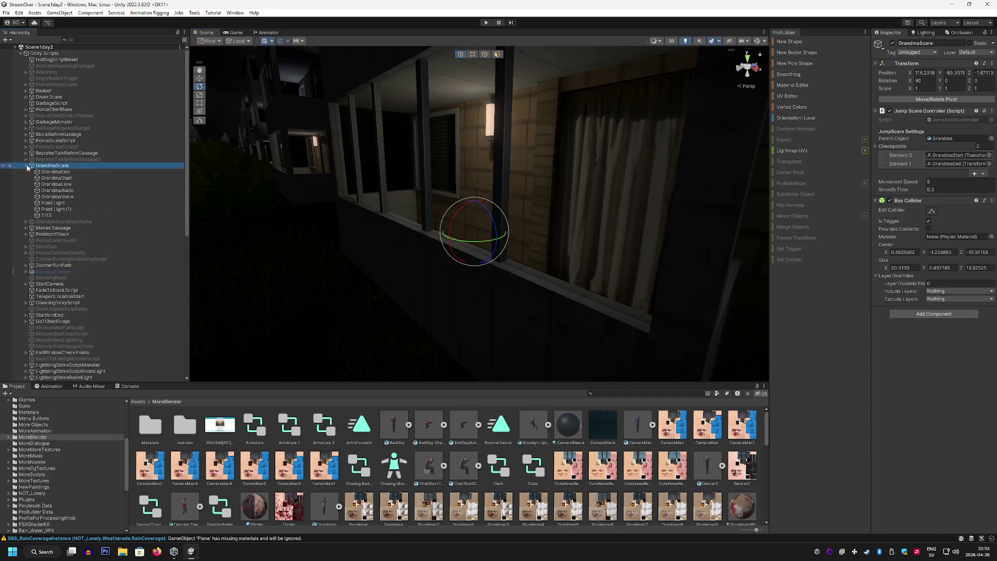
pyautogui.click(26, 166)
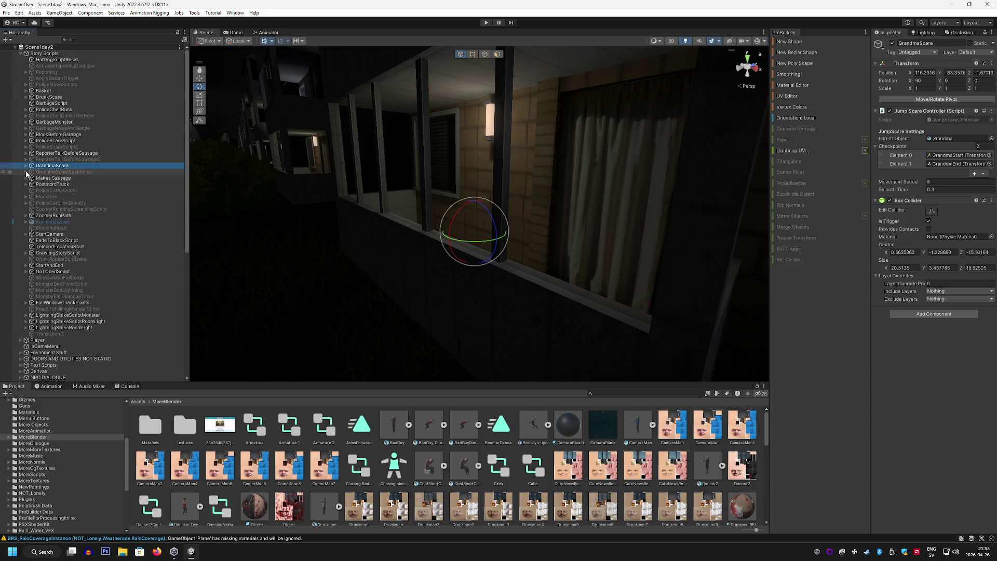
pyautogui.click(26, 172)
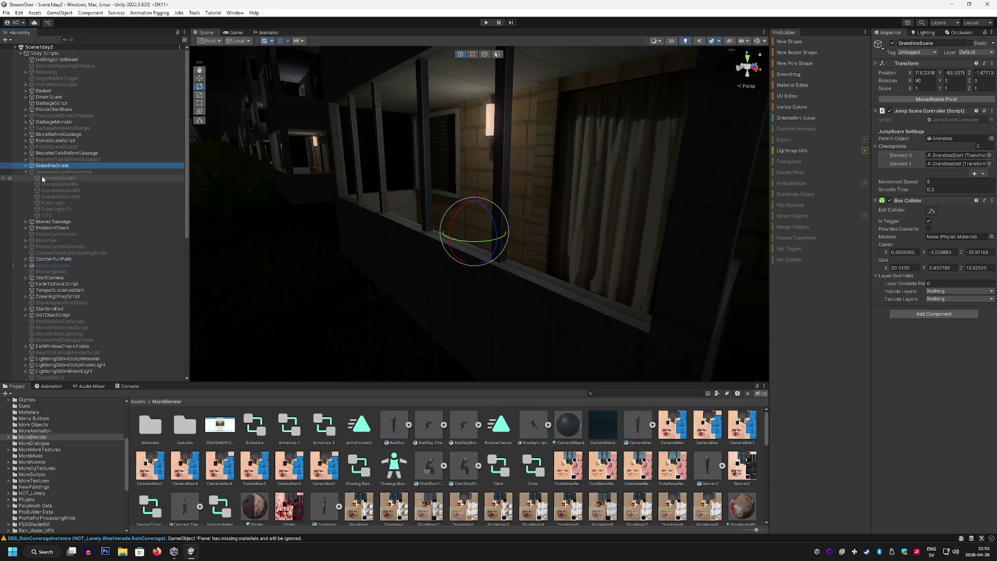
pyautogui.click(25, 172)
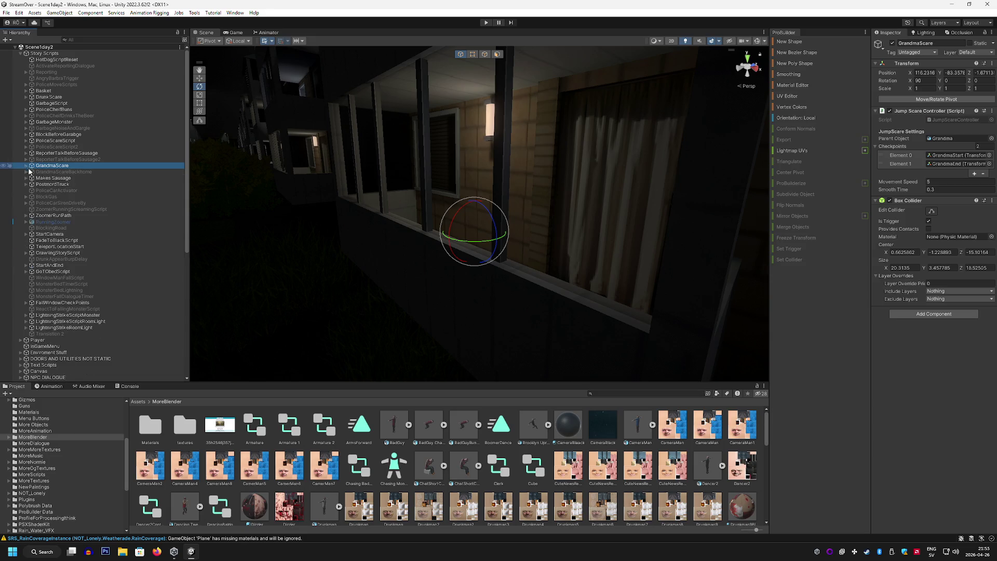
pyautogui.scroll(-5, 72, 178)
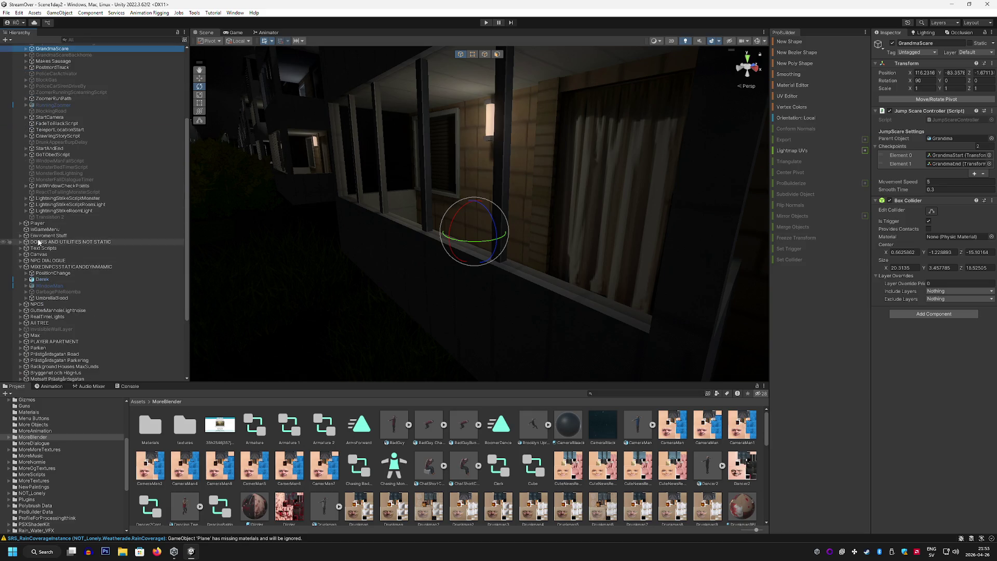
# Briefly check the DOORS AND UTILITIES NOT STATIC and NPC DIALOGUE groups' contents
pyautogui.click(22, 243)
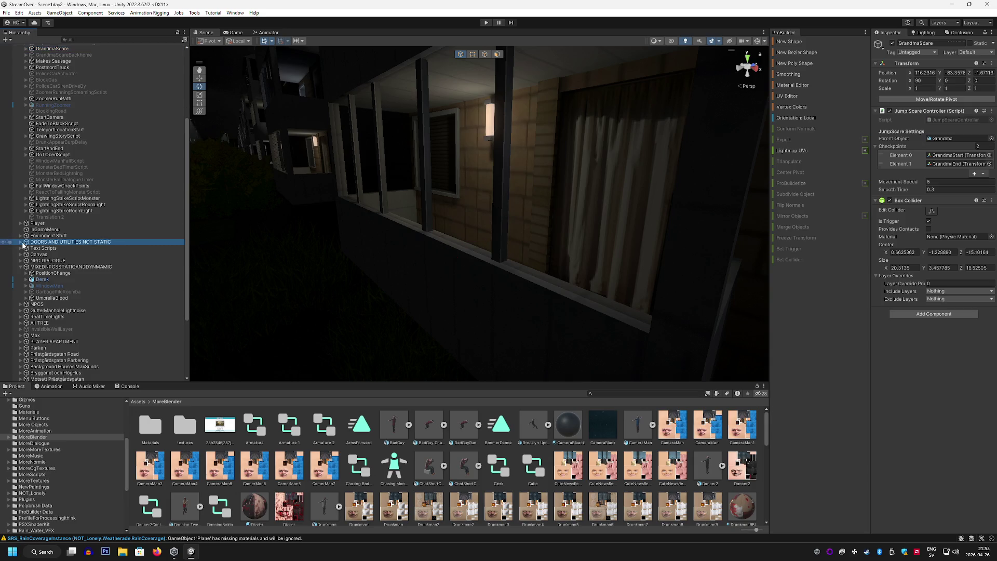
pyautogui.click(20, 242)
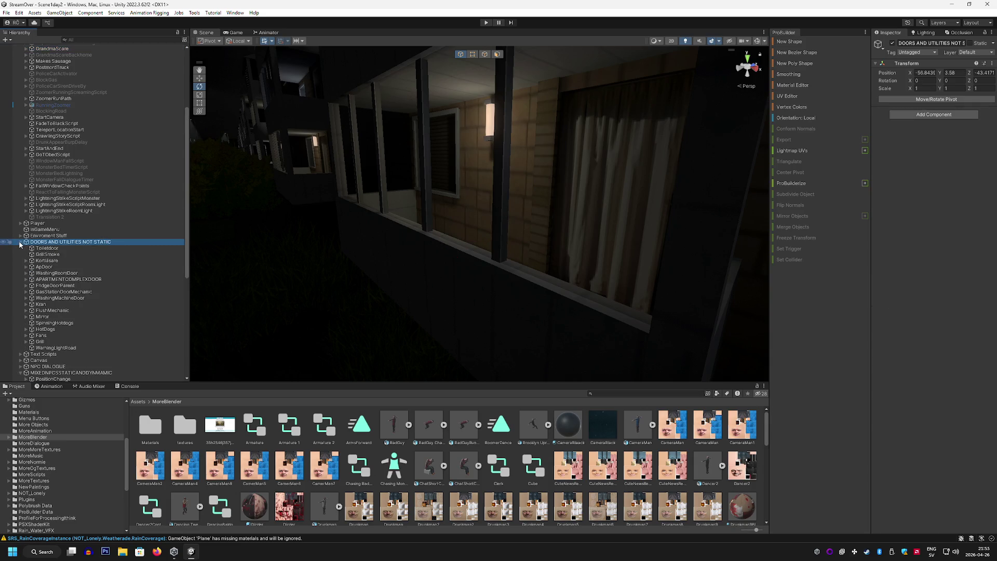
pyautogui.click(20, 242)
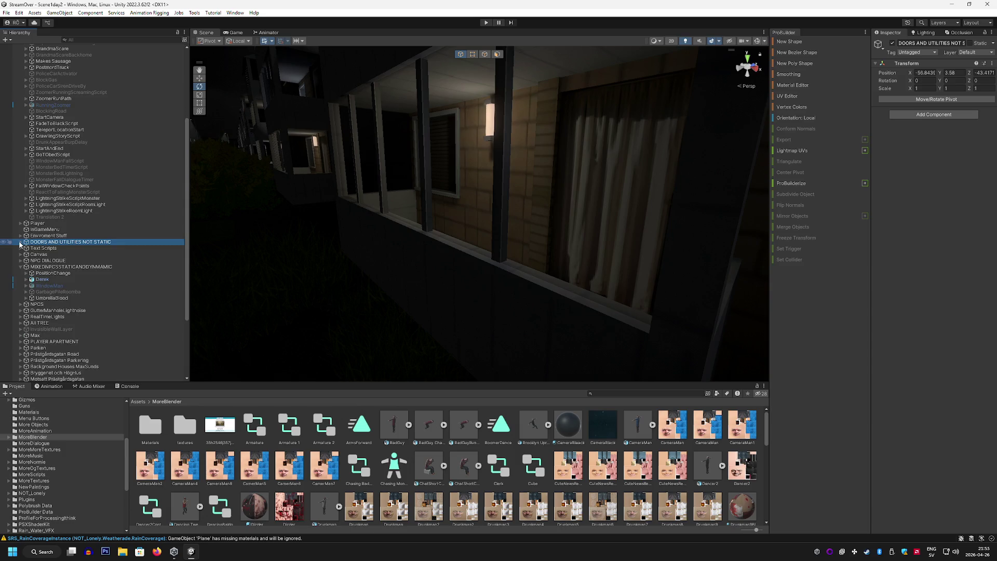
pyautogui.click(21, 260)
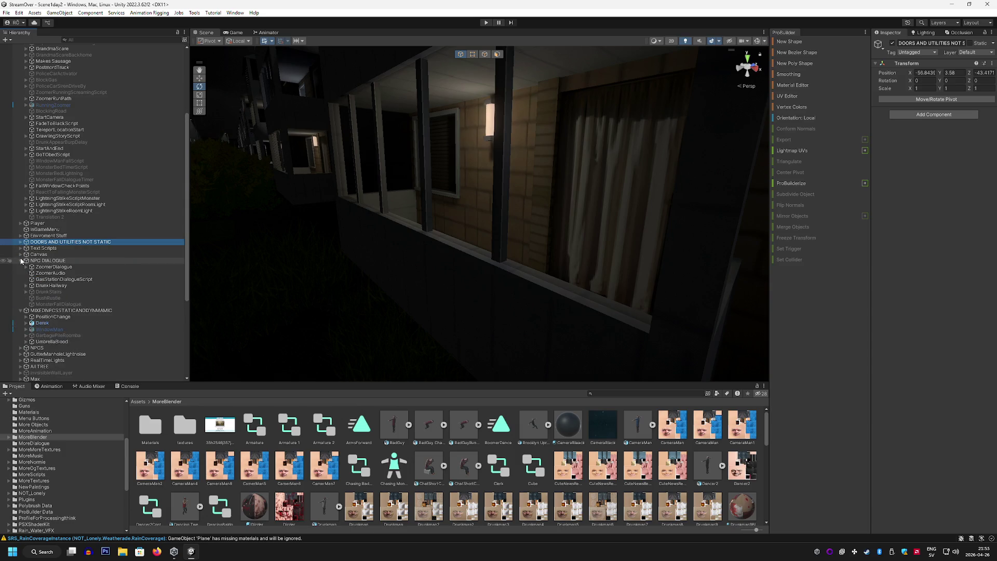
pyautogui.click(21, 260)
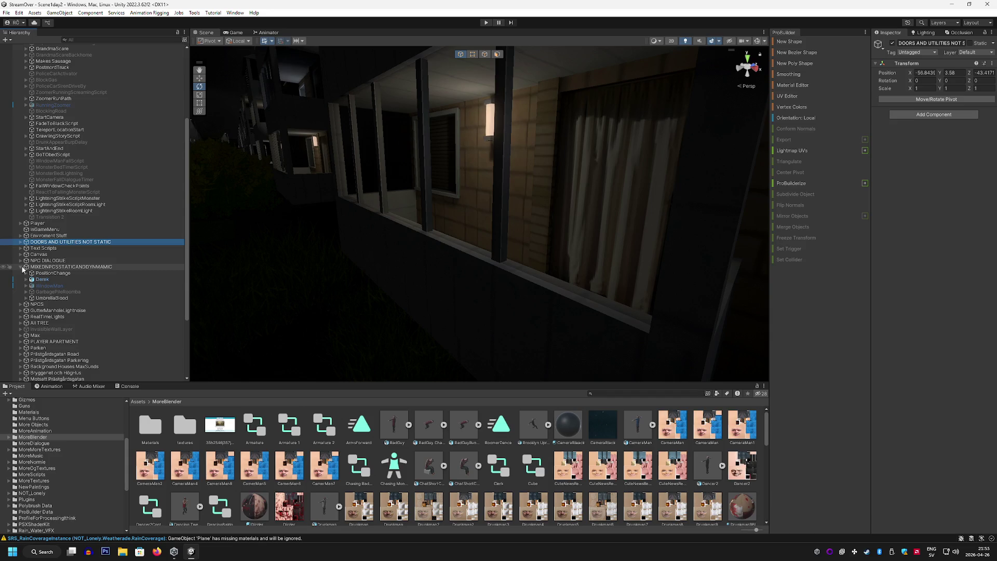
pyautogui.scroll(-1, 69, 287)
pyautogui.scroll(-1, 66, 285)
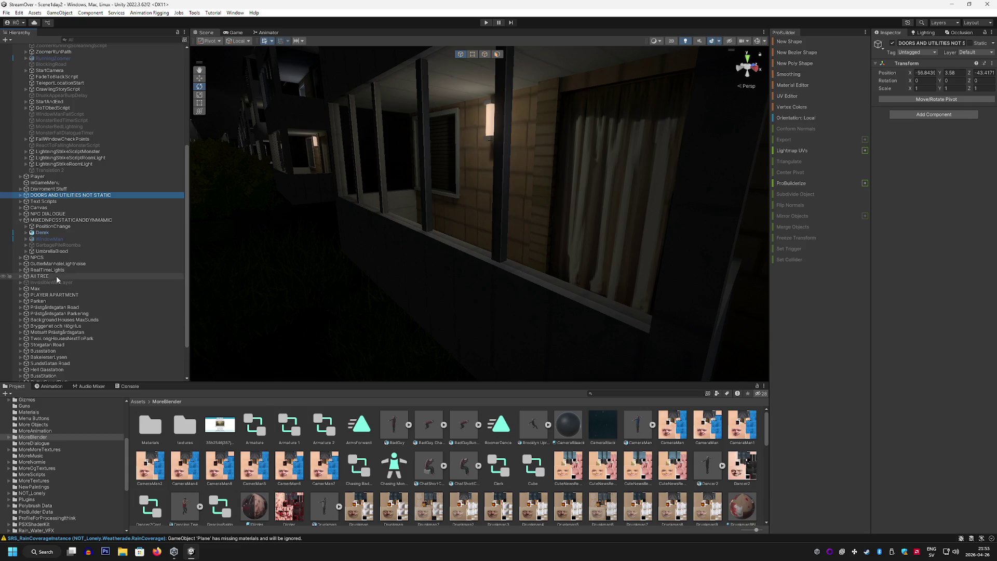
# Expand NPCS > Grandma > Armature.001 through Hips, Spine and Spine1 to Spine2
pyautogui.click(16, 259)
pyautogui.click(20, 258)
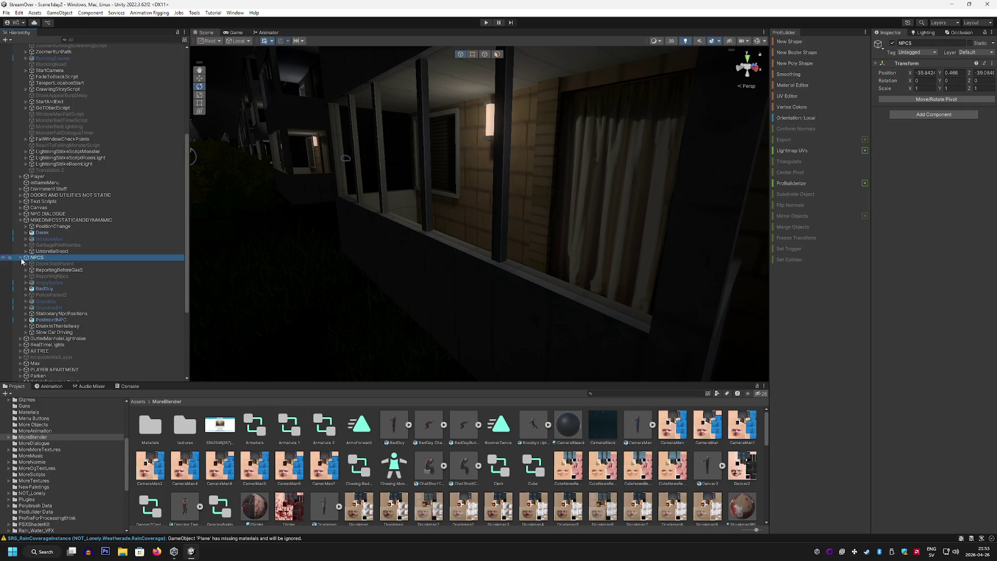
pyautogui.click(25, 302)
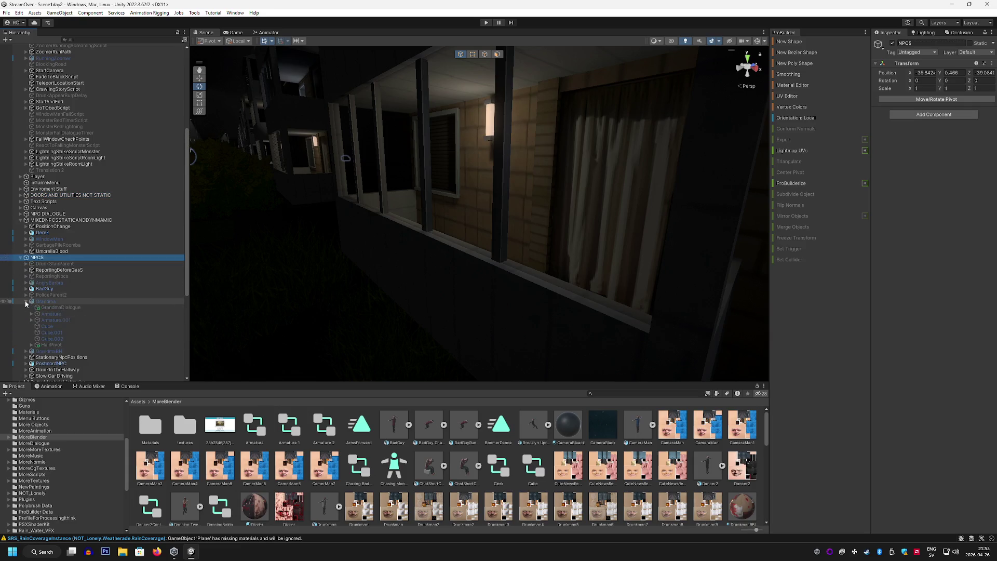
pyautogui.scroll(-1, 26, 302)
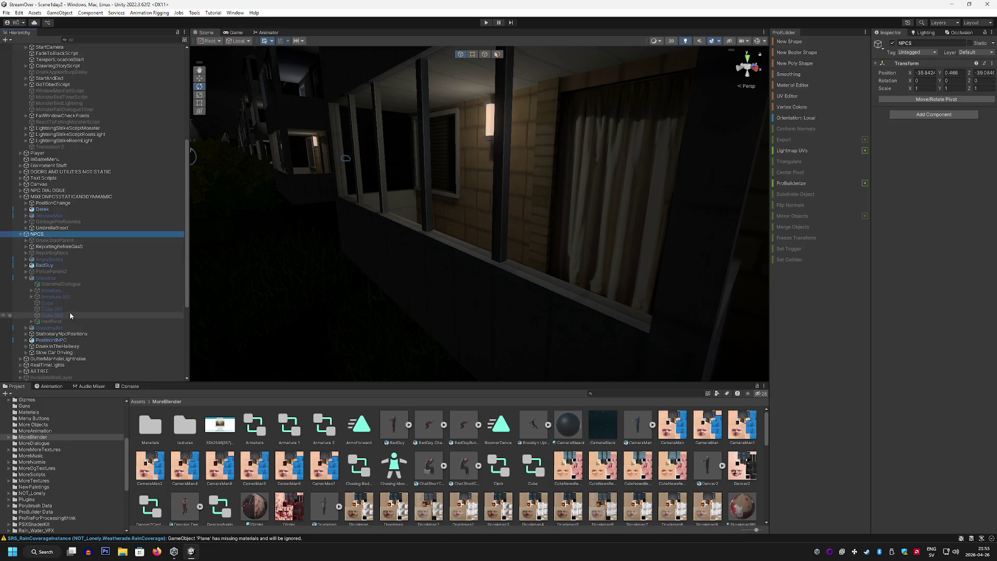
pyautogui.click(30, 296)
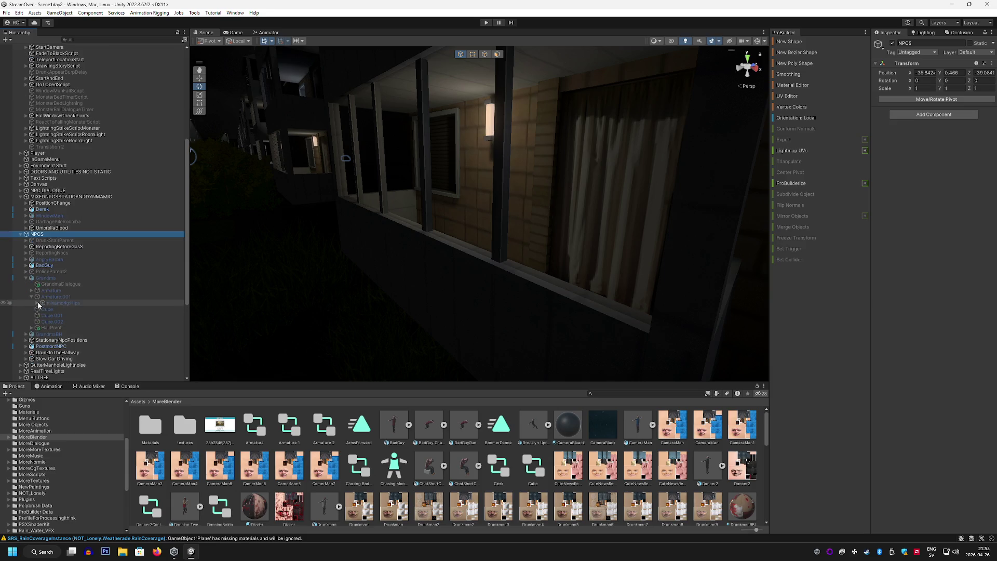
pyautogui.click(36, 303)
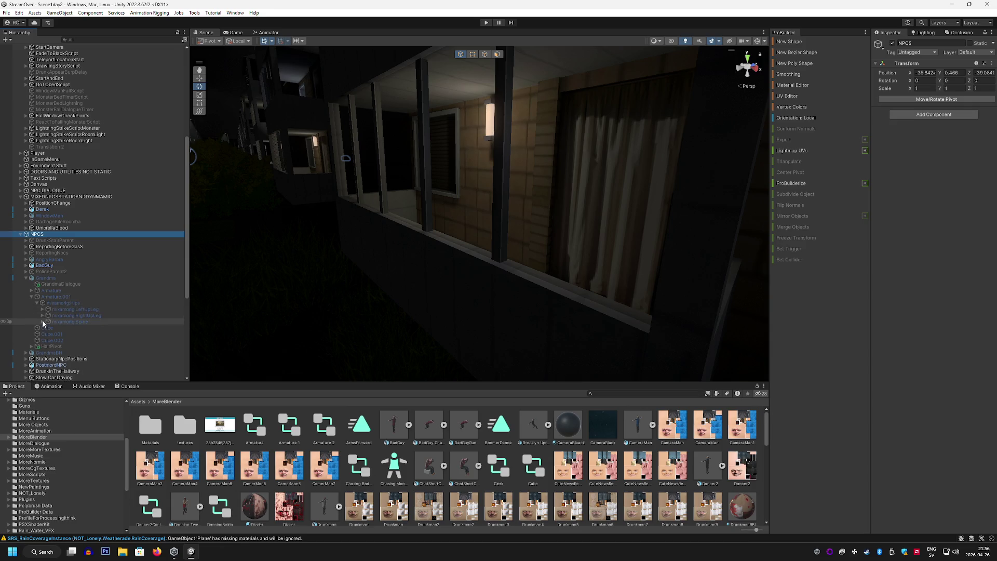
pyautogui.click(43, 322)
pyautogui.click(47, 328)
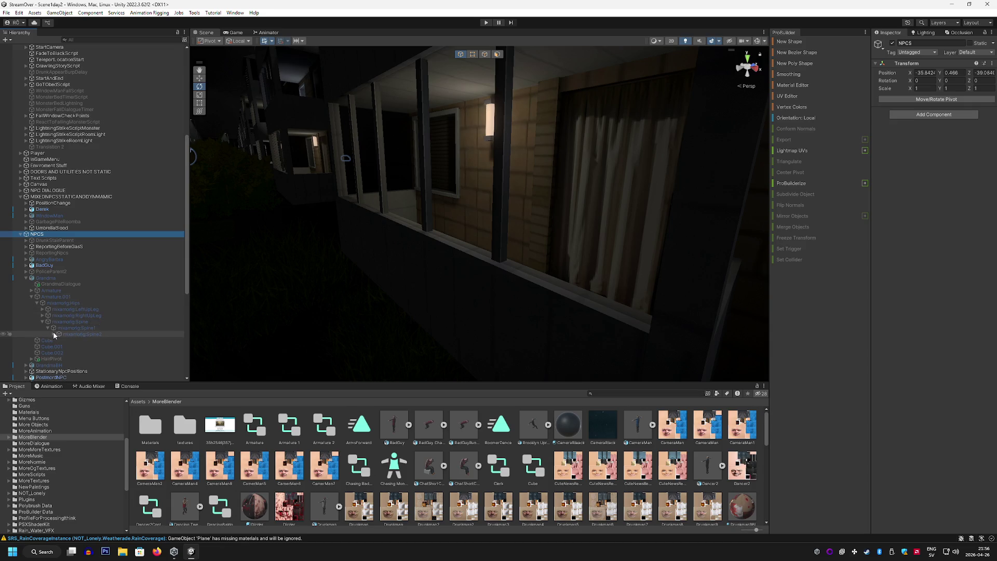
pyautogui.click(53, 334)
# Trace the right arm down to RightHand_end_end, collapse Spine, and select mixamorig:Hips
pyautogui.click(59, 353)
pyautogui.scroll(-1, 67, 341)
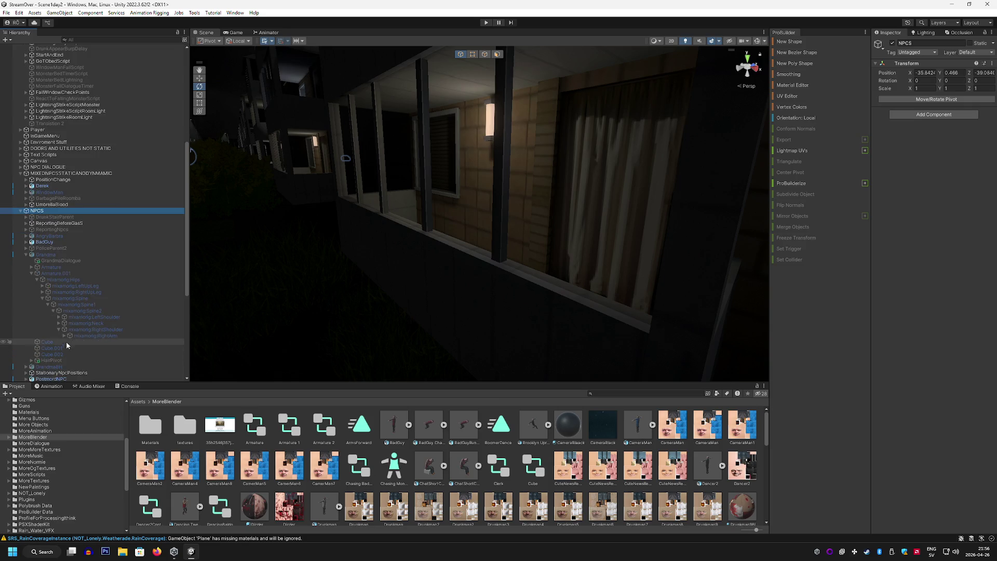
pyautogui.click(63, 336)
pyautogui.scroll(-1, 69, 343)
pyautogui.click(69, 319)
pyautogui.click(75, 325)
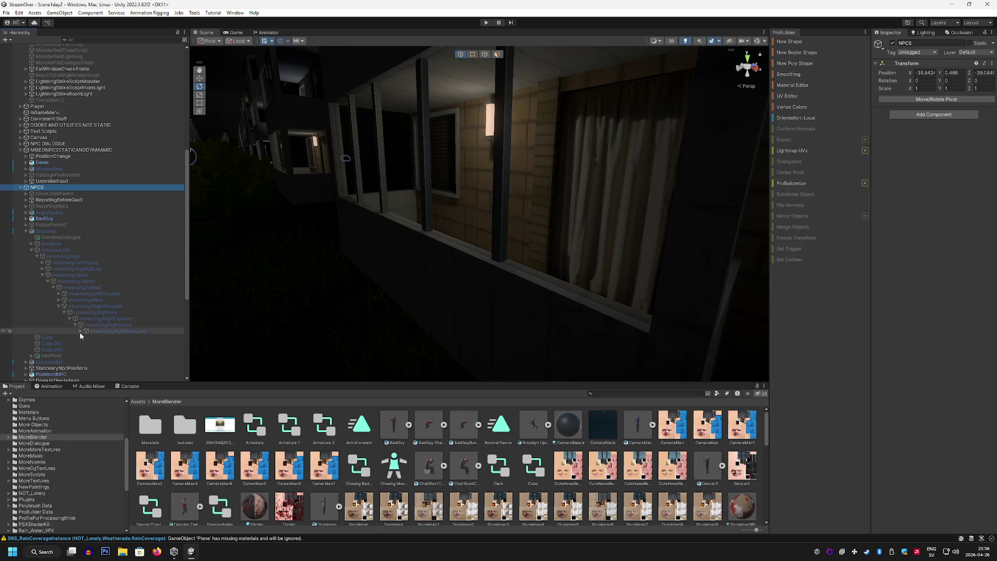
pyautogui.click(80, 332)
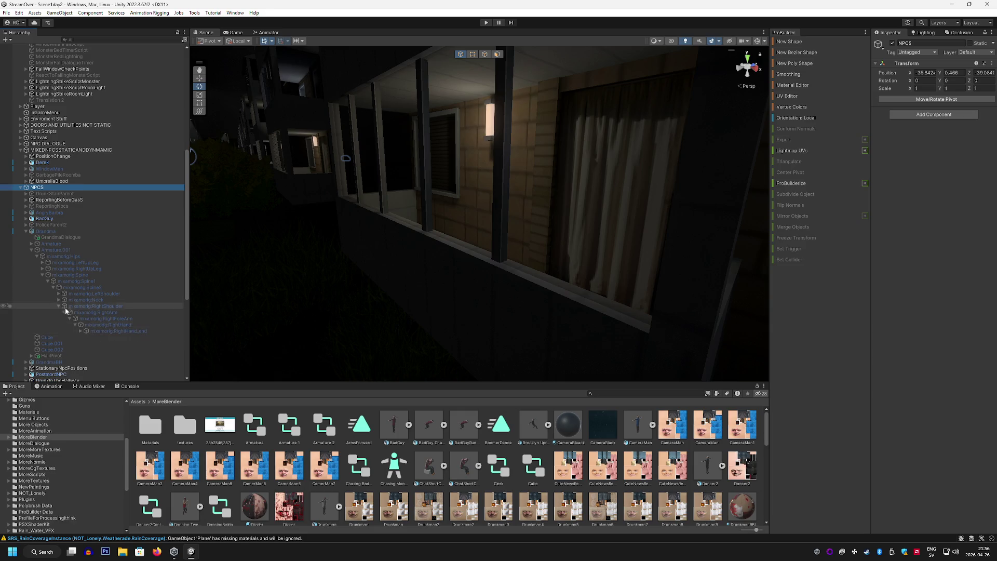
pyautogui.click(43, 276)
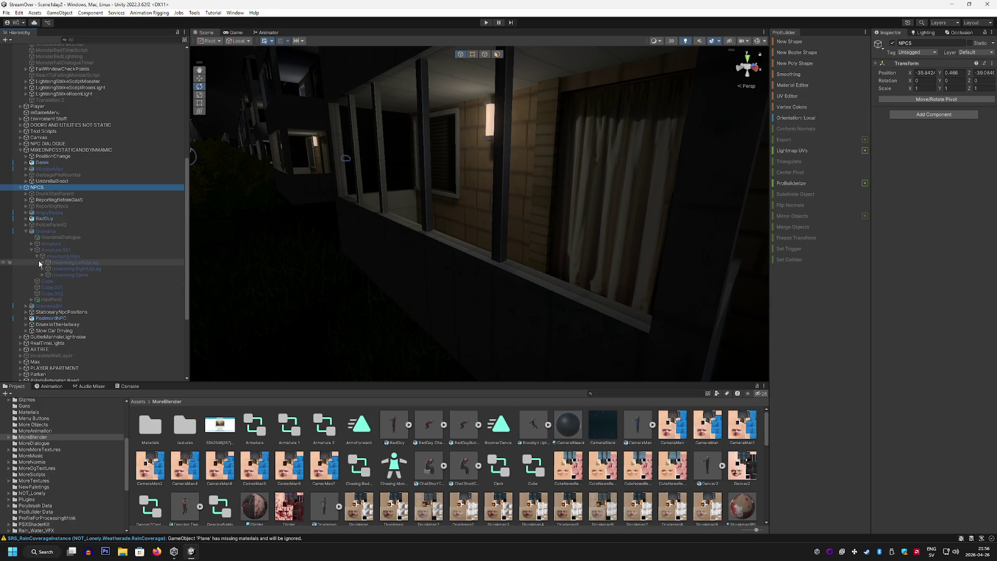
pyautogui.click(33, 254)
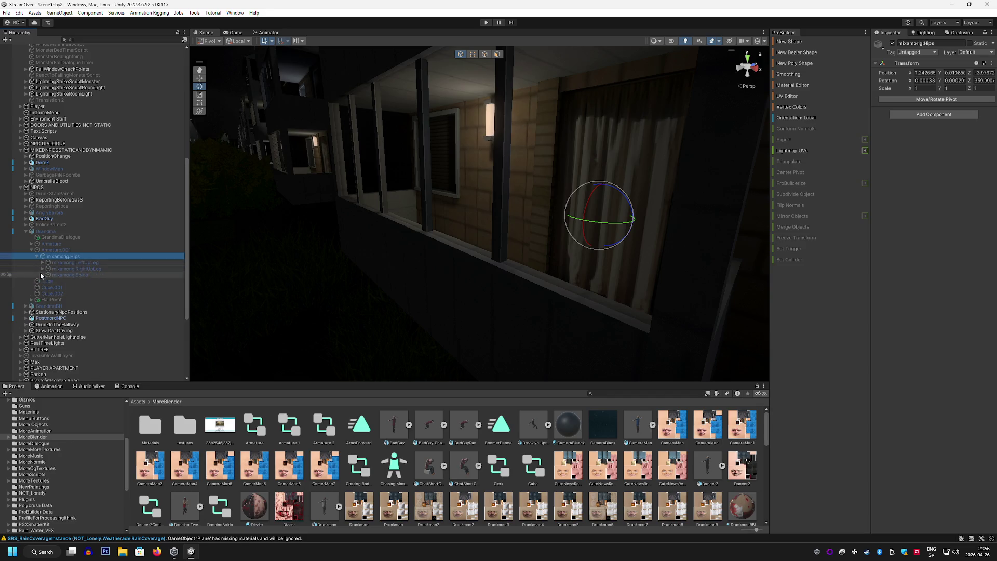
# Trace Grandma's left arm chain from LeftShoulder down to LeftHand_end_end
pyautogui.click(47, 281)
pyautogui.click(42, 275)
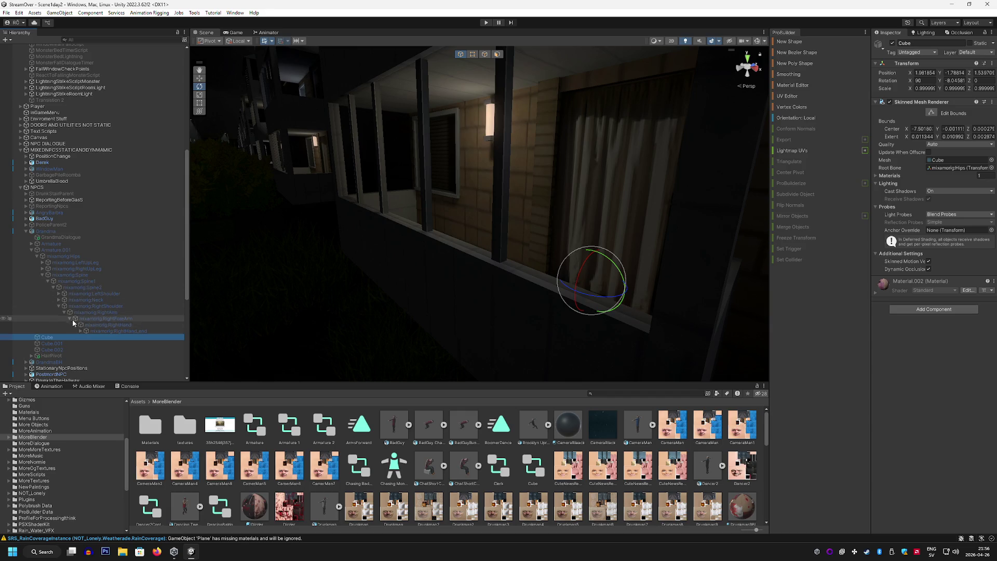
pyautogui.click(58, 306)
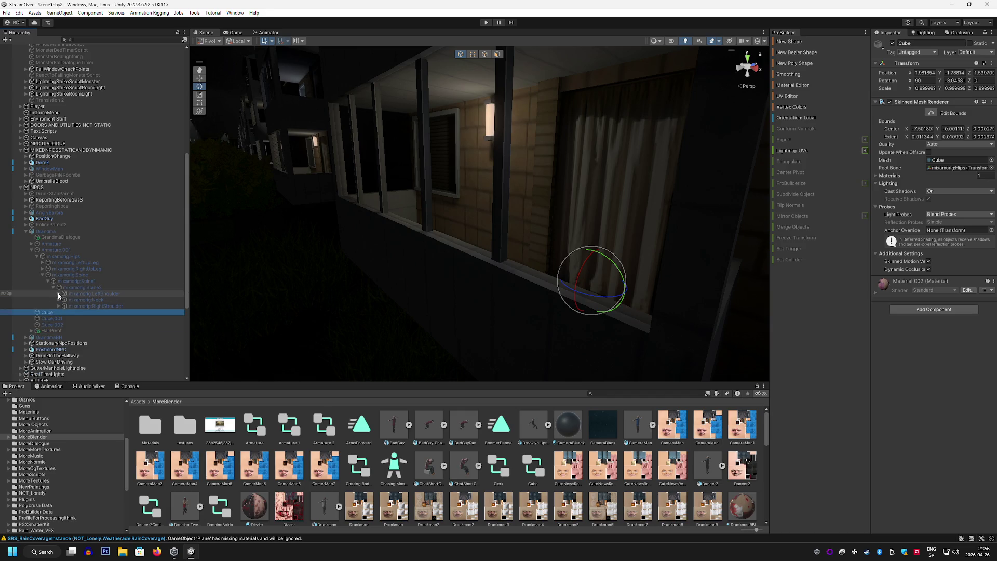
pyautogui.click(59, 294)
pyautogui.click(63, 300)
pyautogui.click(70, 307)
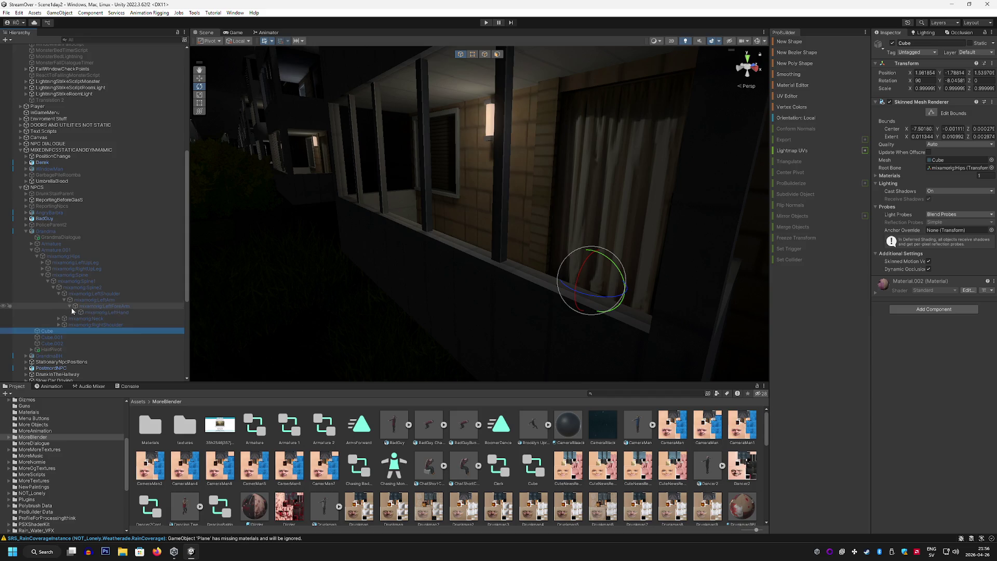
pyautogui.click(75, 313)
pyautogui.click(80, 319)
pyautogui.click(86, 325)
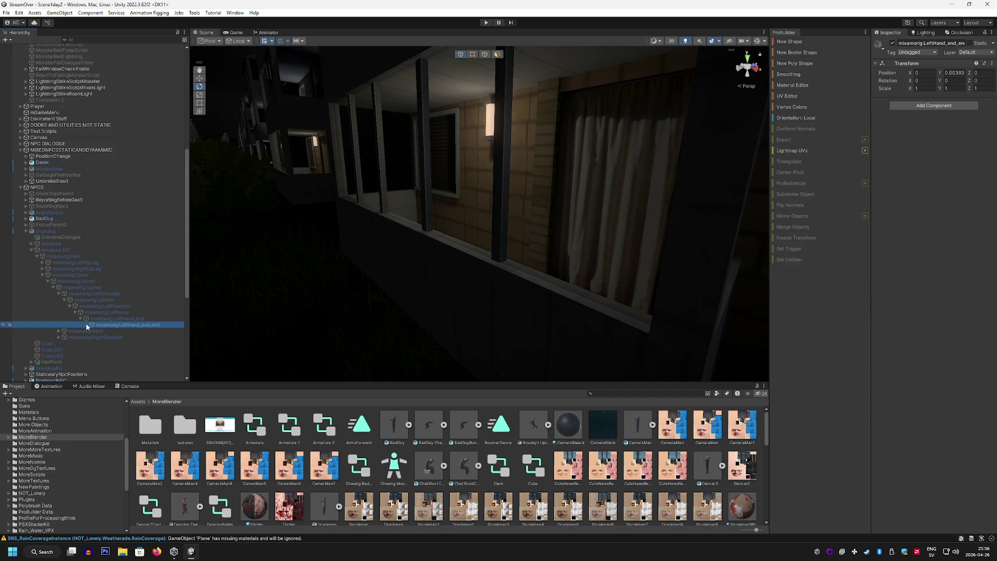
# Collapse Grandma and expand GrandmaBH's Armature from Hips through Spine2 to RightArm
pyautogui.click(26, 231)
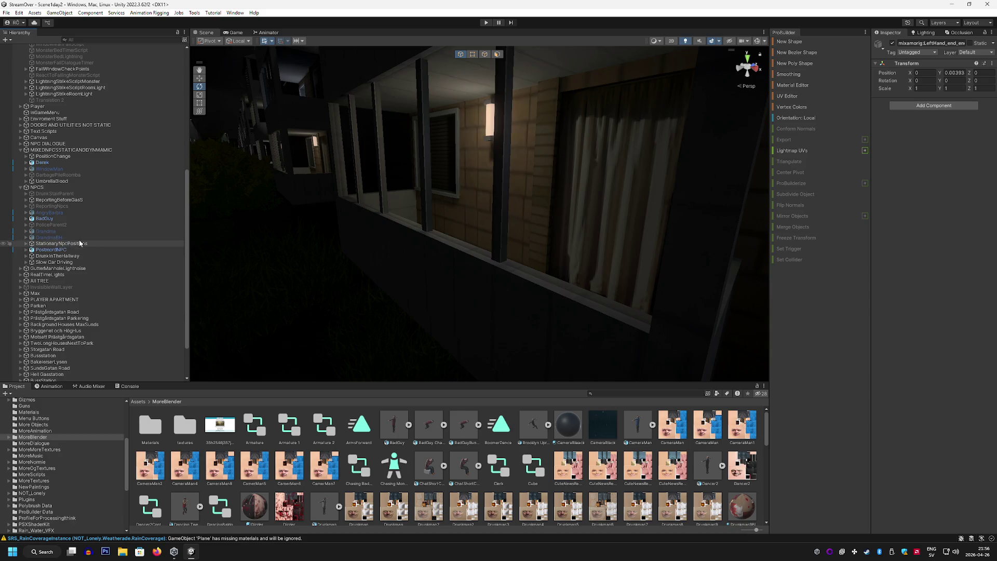
pyautogui.click(52, 237)
pyautogui.click(25, 237)
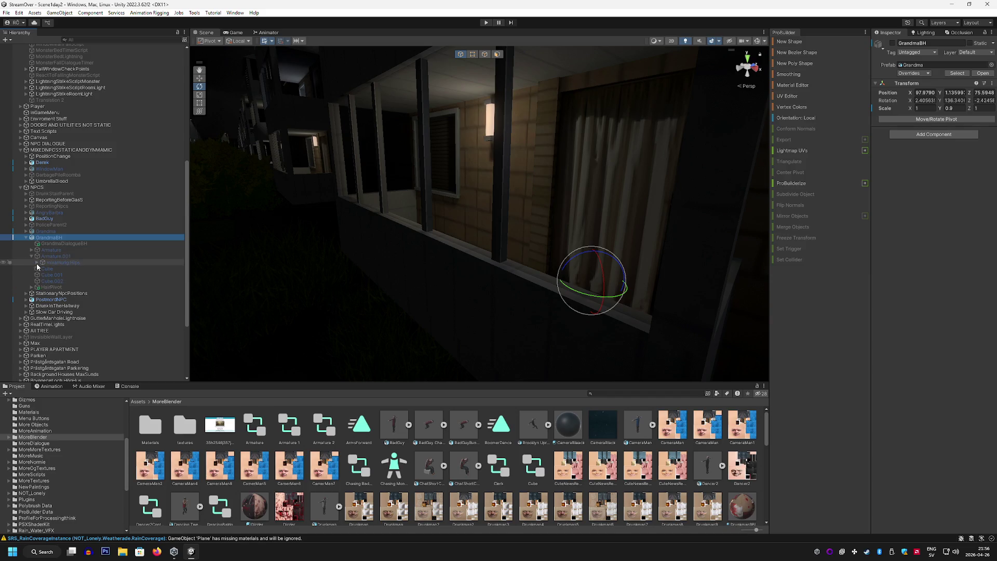
pyautogui.click(31, 250)
pyautogui.click(36, 256)
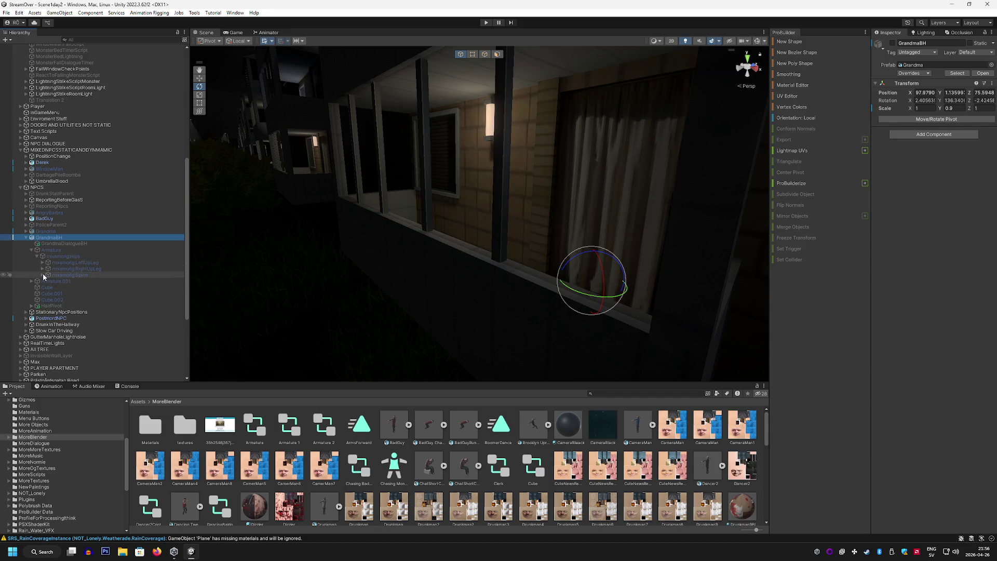
pyautogui.click(42, 274)
pyautogui.click(48, 281)
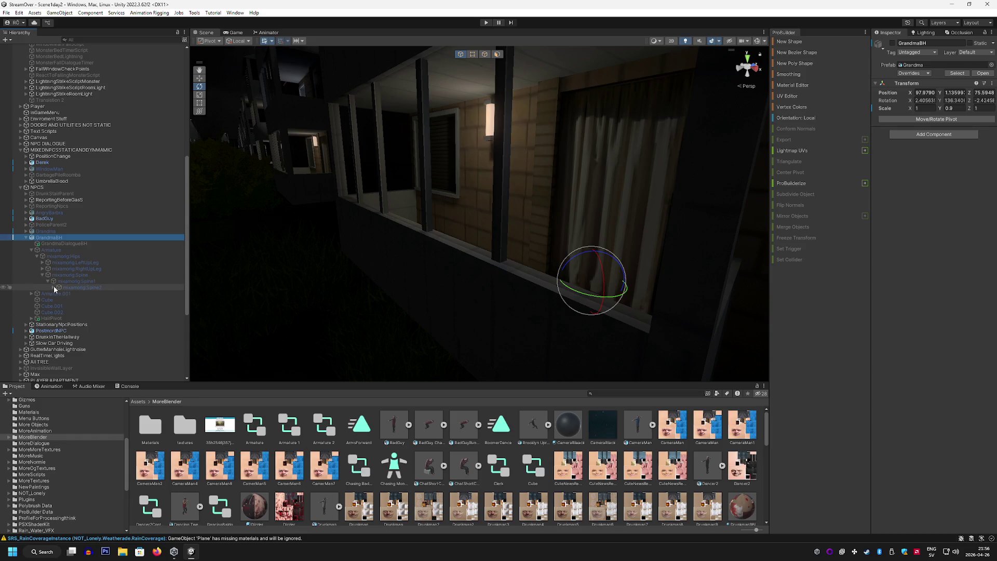
pyautogui.click(54, 287)
pyautogui.click(59, 306)
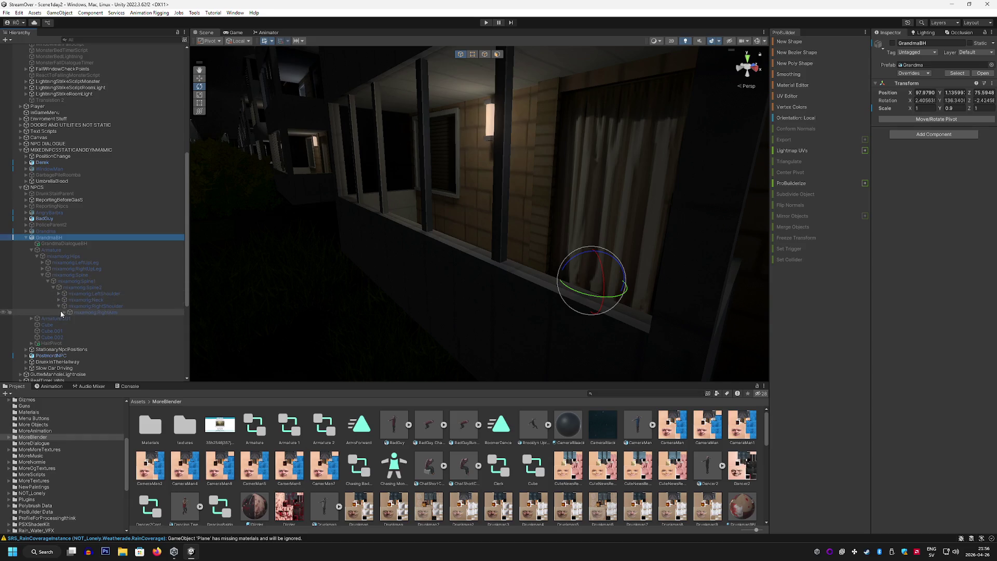
pyautogui.click(64, 313)
# Save GrandmaBH's hand-held Cane as Cane.prefab in Assets/MoreBlender
pyautogui.rightClick(77, 325)
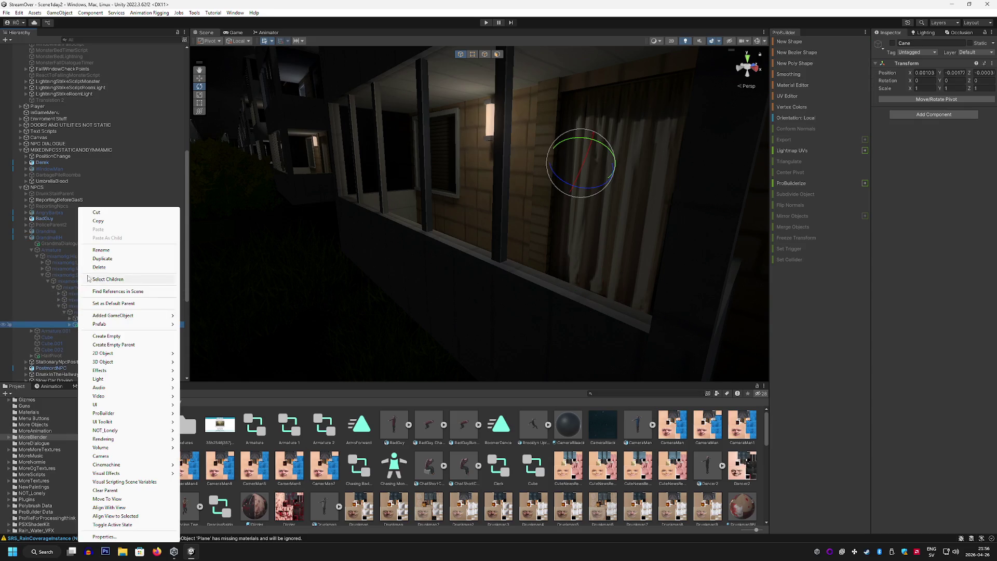
pyautogui.press('Escape')
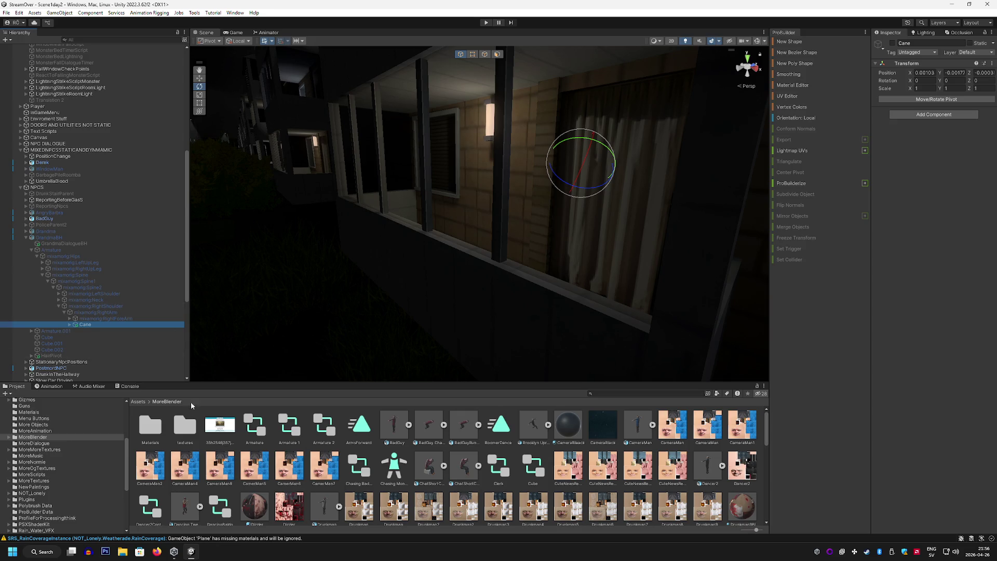
pyautogui.scroll(-3, 202, 444)
pyautogui.scroll(-10, 202, 444)
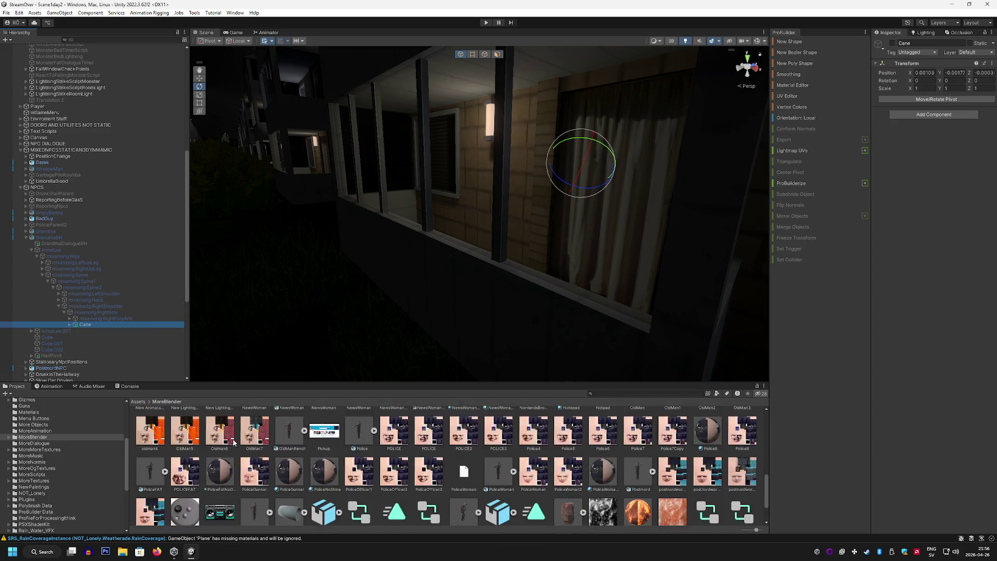
pyautogui.moveTo(234, 444)
pyautogui.mouseDown()
pyautogui.moveTo(124, 337)
pyautogui.moveTo(602, 480)
pyautogui.mouseUp()
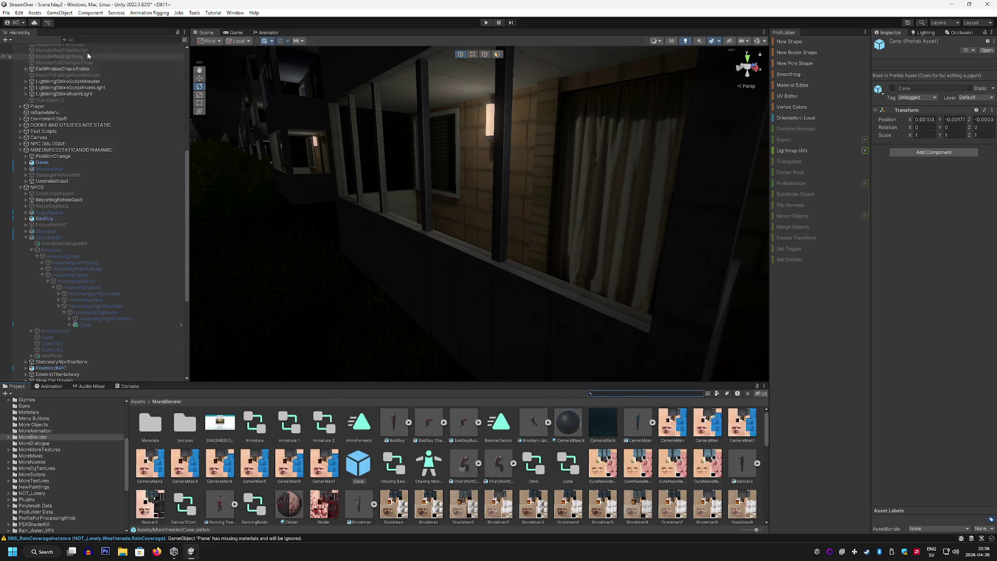
pyautogui.click(6, 13)
# Open Scene1day3chase from recent scenes, discarding Scene1day2's unsaved changes
pyautogui.moveTo(44, 39)
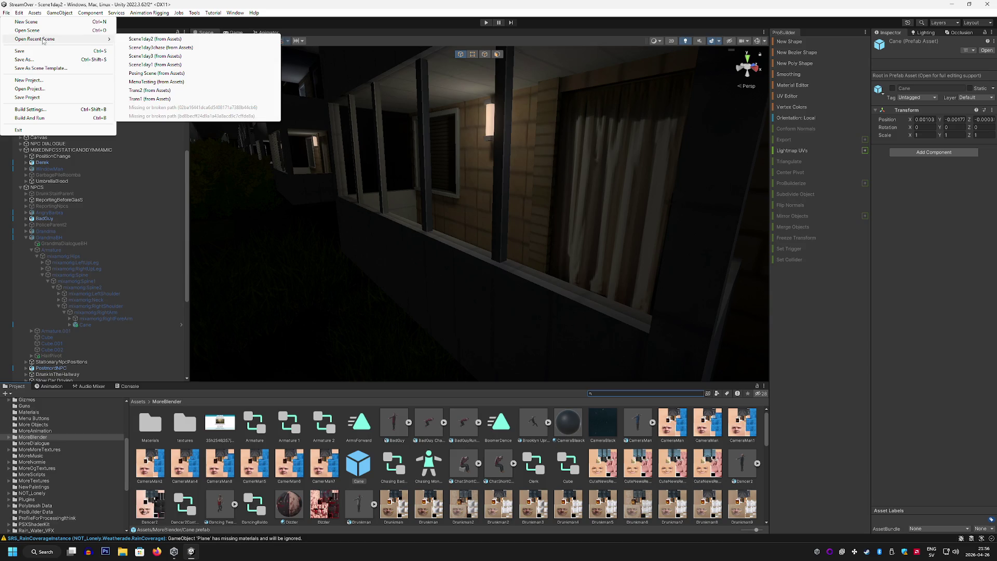
pyautogui.click(177, 48)
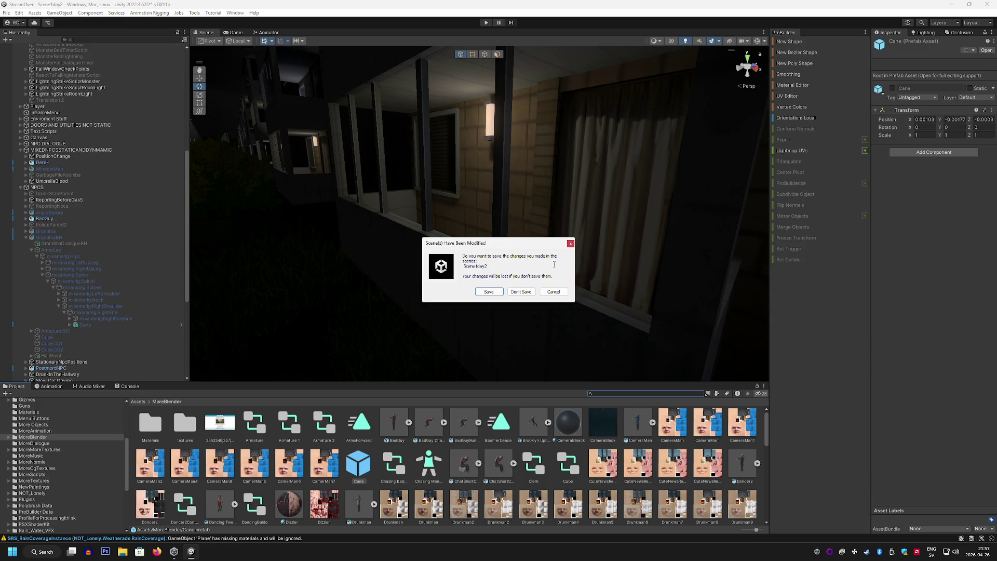
pyautogui.click(521, 292)
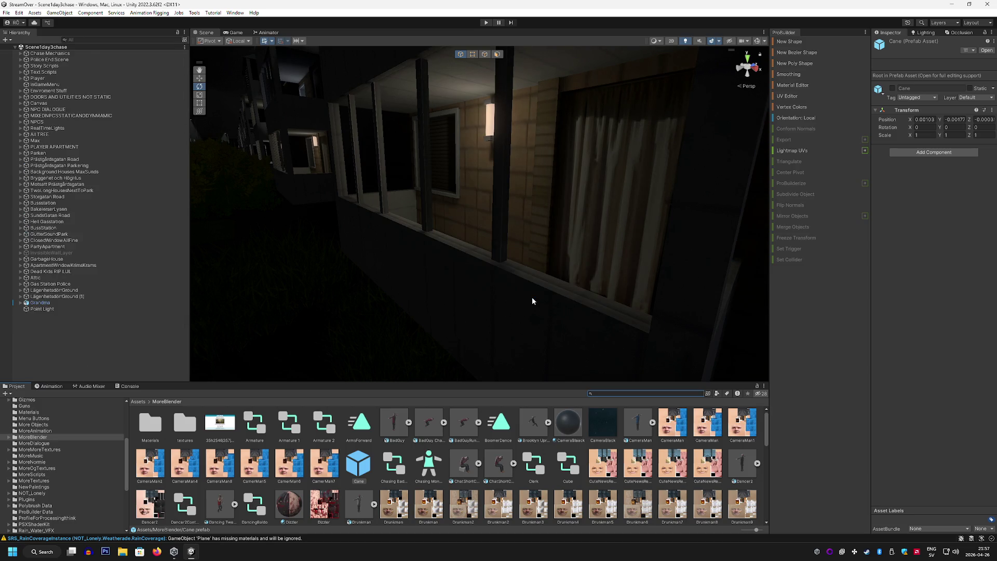
# Place the Cane prefab beside Grandma and raise it to Y 1.423
pyautogui.doubleClick(39, 302)
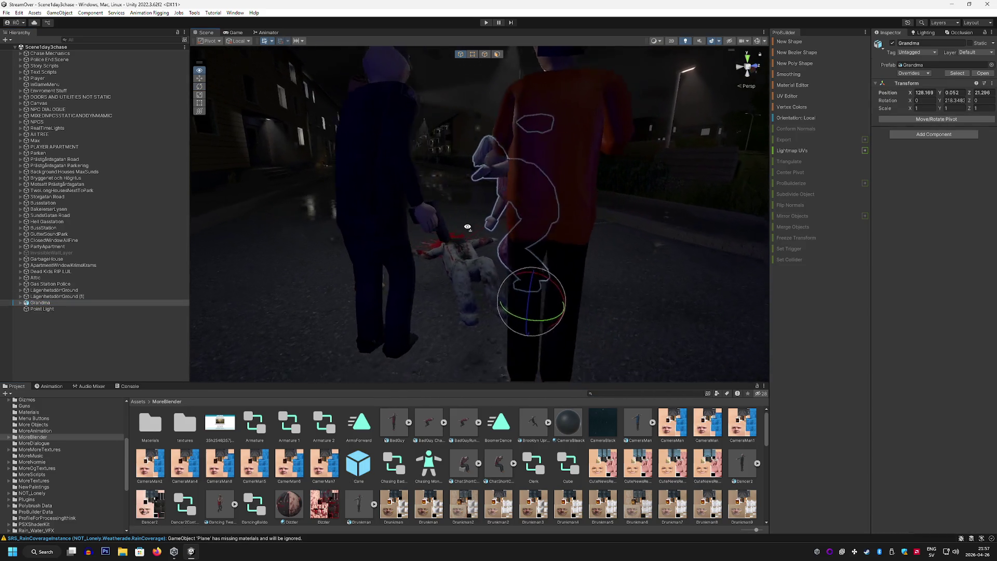
pyautogui.keyDown('alt'); pyautogui.moveTo(467, 227); pyautogui.dragTo(322, 234); pyautogui.keyUp('alt')
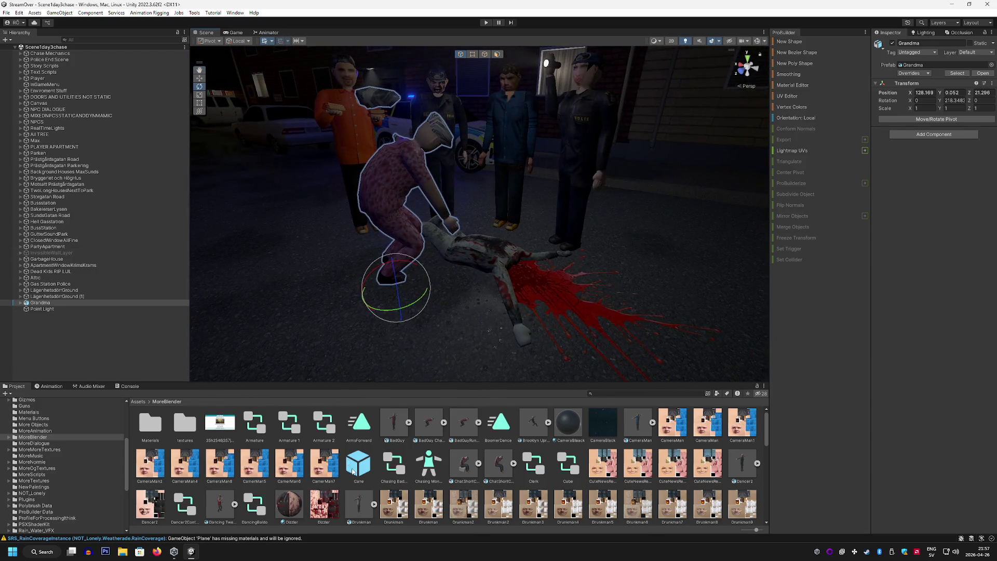
pyautogui.moveTo(353, 471); pyautogui.dragTo(436, 348)
pyautogui.press('w')
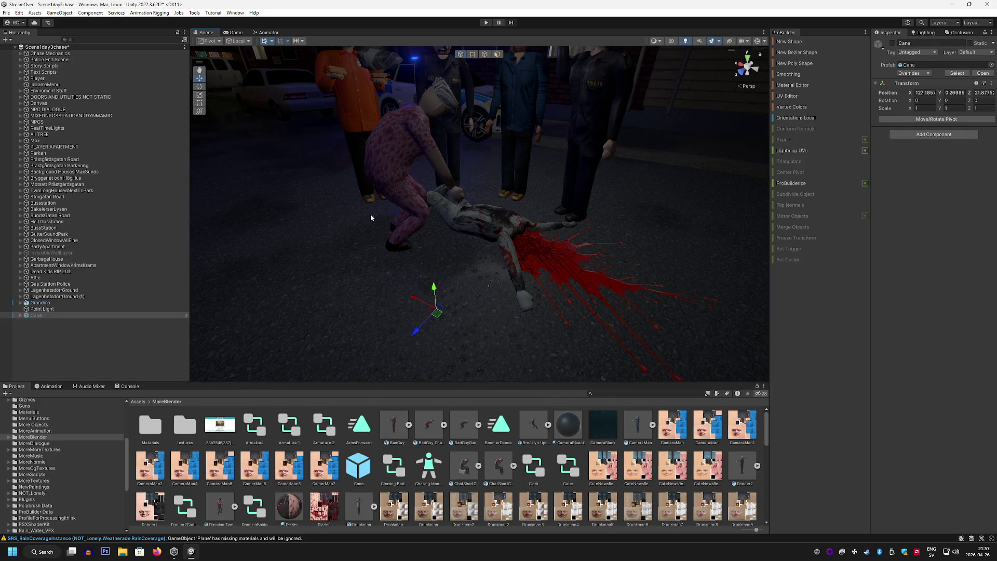
pyautogui.moveTo(434, 287); pyautogui.dragTo(425, 161)
pyautogui.scroll(-3, 425, 161)
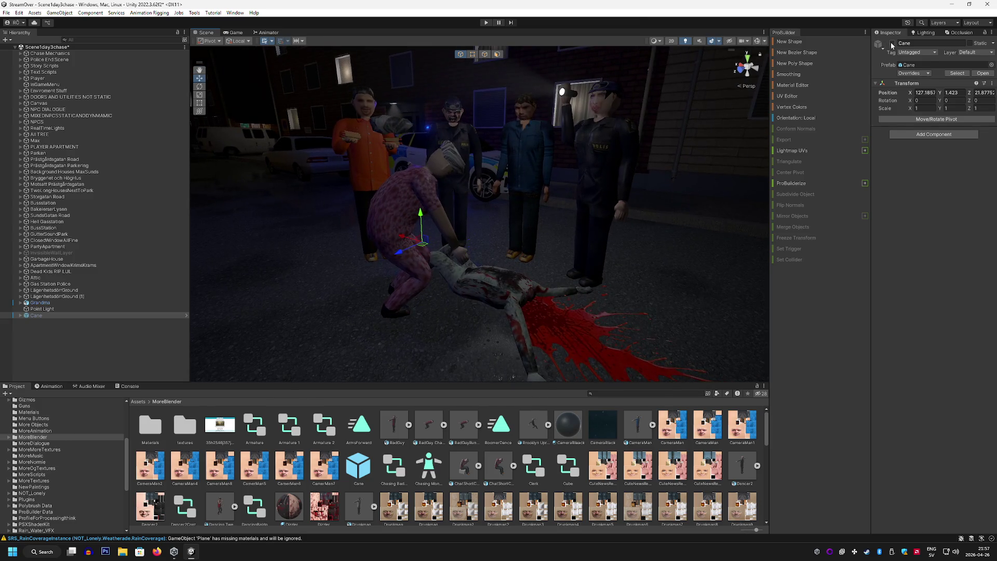
pyautogui.scroll(5, 614, 200)
pyautogui.moveTo(468, 234)
pyautogui.keyDown('alt'); pyautogui.mouseDown()
pyautogui.moveTo(278, 290)
pyautogui.moveTo(407, 274)
pyautogui.mouseUp(); pyautogui.keyUp('alt')
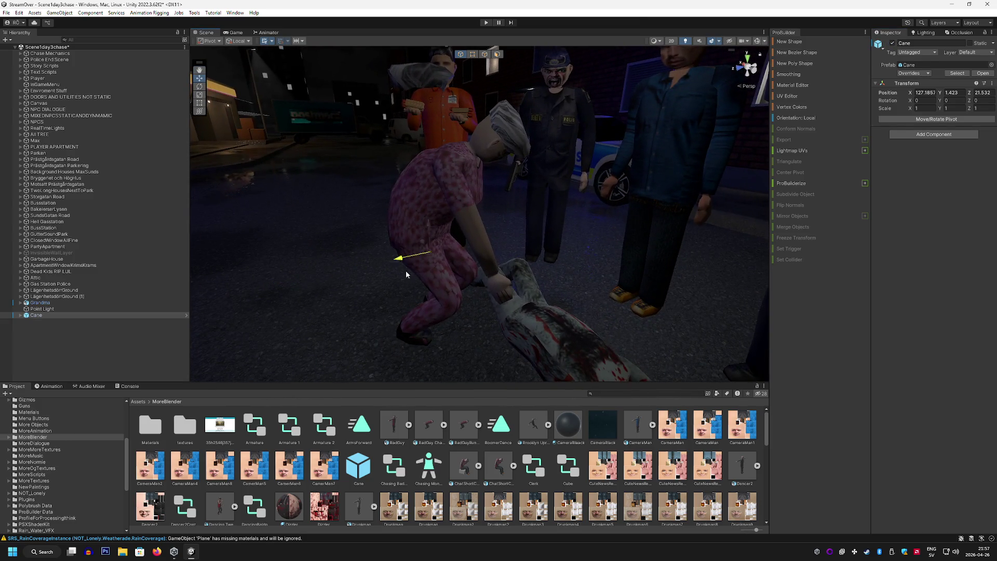
# Inspect the cane's parts: the inner Cane, its Arch and the top Cane
pyautogui.click(20, 315)
pyautogui.doubleClick(42, 321)
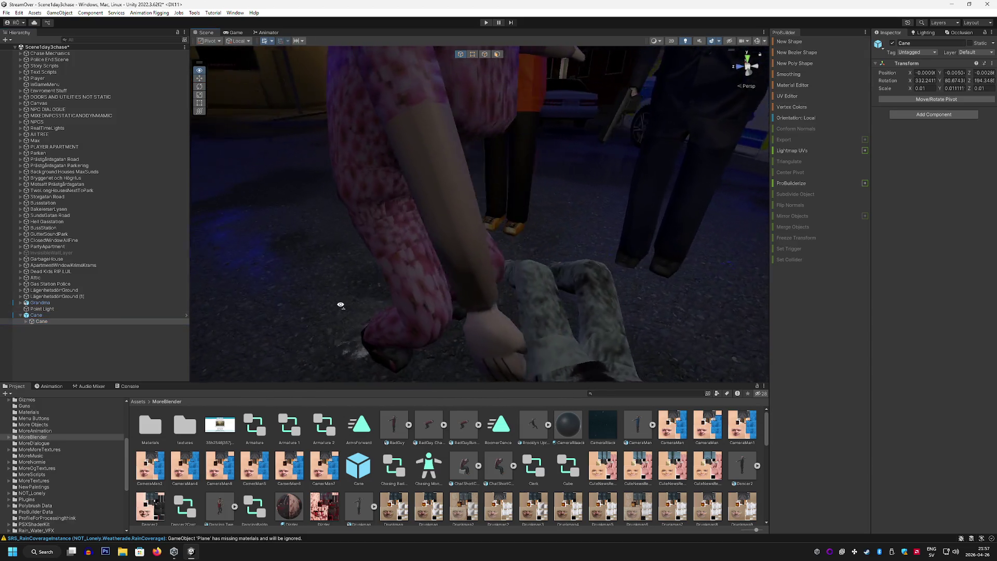
pyautogui.scroll(-5, 340, 305)
pyautogui.moveTo(648, 131)
pyautogui.keyDown('alt'); pyautogui.mouseDown()
pyautogui.moveTo(292, 144)
pyautogui.moveTo(208, 172)
pyautogui.mouseUp(); pyautogui.keyUp('alt')
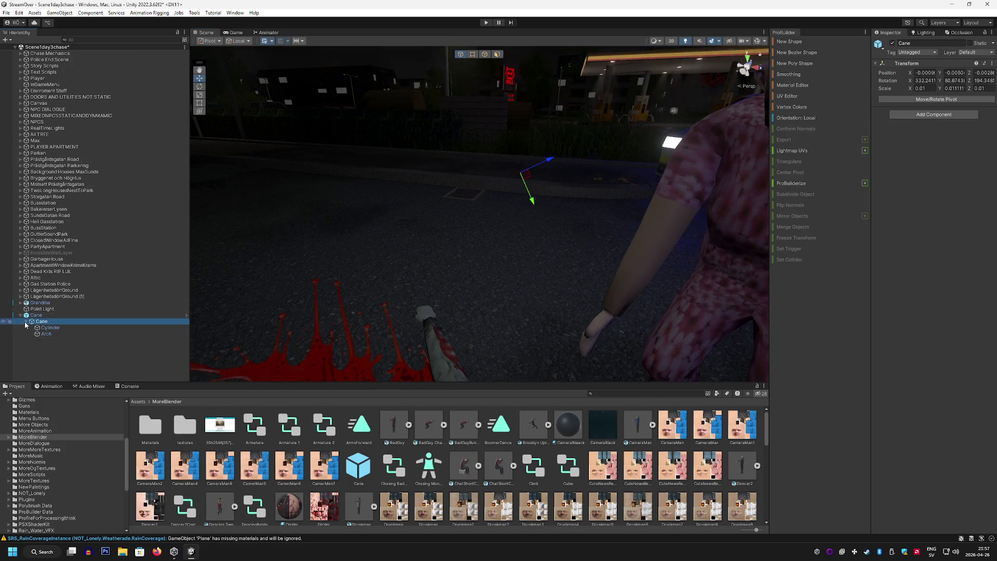
pyautogui.doubleClick(49, 334)
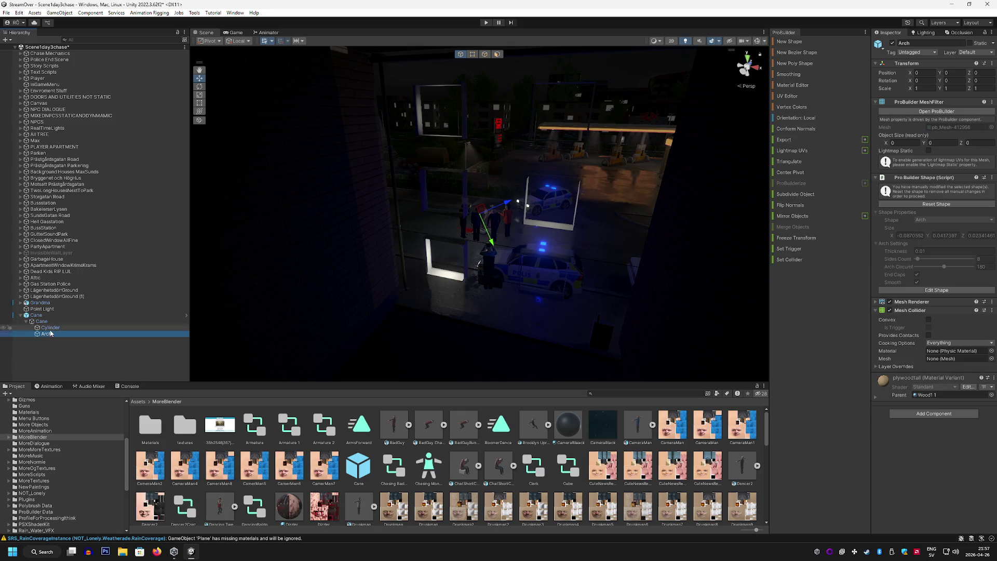
pyautogui.doubleClick(48, 316)
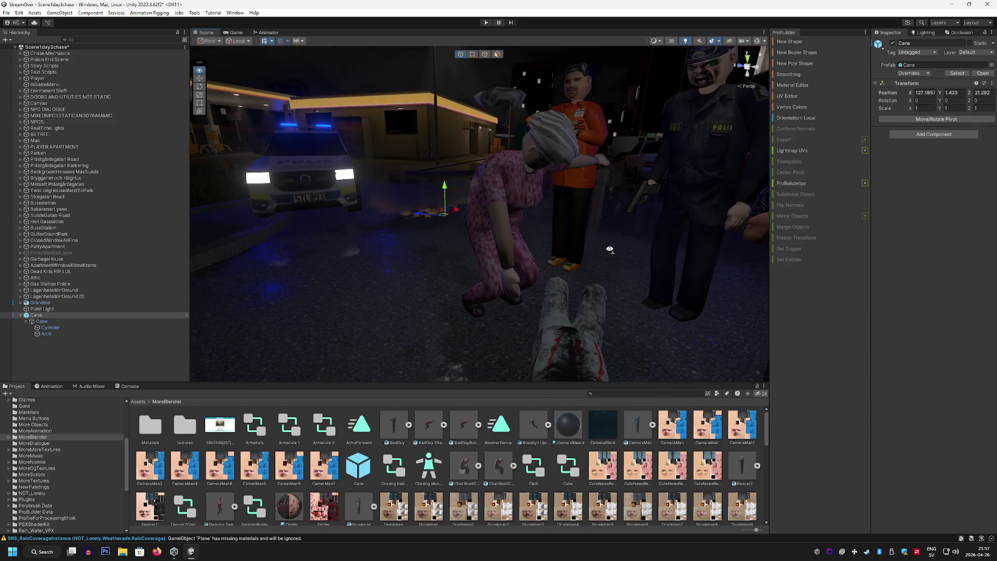
pyautogui.click(106, 321)
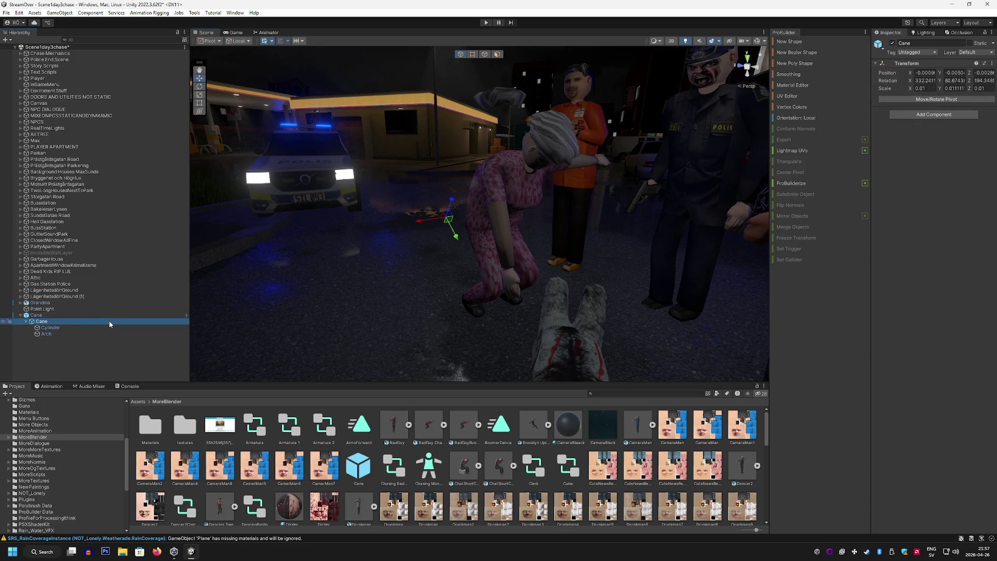
# Duplicate the inner Cane as a root-level Cane (1) and delete the original Cane
pyautogui.hotkey('ctrl', 'd')
pyautogui.moveTo(45, 340); pyautogui.dragTo(42, 314)
pyautogui.click(43, 323)
pyautogui.press('Delete')
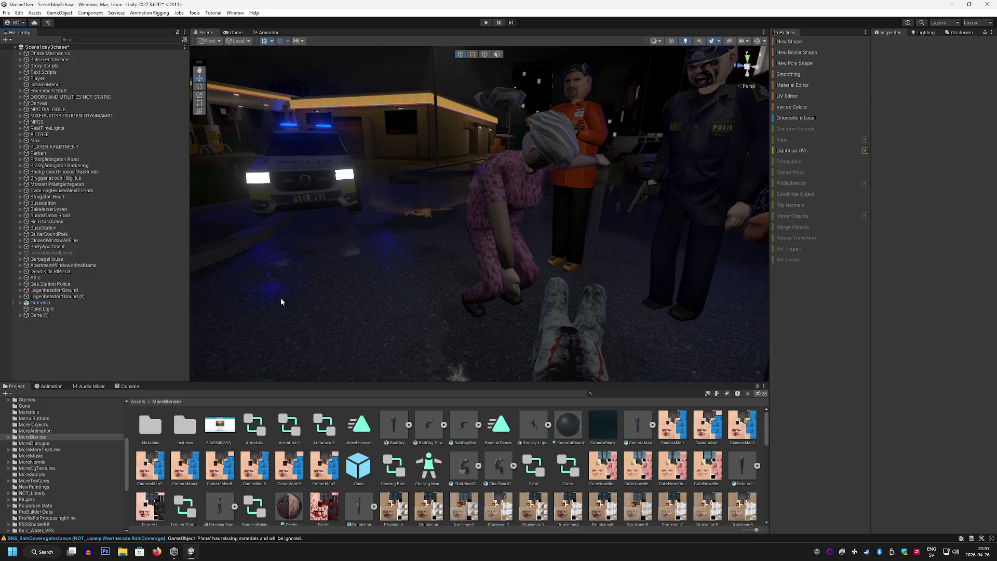
pyautogui.click(64, 308)
pyautogui.doubleClick(62, 315)
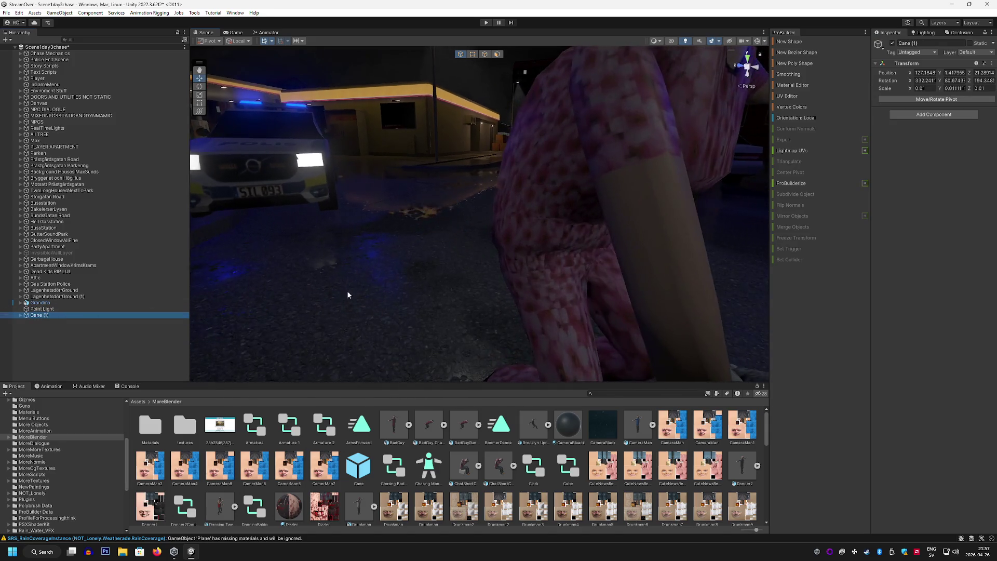
# Review Cane (1)'s Cylinder and Arch beside the kneeling Grandma, then delete Cane (1)
pyautogui.moveTo(564, 280); pyautogui.dragTo(416, 239)
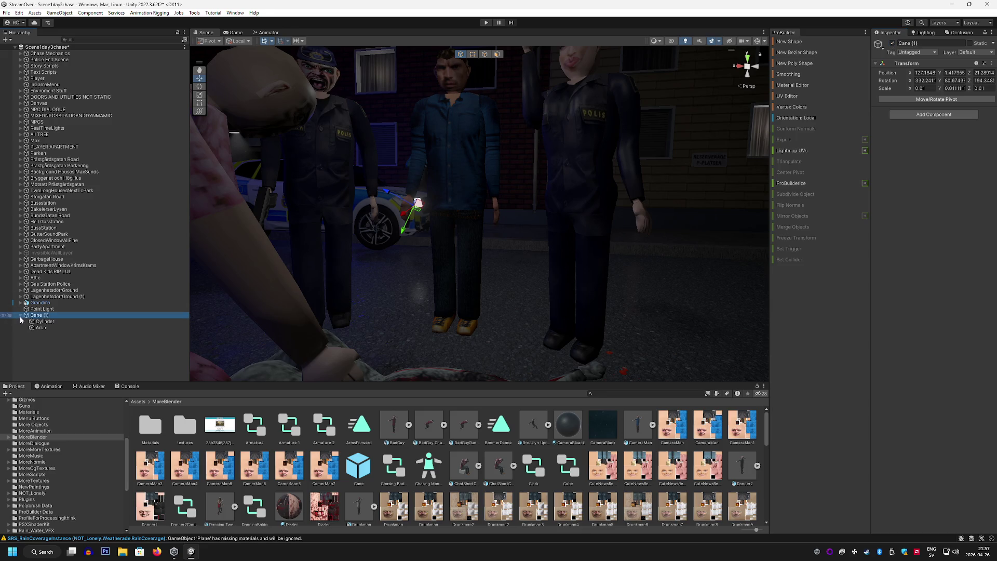
pyautogui.doubleClick(22, 321)
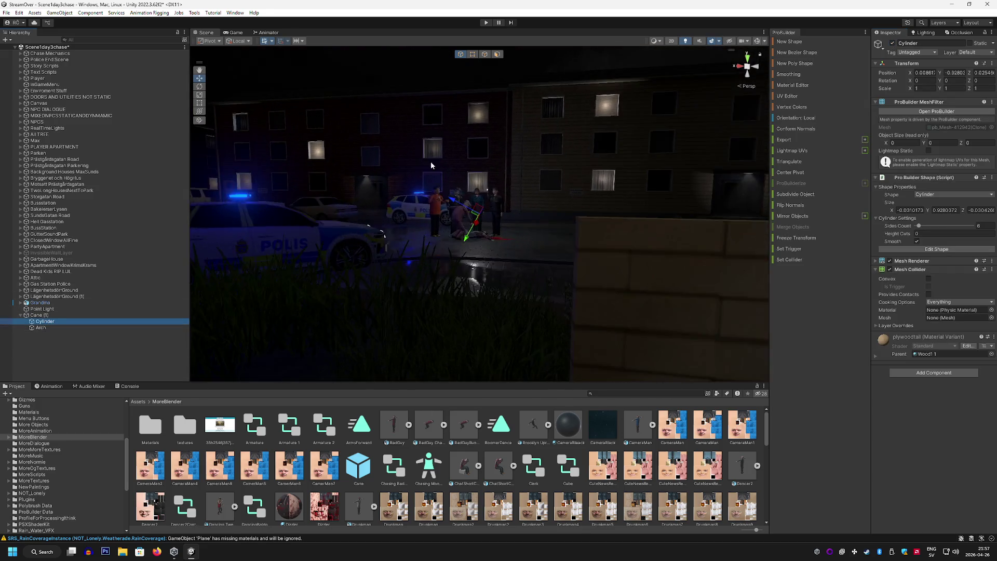
pyautogui.moveTo(431, 165)
pyautogui.mouseDown()
pyautogui.moveTo(486, 197)
pyautogui.moveTo(305, 213)
pyautogui.mouseUp()
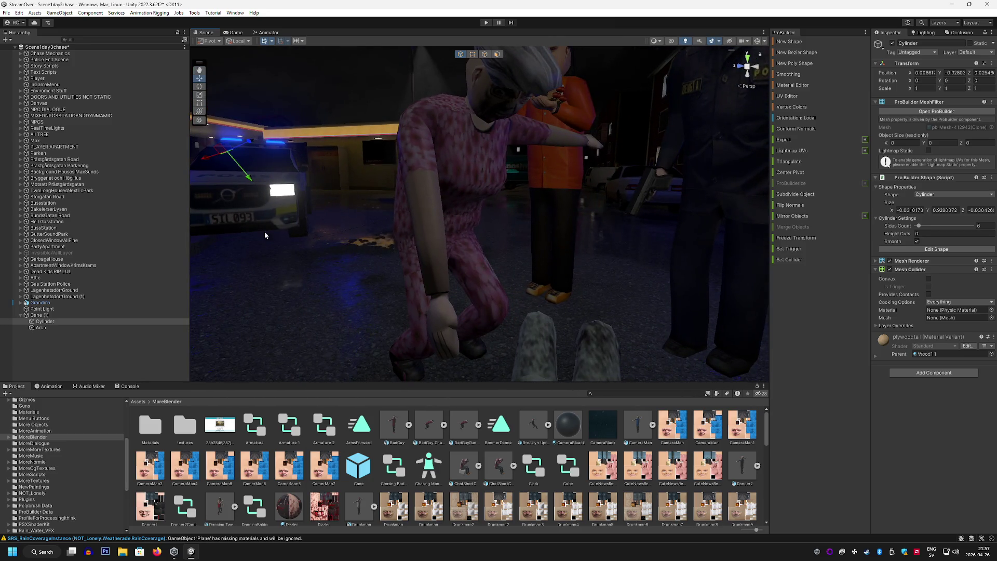
pyautogui.doubleClick(64, 329)
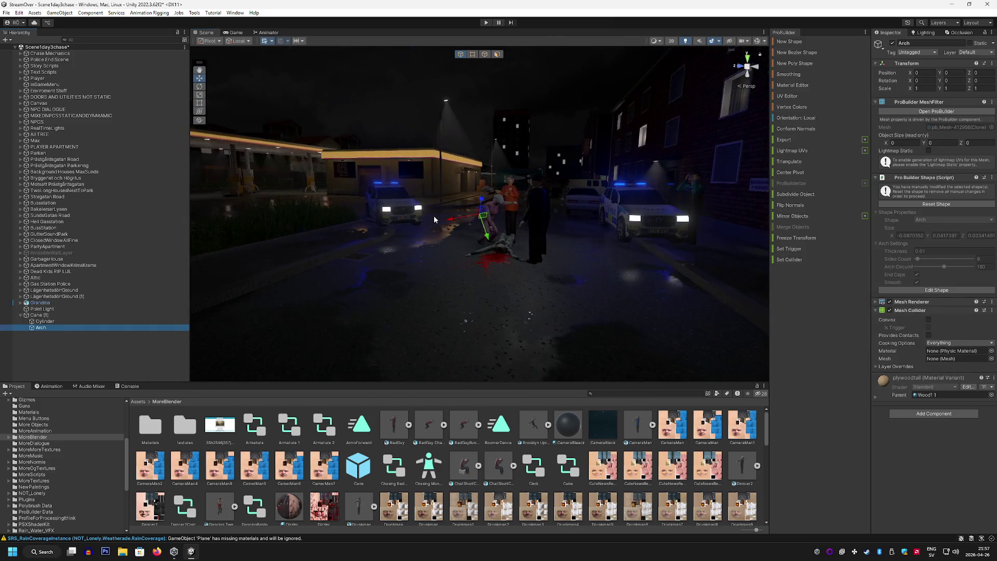
pyautogui.scroll(10, 435, 216)
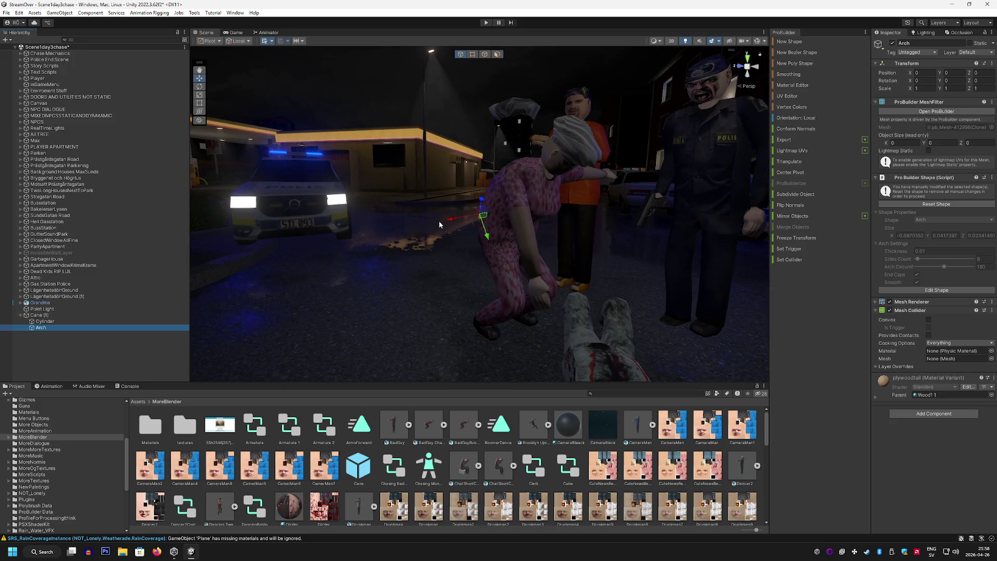
pyautogui.moveTo(438, 224); pyautogui.dragTo(592, 278)
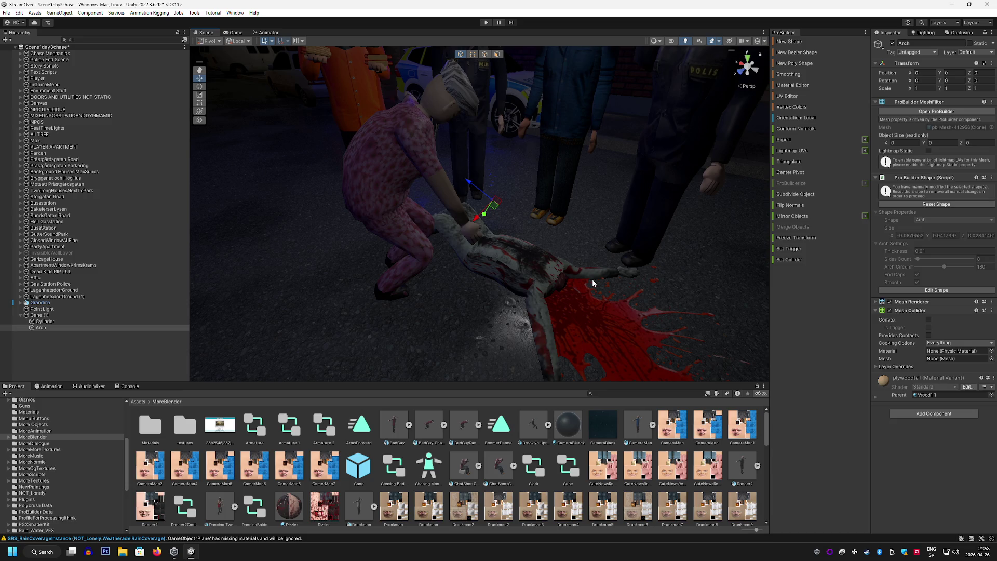
pyautogui.press('Delete')
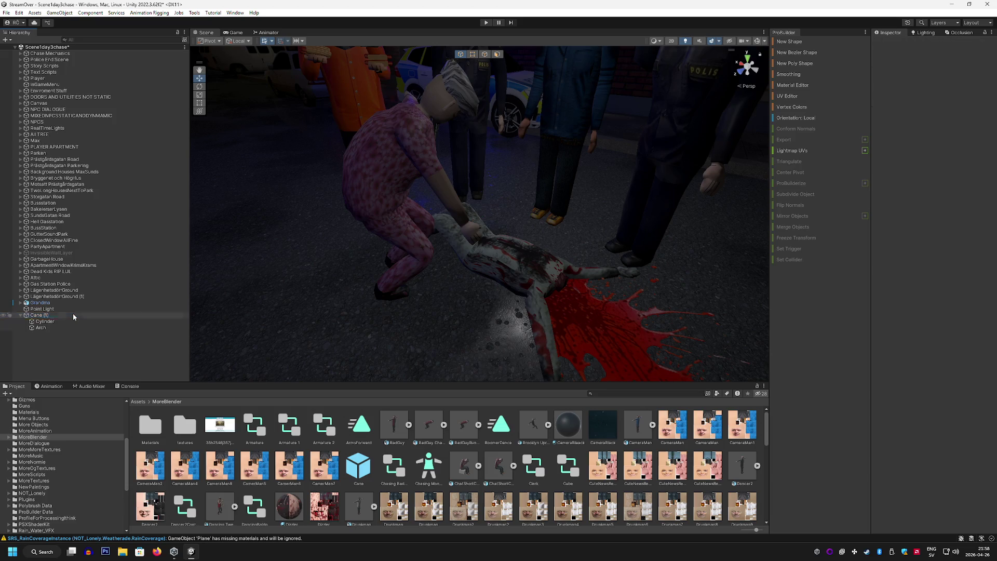
# Draw a tall, thin ProBuilder cylinder standing on the road beside Grandma
pyautogui.moveTo(312, 275)
pyautogui.mouseDown()
pyautogui.moveTo(196, 351)
pyautogui.moveTo(205, 350)
pyautogui.mouseUp()
pyautogui.click(789, 41)
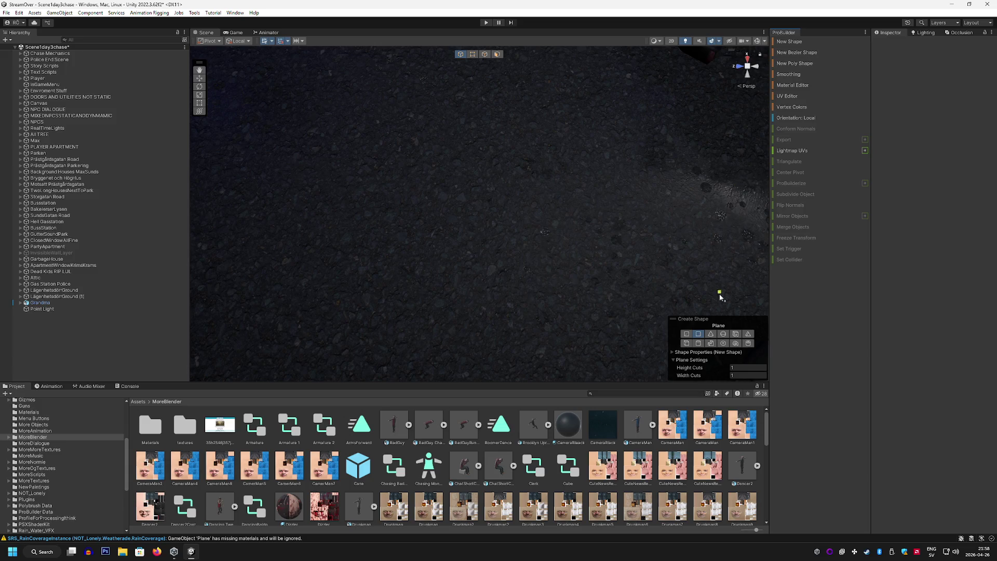
pyautogui.click(698, 343)
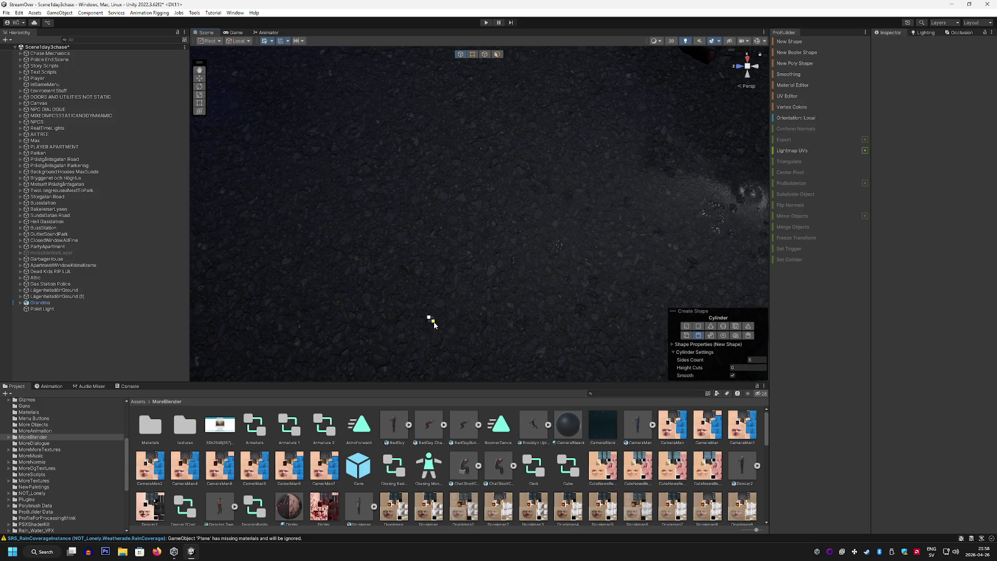
pyautogui.moveTo(439, 331); pyautogui.dragTo(440, 329)
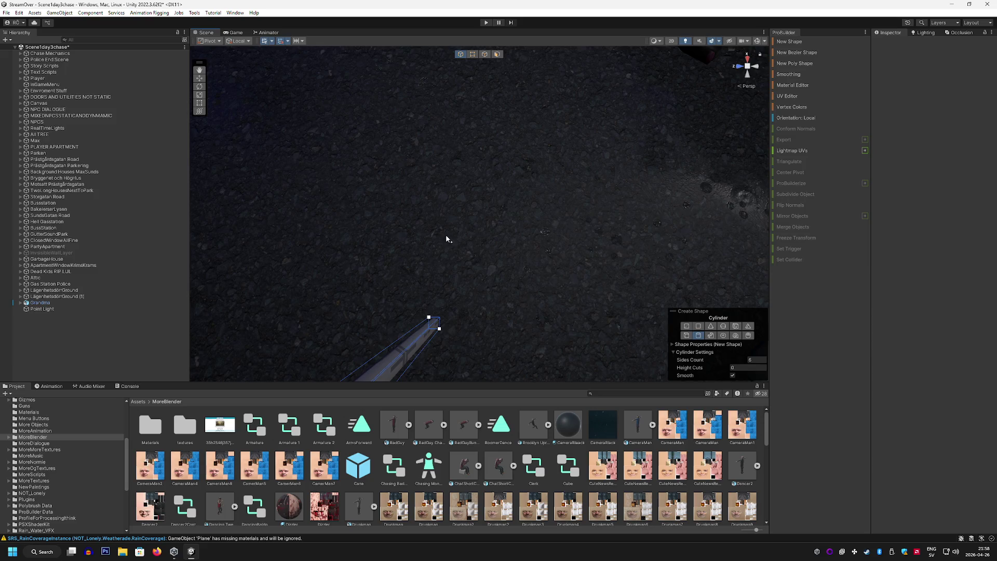
pyautogui.click(448, 239)
pyautogui.moveTo(448, 239)
pyautogui.mouseDown()
pyautogui.moveTo(518, 79)
pyautogui.moveTo(563, 227)
pyautogui.moveTo(556, 281)
pyautogui.mouseUp()
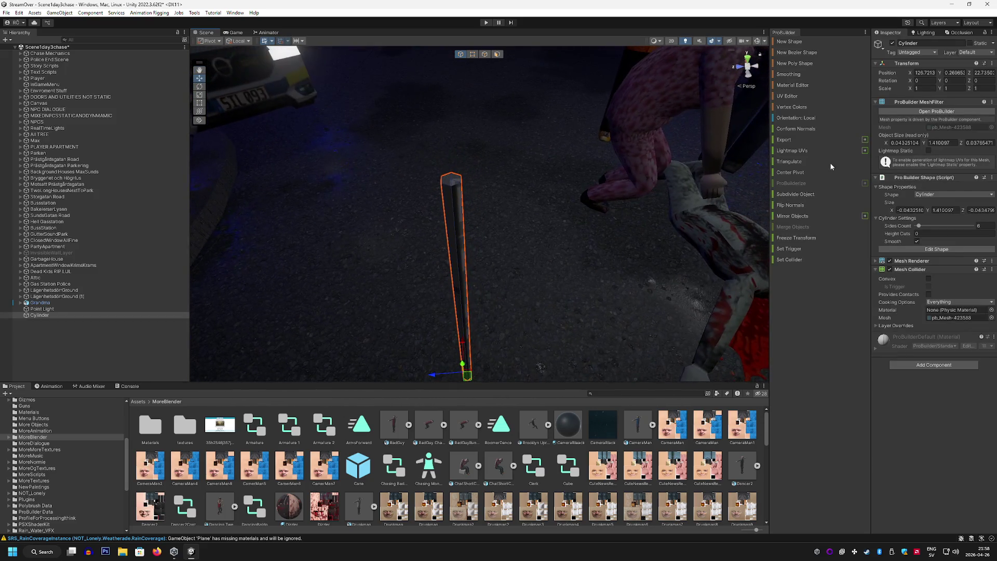
pyautogui.click(799, 44)
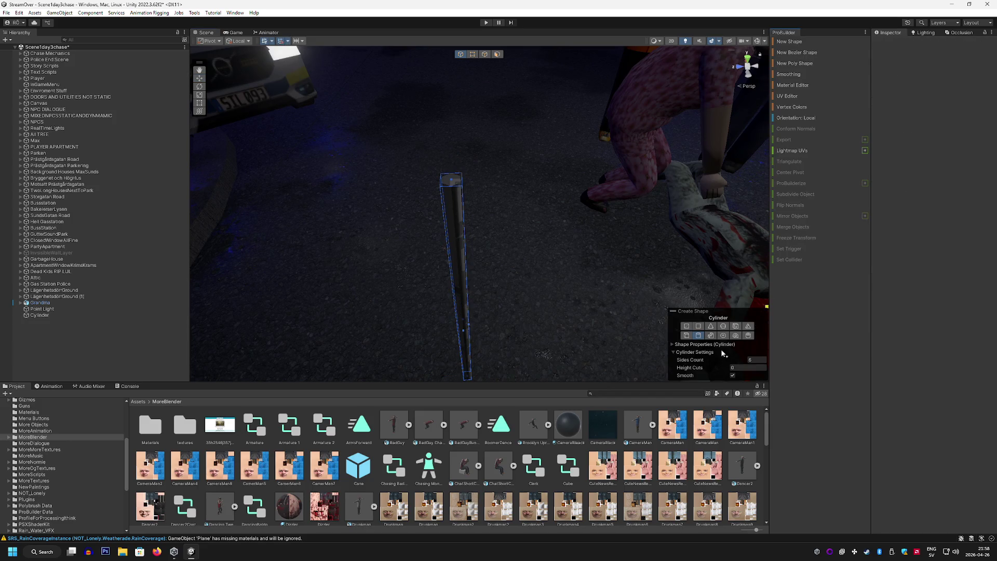
# Try placing a ProBuilder arch on the cylinder top twice, undoing each misplaced attempt
pyautogui.click(736, 335)
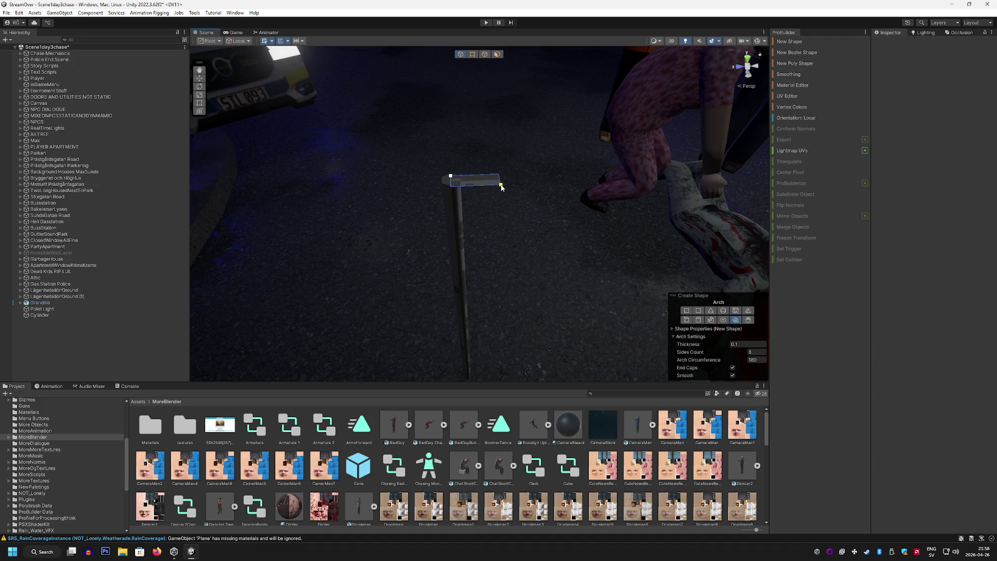
pyautogui.click(502, 153)
pyautogui.hotkey('ctrl', 'z')
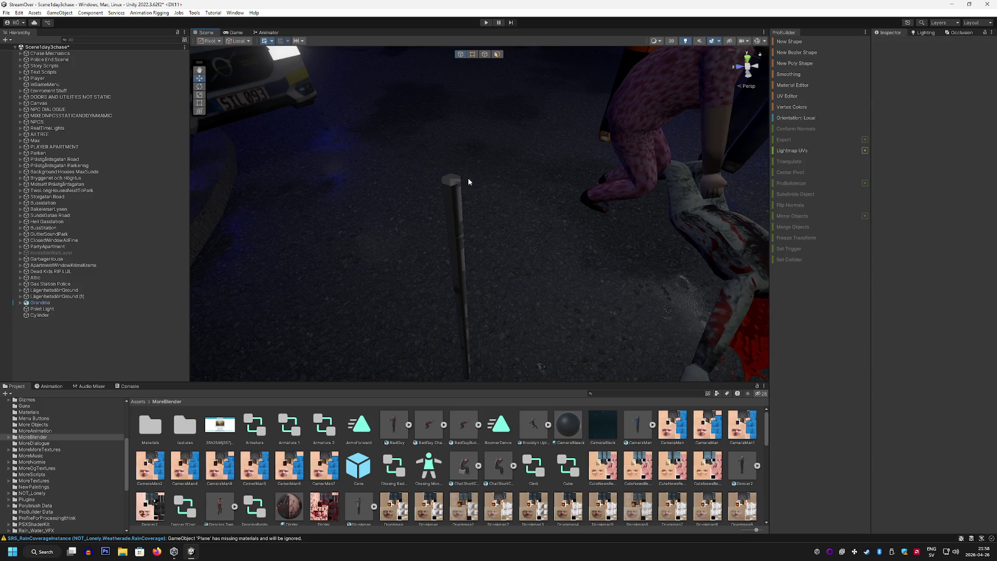
pyautogui.moveTo(470, 182); pyautogui.dragTo(632, 191)
pyautogui.click(807, 44)
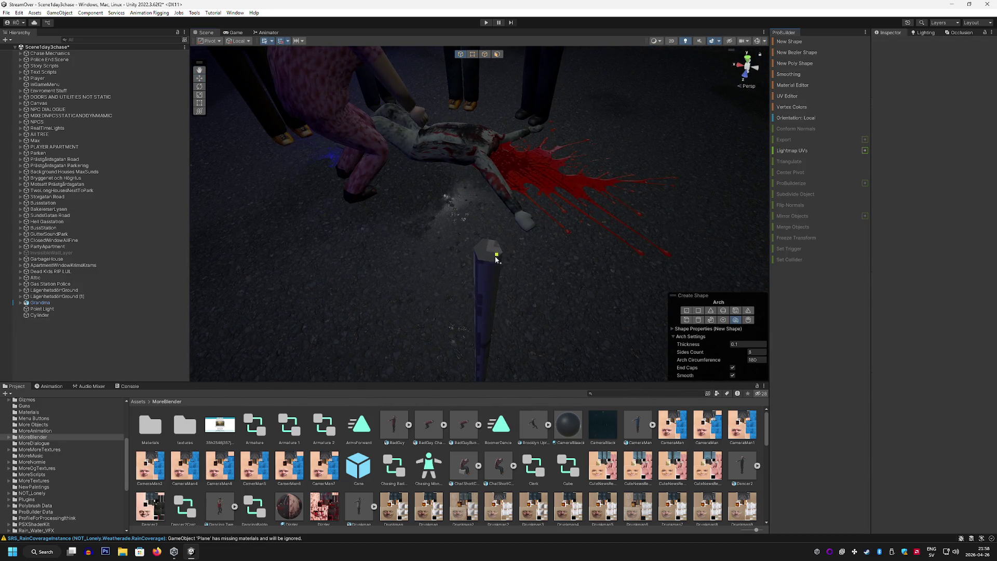
pyautogui.moveTo(498, 259)
pyautogui.mouseDown()
pyautogui.moveTo(662, 285)
pyautogui.moveTo(522, 265)
pyautogui.mouseUp()
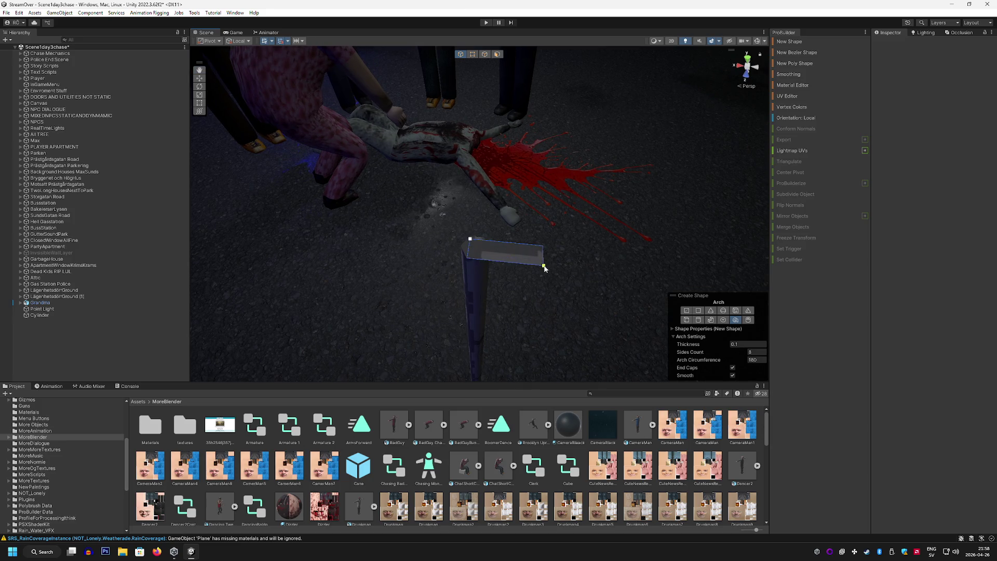
pyautogui.click(569, 210)
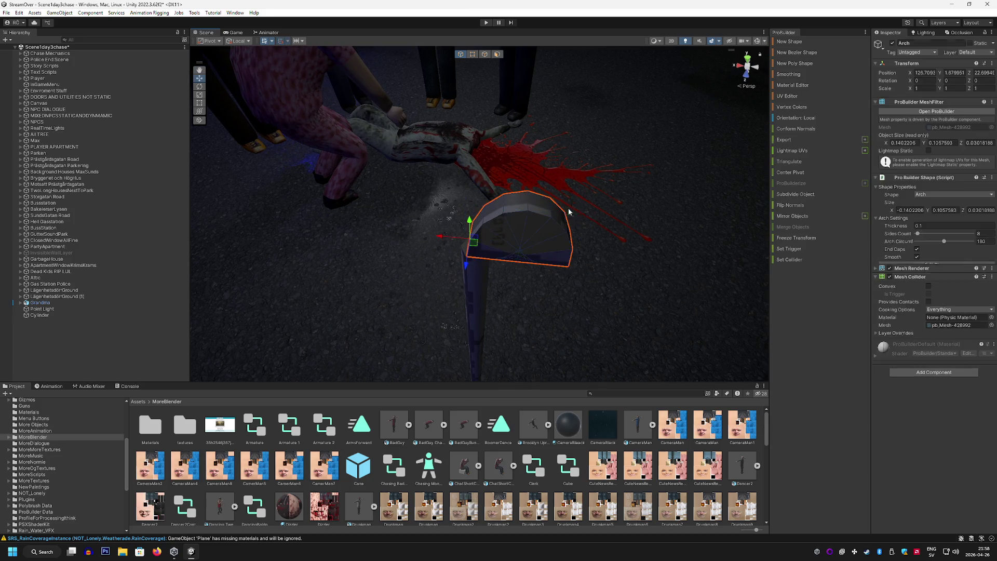
pyautogui.hotkey('ctrl', 'z')
# Redraw the arch twice more, including a thinner version, undoing both attempts
pyautogui.click(800, 42)
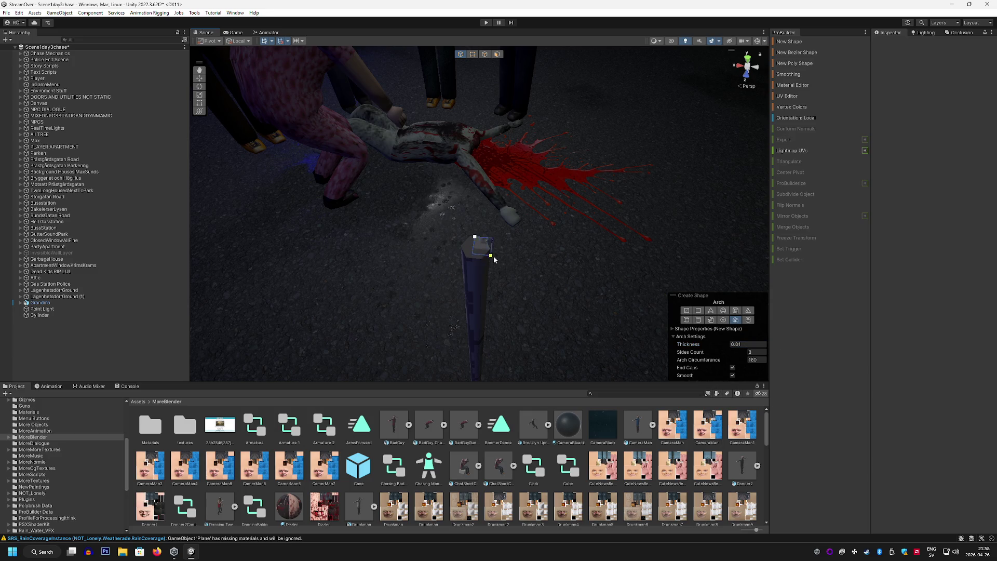
pyautogui.moveTo(550, 268); pyautogui.dragTo(551, 267)
pyautogui.click(568, 212)
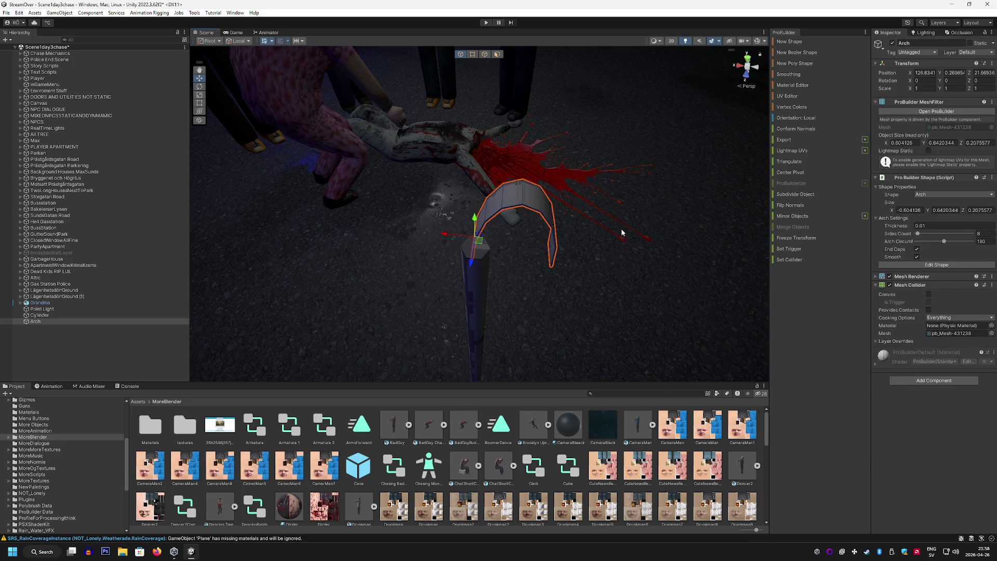
pyautogui.hotkey('ctrl', 'z')
pyautogui.click(798, 42)
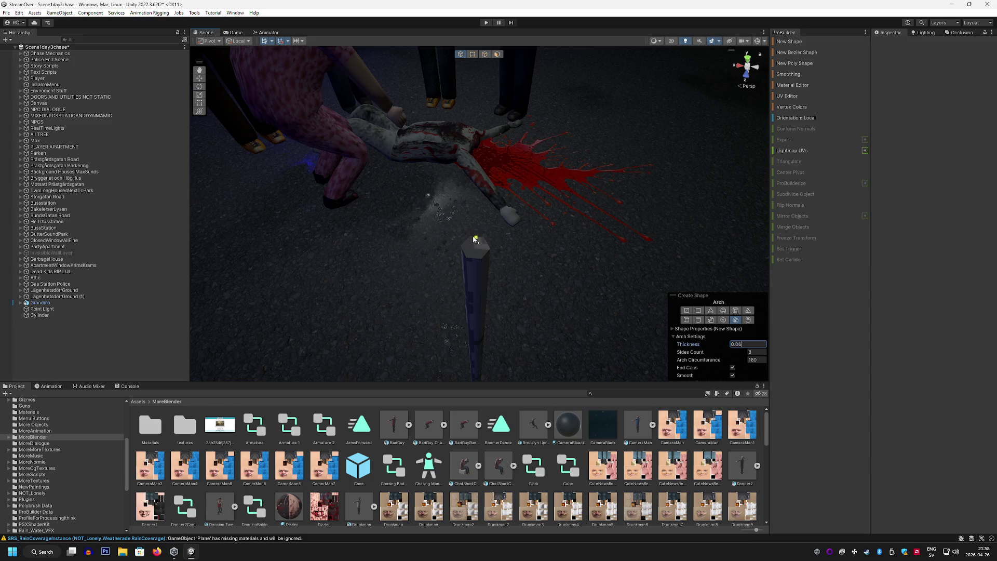
pyautogui.moveTo(472, 239); pyautogui.dragTo(566, 266)
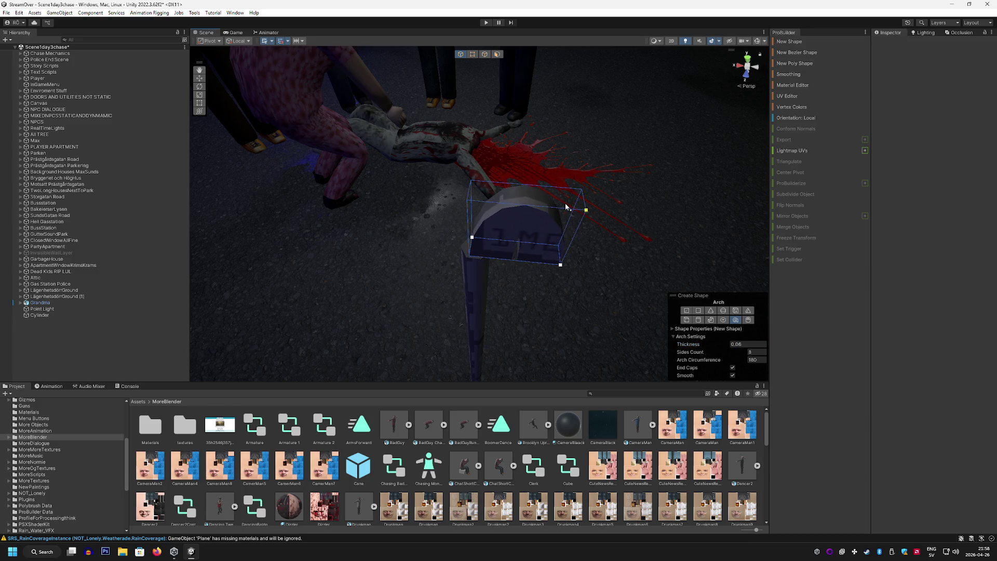
pyautogui.click(575, 213)
pyautogui.hotkey('ctrl', 'z')
# Draw the final 0.03-thick arch on the cylinder top as the cane's handle
pyautogui.click(802, 43)
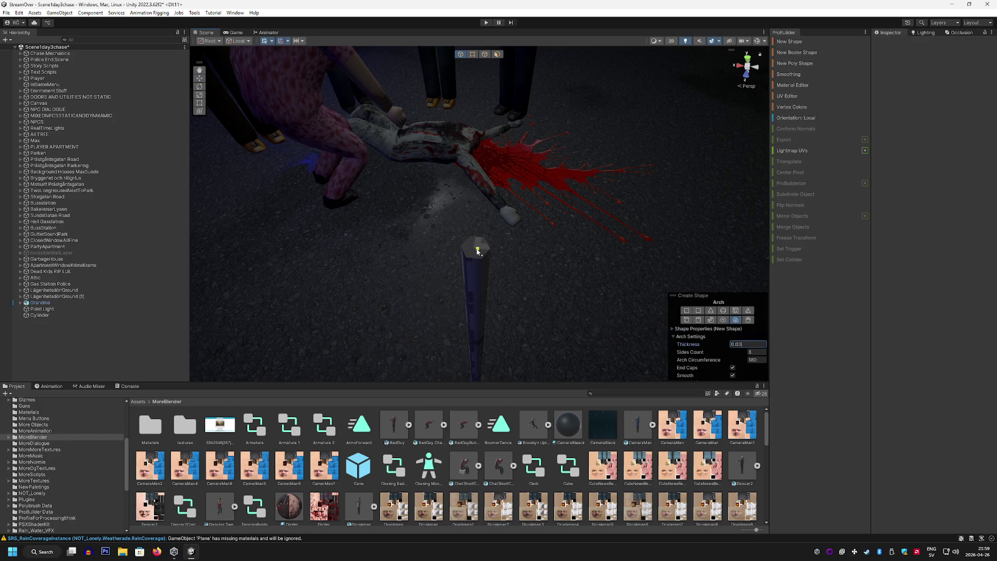
pyautogui.moveTo(561, 267); pyautogui.dragTo(565, 265)
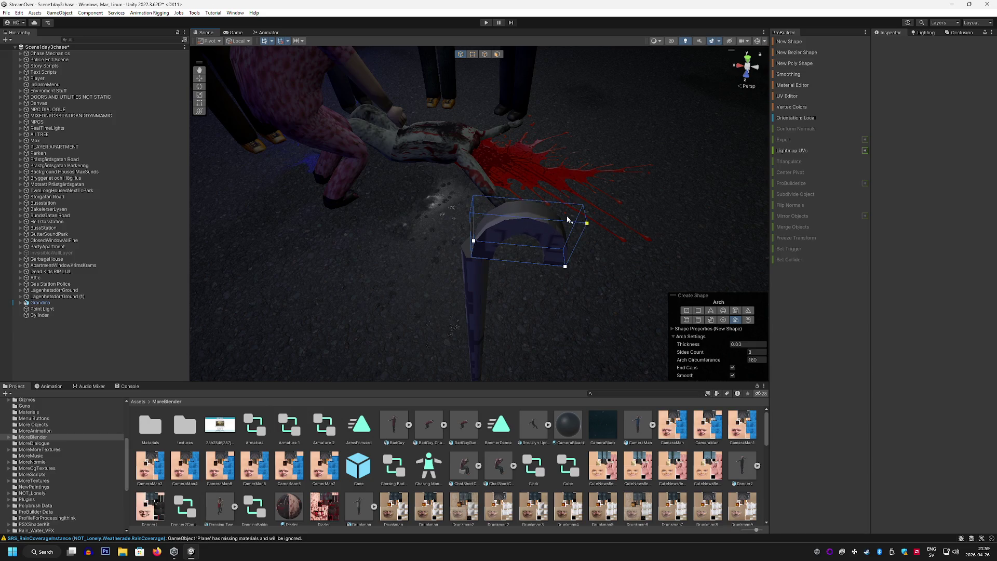
pyautogui.click(568, 219)
pyautogui.moveTo(443, 238)
pyautogui.mouseDown()
pyautogui.moveTo(226, 253)
pyautogui.moveTo(208, 226)
pyautogui.mouseUp()
pyautogui.scroll(5, 207, 226)
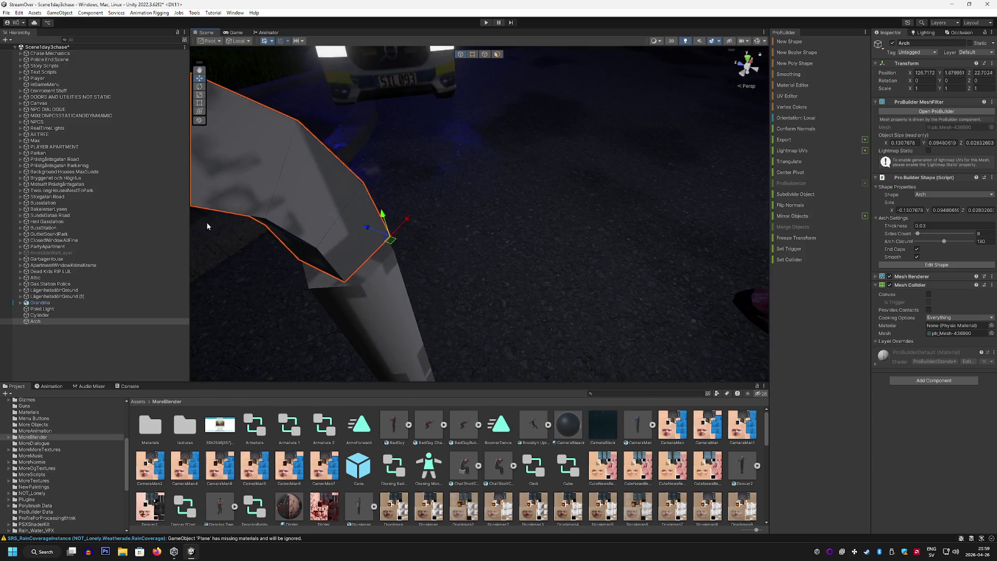
pyautogui.moveTo(373, 236)
pyautogui.mouseDown()
pyautogui.moveTo(382, 238)
pyautogui.moveTo(274, 248)
pyautogui.moveTo(534, 182)
pyautogui.moveTo(450, 208)
pyautogui.moveTo(327, 204)
pyautogui.moveTo(361, 196)
pyautogui.moveTo(363, 227)
pyautogui.moveTo(383, 181)
pyautogui.moveTo(395, 192)
pyautogui.mouseUp()
pyautogui.click(361, 196)
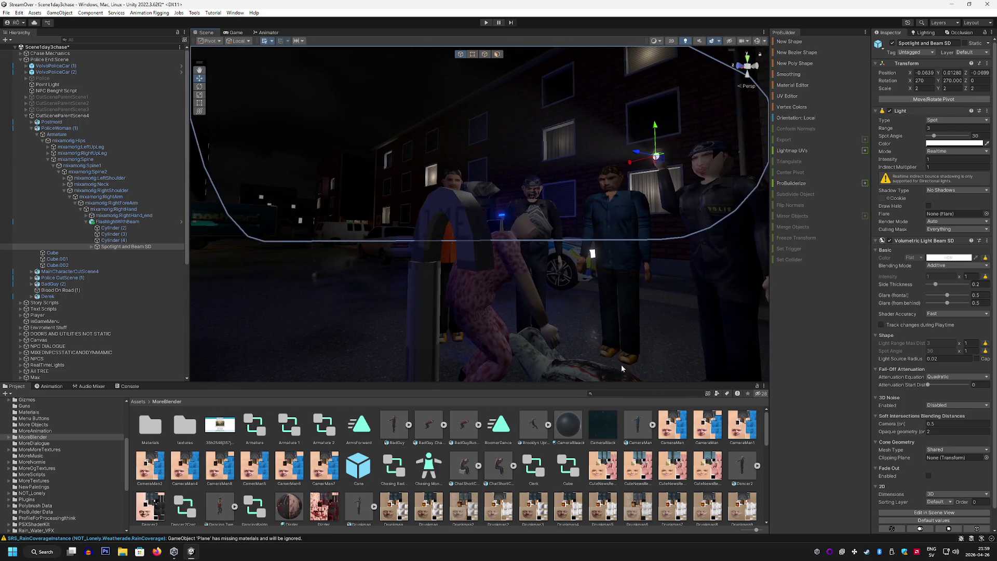
# Search 'ply', drag Plywood1 onto the cane, and select its Cylinder and Arch together
pyautogui.write('ply')
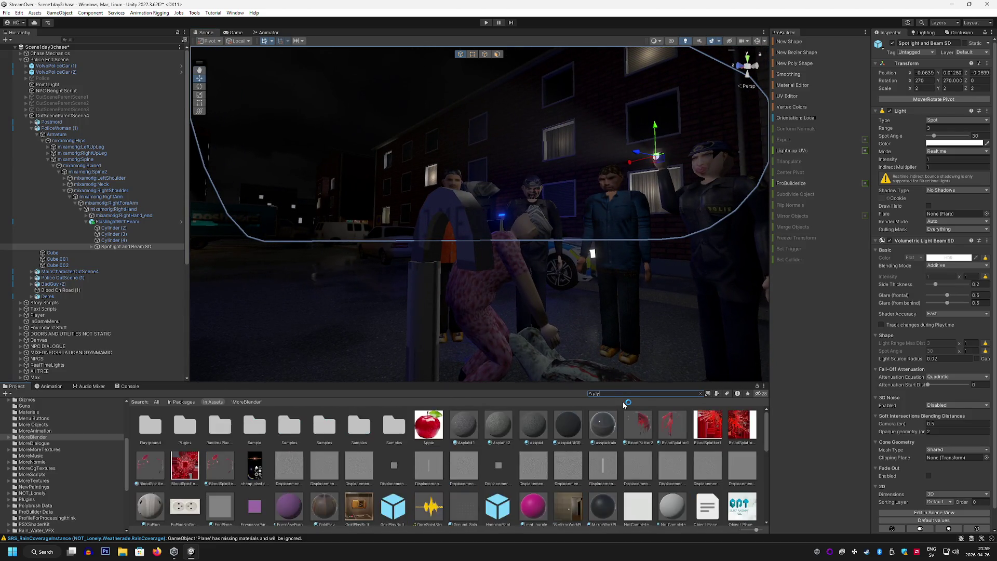
pyautogui.click(539, 471)
pyautogui.moveTo(234, 424); pyautogui.dragTo(413, 331)
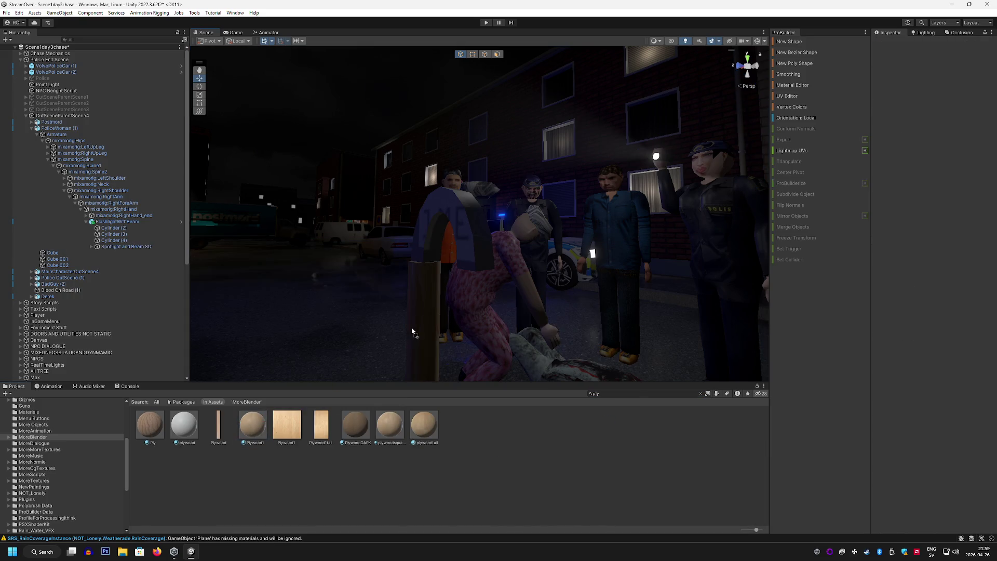
pyautogui.moveTo(414, 278)
pyautogui.mouseDown()
pyautogui.moveTo(403, 329)
pyautogui.moveTo(432, 332)
pyautogui.mouseUp()
pyautogui.scroll(-8, 130, 310)
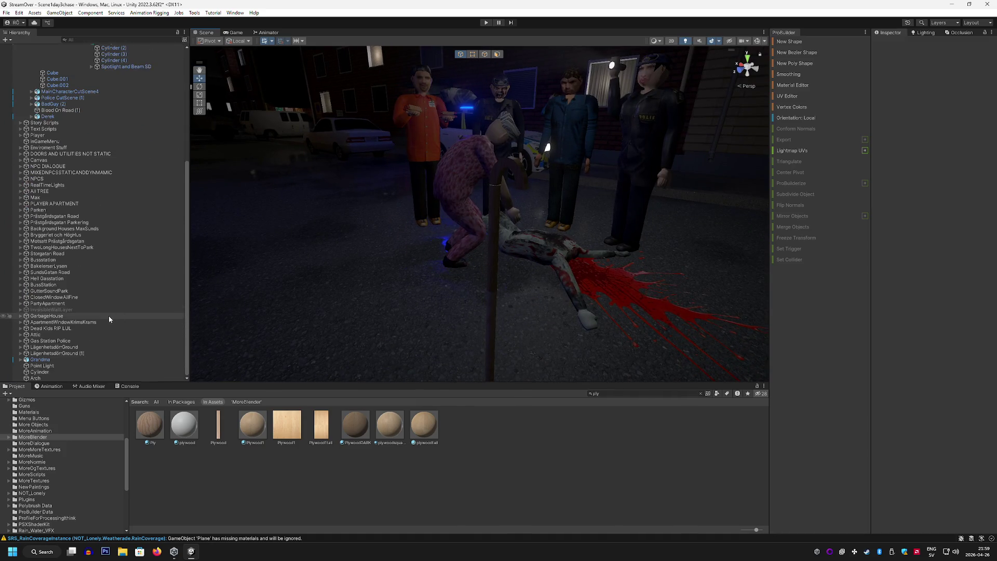
pyautogui.scroll(8, 101, 331)
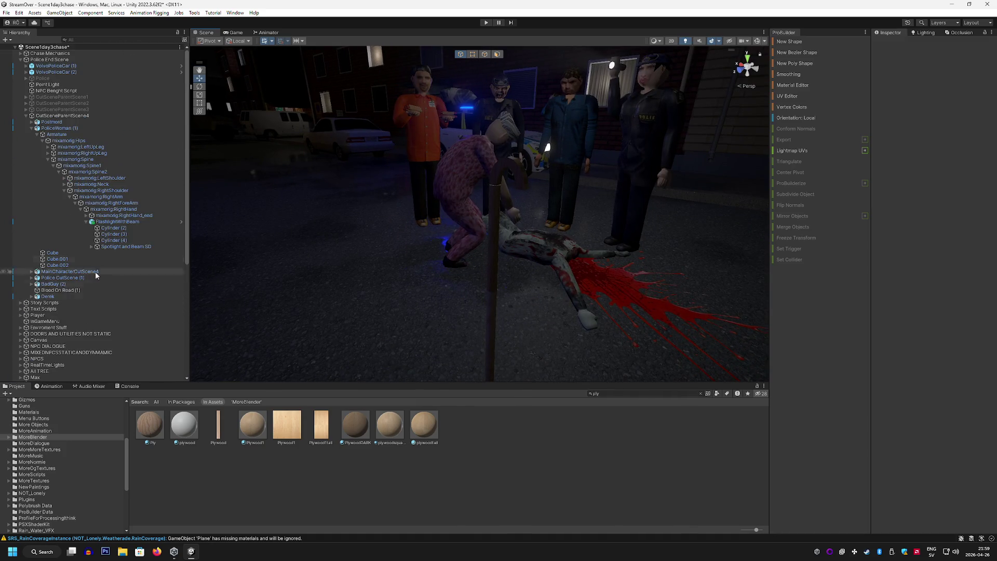
pyautogui.click(24, 116)
pyautogui.click(25, 116)
pyautogui.scroll(-8, 61, 312)
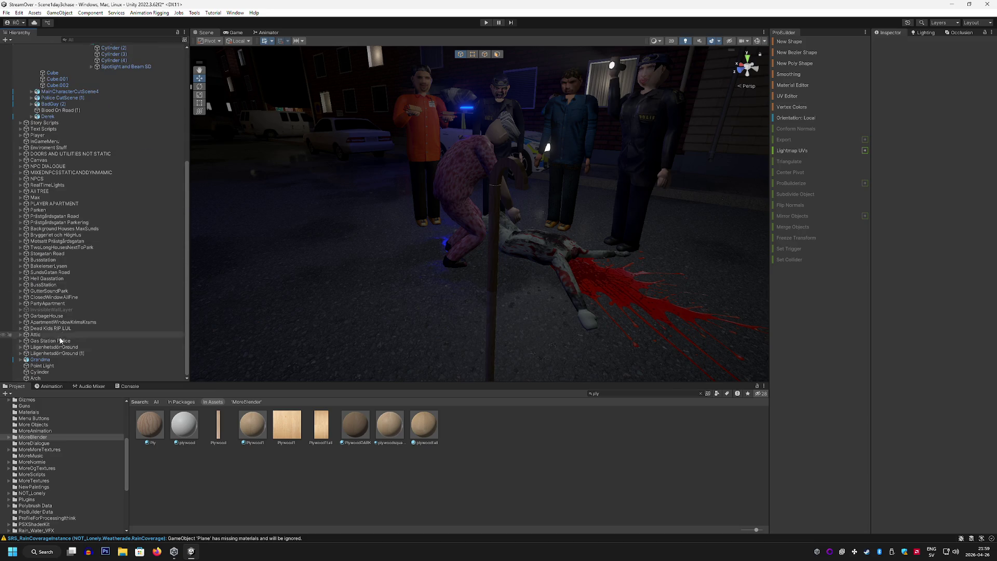
pyautogui.click(64, 371)
pyautogui.keyDown('shift'); pyautogui.click(64, 378); pyautogui.keyUp('shift')
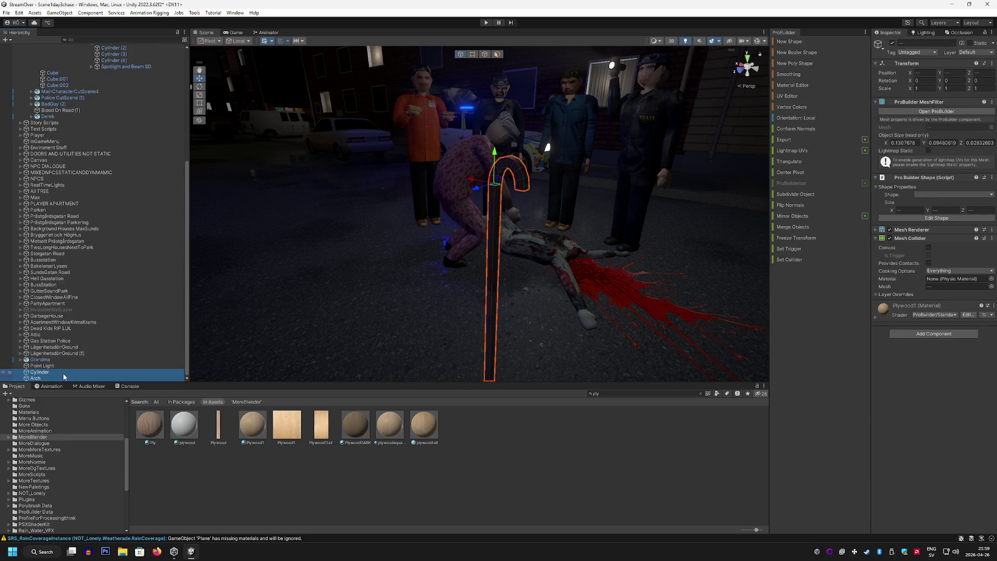
# Group the Cylinder and Arch under a new empty object renamed Cane2
pyautogui.rightClick(64, 376)
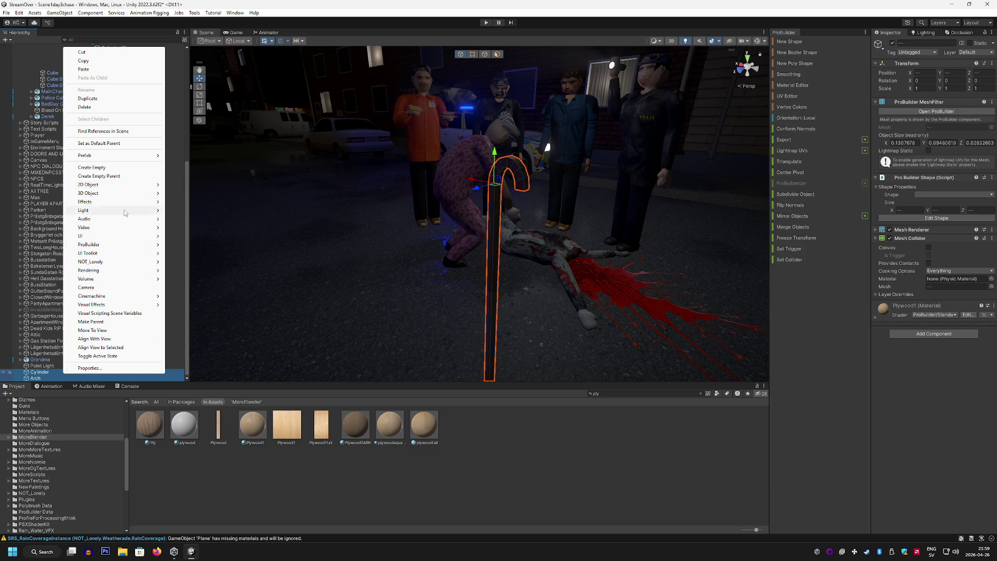
pyautogui.click(111, 177)
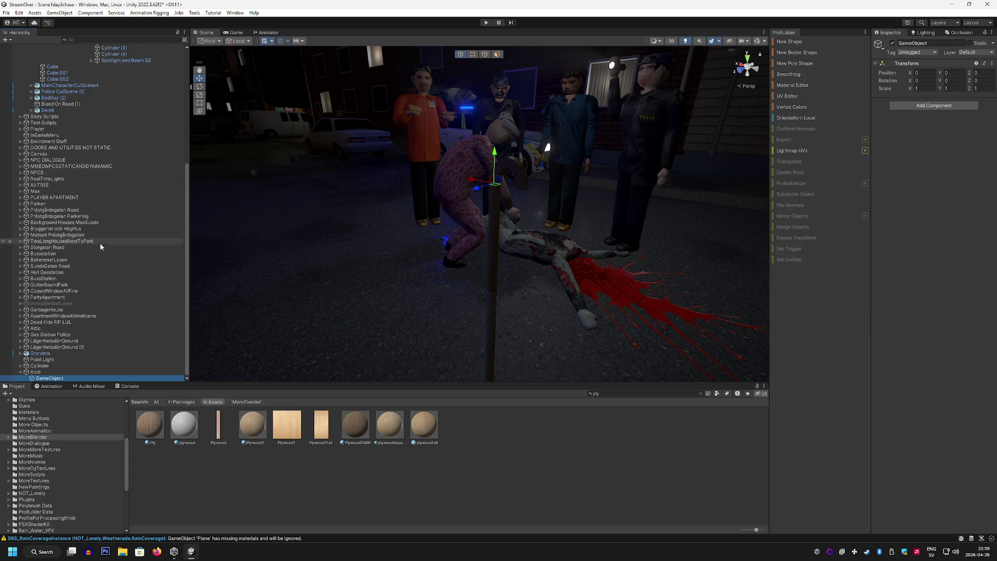
pyautogui.hotkey('ctrl', 'z')
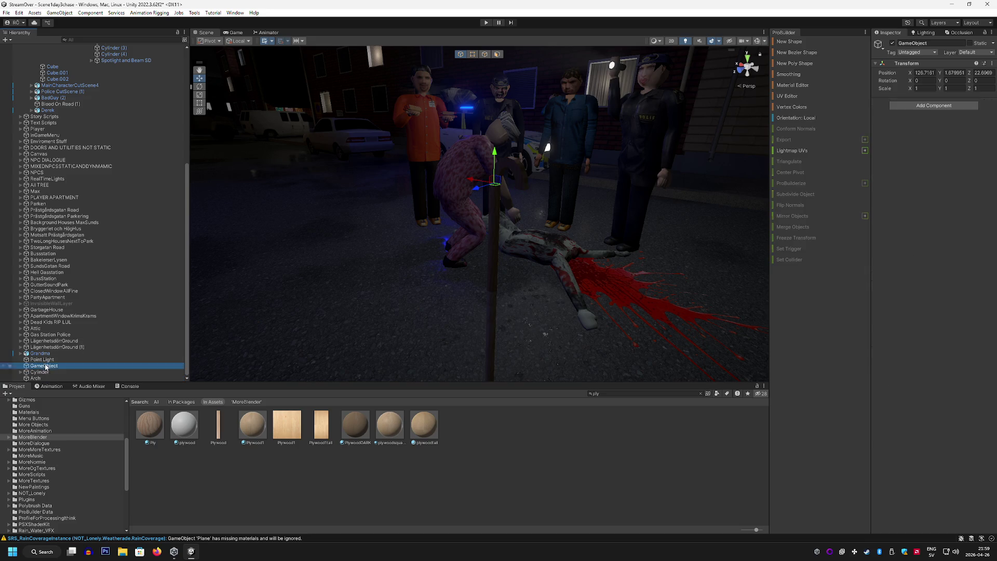
pyautogui.moveTo(45, 369); pyautogui.dragTo(44, 366)
pyautogui.rightClick(44, 365)
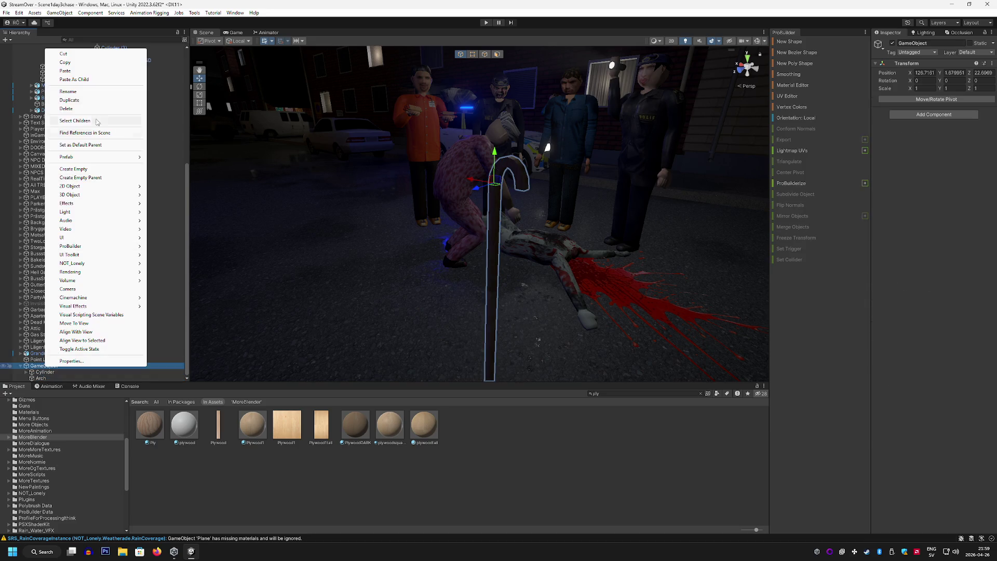
pyautogui.click(90, 93)
pyautogui.write('Cane2')
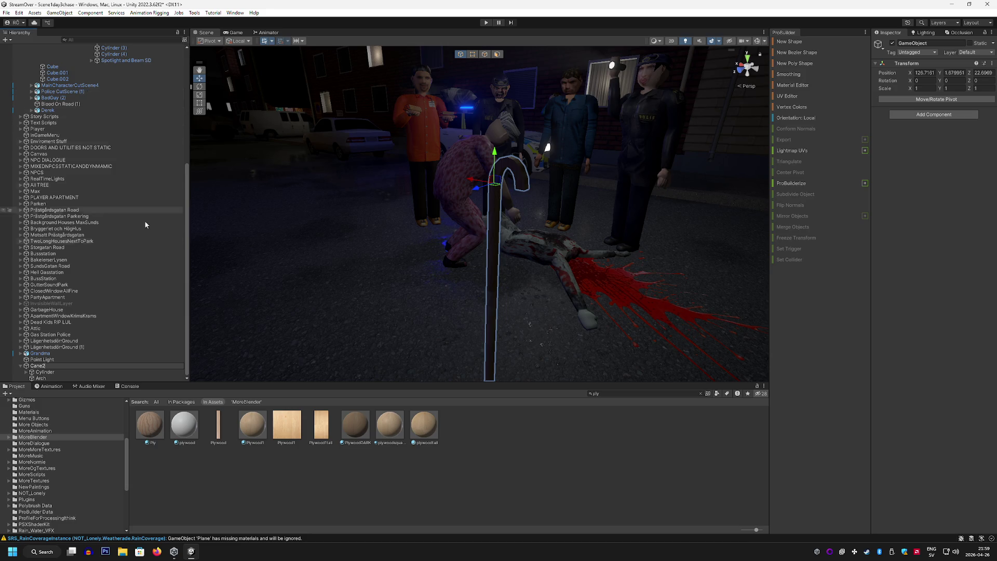
pyautogui.click(235, 487)
# Save Cane2 as a prefab in the Assets/More Objects folder
pyautogui.scroll(2, 69, 442)
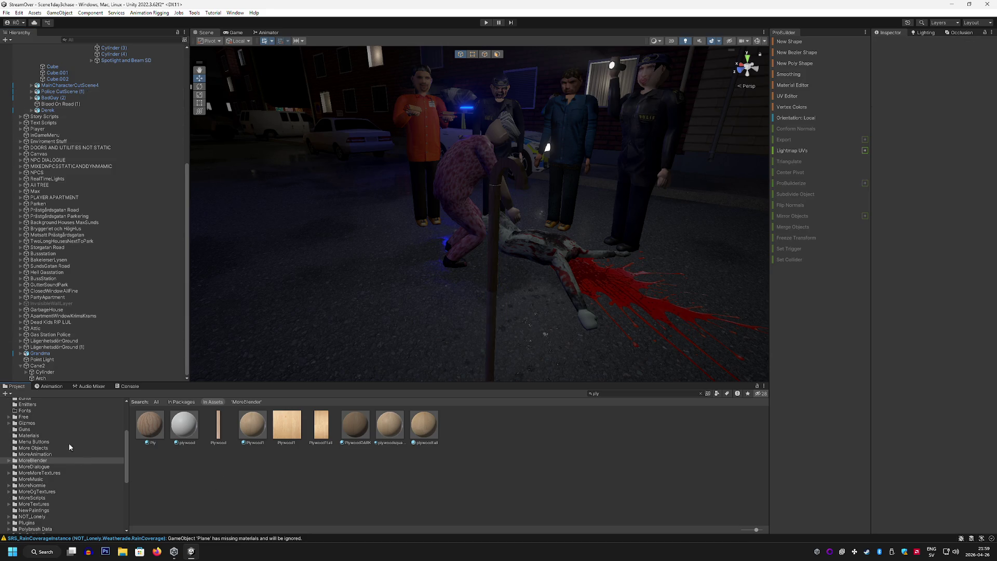
pyautogui.click(58, 448)
pyautogui.moveTo(37, 366)
pyautogui.mouseDown()
pyautogui.moveTo(171, 395)
pyautogui.moveTo(311, 404)
pyautogui.mouseUp()
pyautogui.moveTo(361, 298); pyautogui.dragTo(333, 302)
pyautogui.click(38, 366)
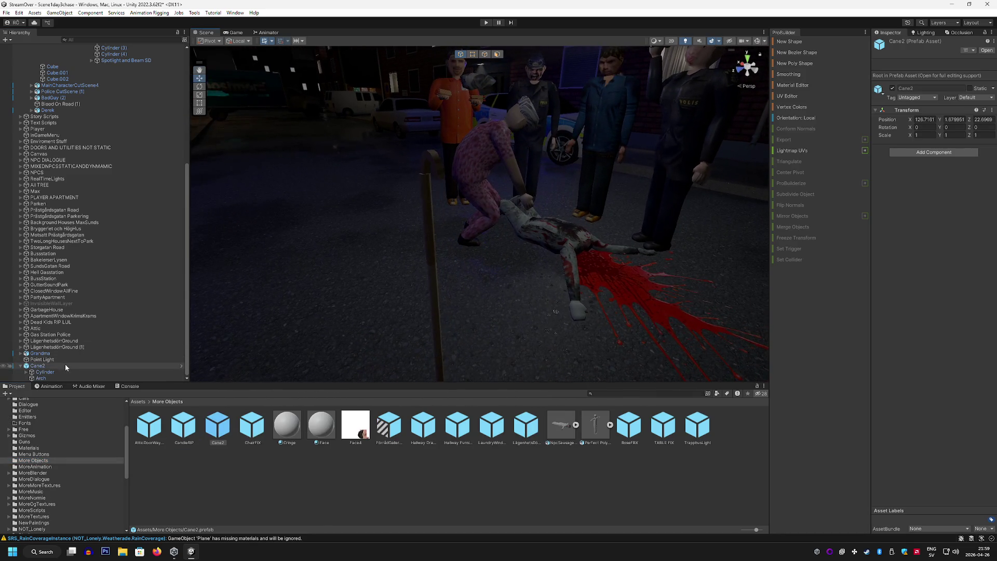
# Move Cane2 along its Z axis toward Grandma
pyautogui.press('f')
pyautogui.moveTo(425, 259); pyautogui.dragTo(350, 209)
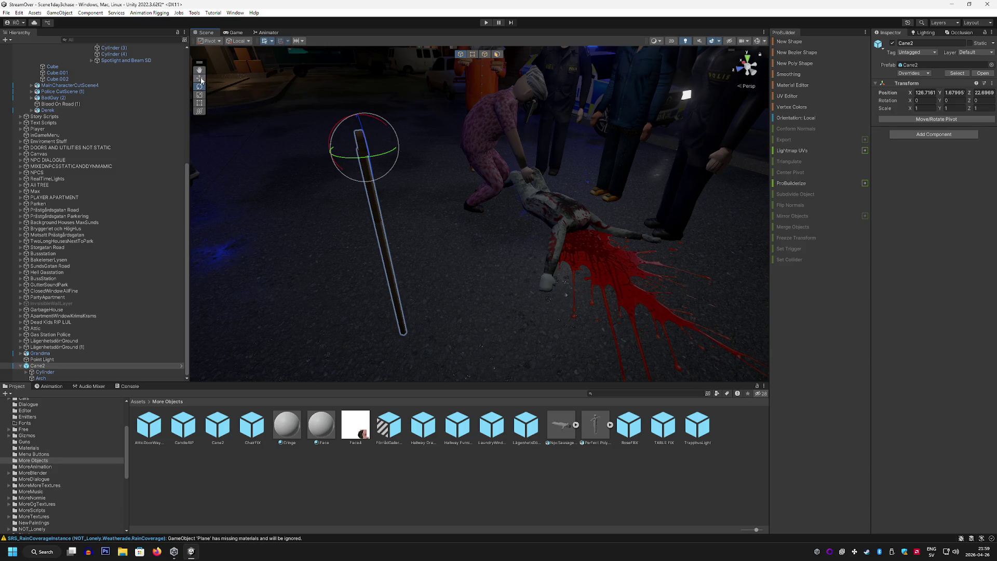
pyautogui.moveTo(331, 150)
pyautogui.mouseDown()
pyautogui.moveTo(525, 122)
pyautogui.moveTo(491, 198)
pyautogui.moveTo(425, 240)
pyautogui.mouseUp()
pyautogui.moveTo(341, 232)
pyautogui.mouseDown()
pyautogui.moveTo(531, 135)
pyautogui.moveTo(621, 160)
pyautogui.moveTo(418, 67)
pyautogui.moveTo(530, 126)
pyautogui.moveTo(513, 122)
pyautogui.moveTo(631, 125)
pyautogui.mouseUp()
# Set Cane2's scale to 0.7 on X, Y and Z
pyautogui.click(917, 109)
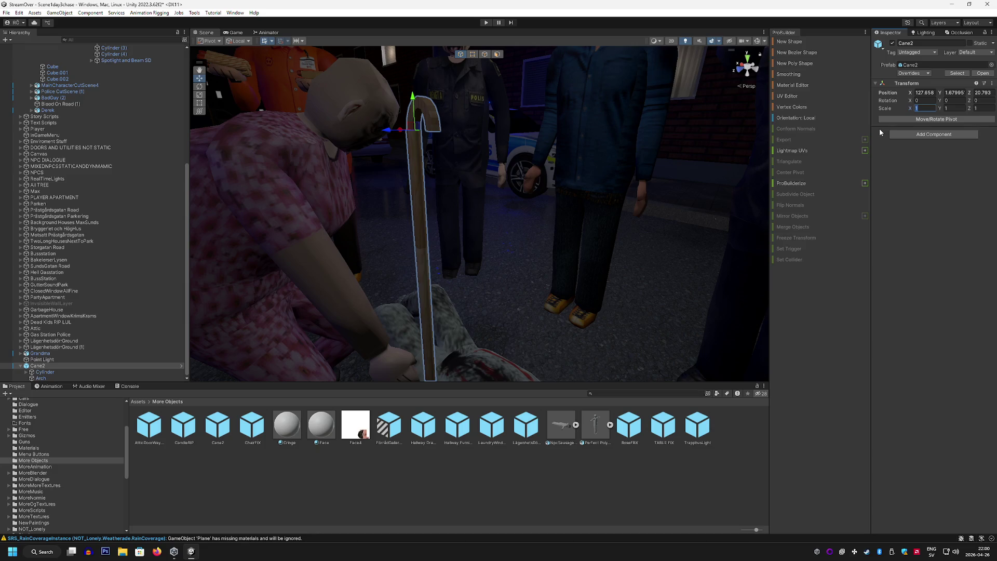
pyautogui.write('07')
pyautogui.press('BackSpace')
pyautogui.write('.7')
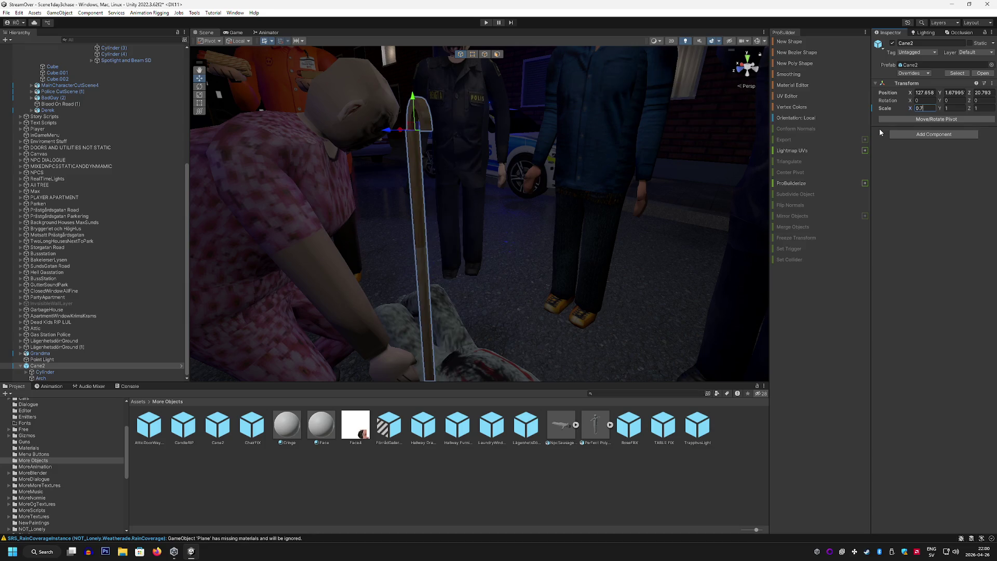
pyautogui.click(961, 109)
pyautogui.write('0.7')
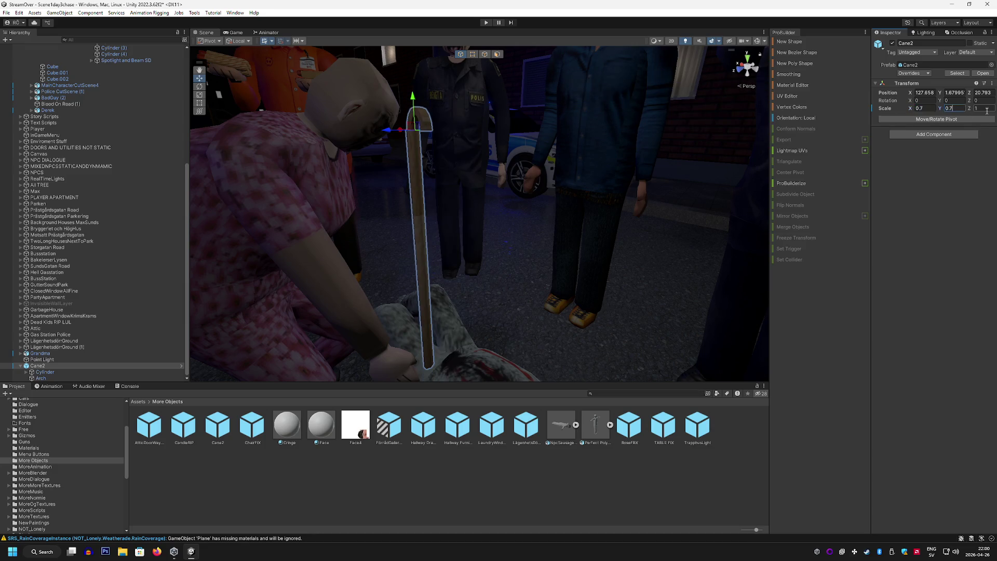
pyautogui.press('Tab')
pyautogui.write('0.7')
# Rotate and slide Cane2 into Grandma's grip, then make it a child of Grandma
pyautogui.moveTo(557, 185)
pyautogui.mouseDown()
pyautogui.moveTo(525, 216)
pyautogui.moveTo(524, 199)
pyautogui.moveTo(511, 199)
pyautogui.mouseUp()
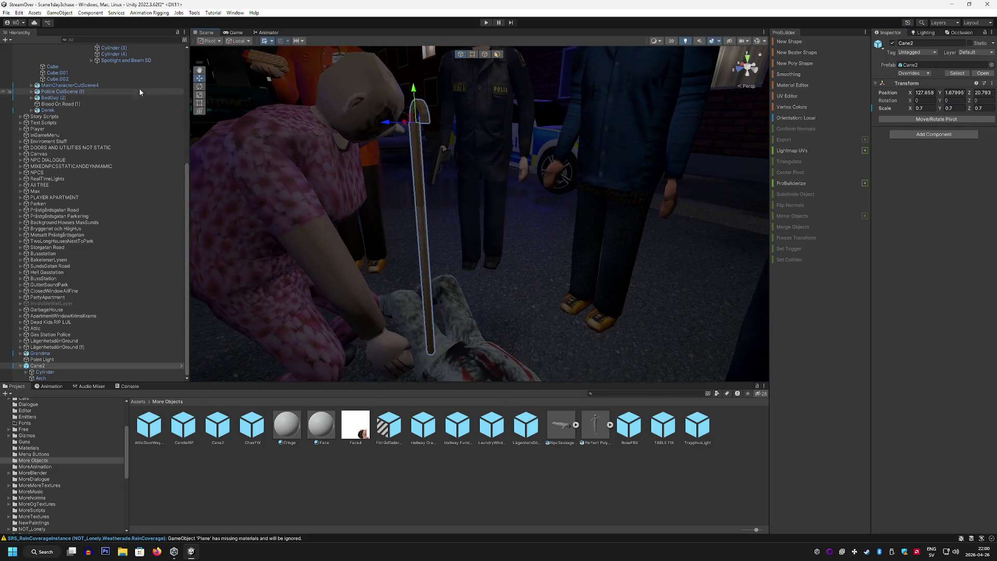
pyautogui.moveTo(411, 131)
pyautogui.mouseDown()
pyautogui.moveTo(435, 55)
pyautogui.moveTo(467, 66)
pyautogui.moveTo(455, 86)
pyautogui.moveTo(541, 149)
pyautogui.moveTo(492, 109)
pyautogui.moveTo(509, 120)
pyautogui.moveTo(259, 183)
pyautogui.mouseUp()
pyautogui.click(509, 120)
pyautogui.hotkey('ctrl', 'z')
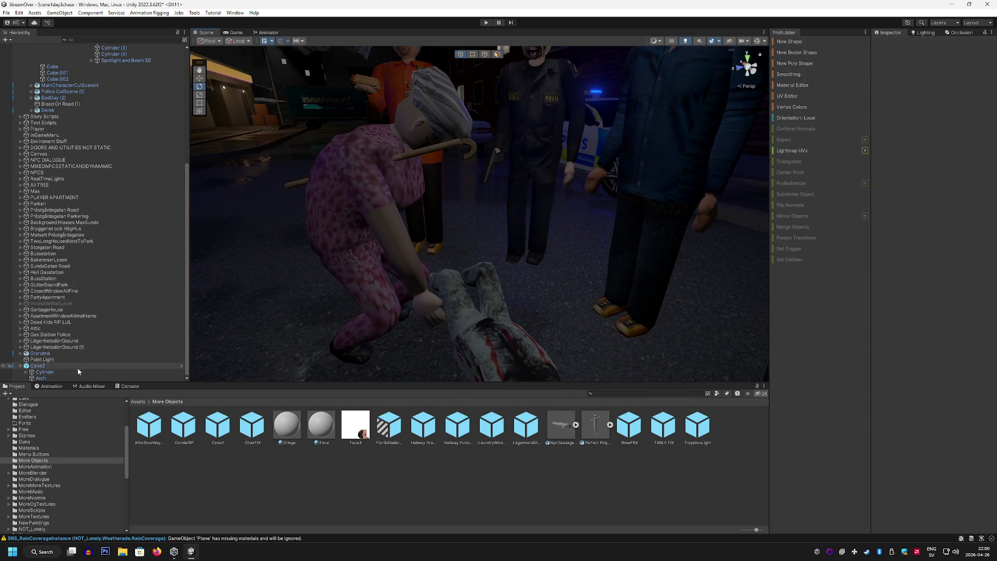
pyautogui.click(199, 78)
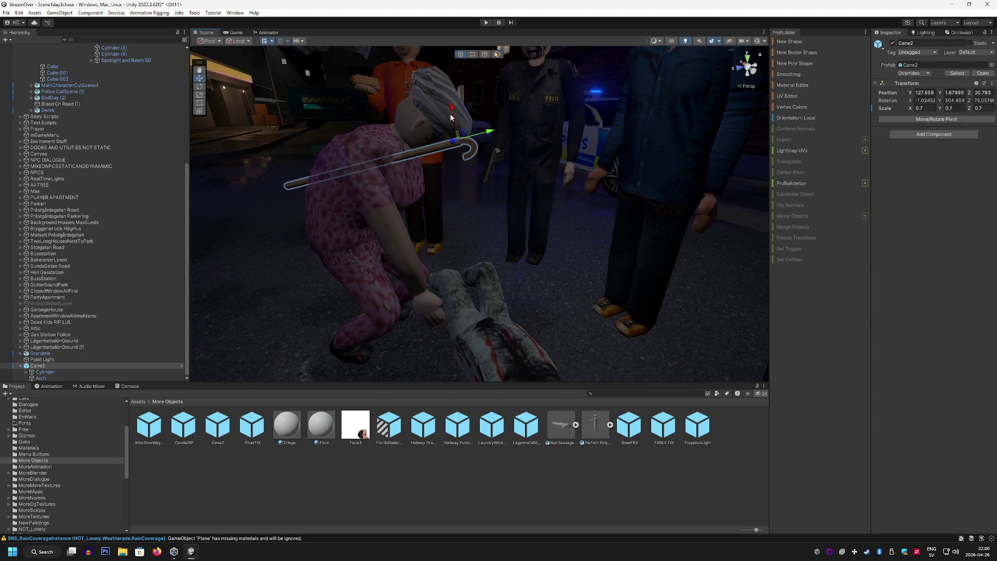
pyautogui.moveTo(451, 117)
pyautogui.mouseDown()
pyautogui.moveTo(465, 159)
pyautogui.moveTo(563, 264)
pyautogui.moveTo(499, 280)
pyautogui.mouseUp()
pyautogui.press('f')
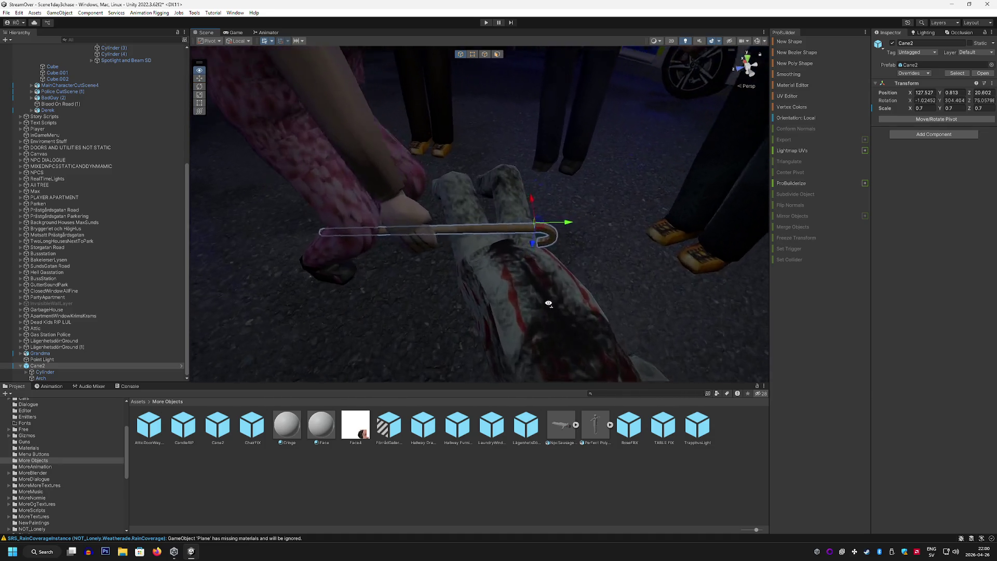
pyautogui.moveTo(548, 303)
pyautogui.mouseDown()
pyautogui.moveTo(530, 263)
pyautogui.moveTo(438, 249)
pyautogui.moveTo(410, 282)
pyautogui.moveTo(319, 272)
pyautogui.moveTo(310, 280)
pyautogui.mouseUp()
pyautogui.press('f')
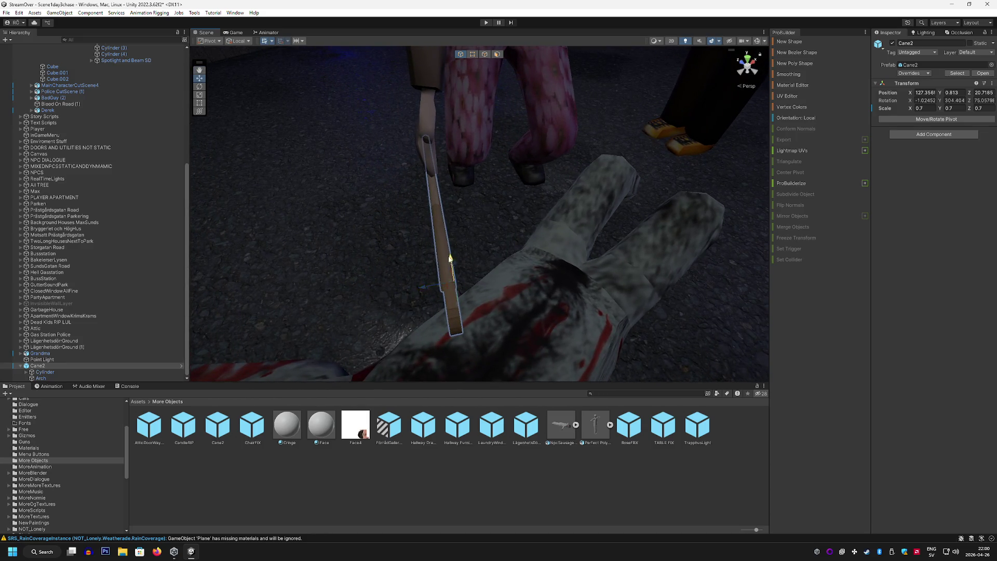
pyautogui.moveTo(450, 259)
pyautogui.mouseDown()
pyautogui.moveTo(446, 178)
pyautogui.moveTo(400, 188)
pyautogui.moveTo(428, 197)
pyautogui.moveTo(407, 196)
pyautogui.moveTo(569, 133)
pyautogui.mouseUp()
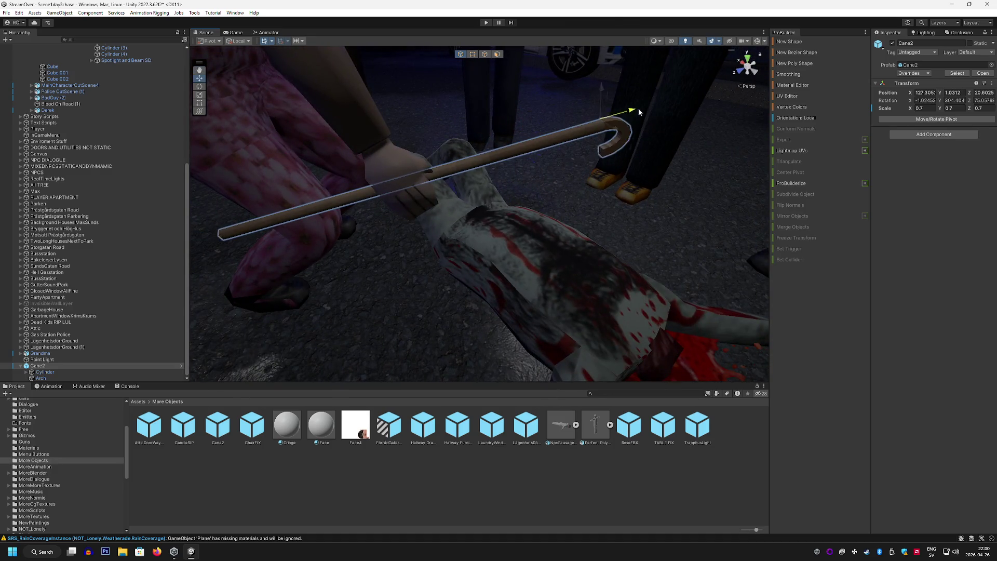
pyautogui.moveTo(639, 111)
pyautogui.mouseDown()
pyautogui.moveTo(751, 60)
pyautogui.moveTo(746, 86)
pyautogui.mouseUp()
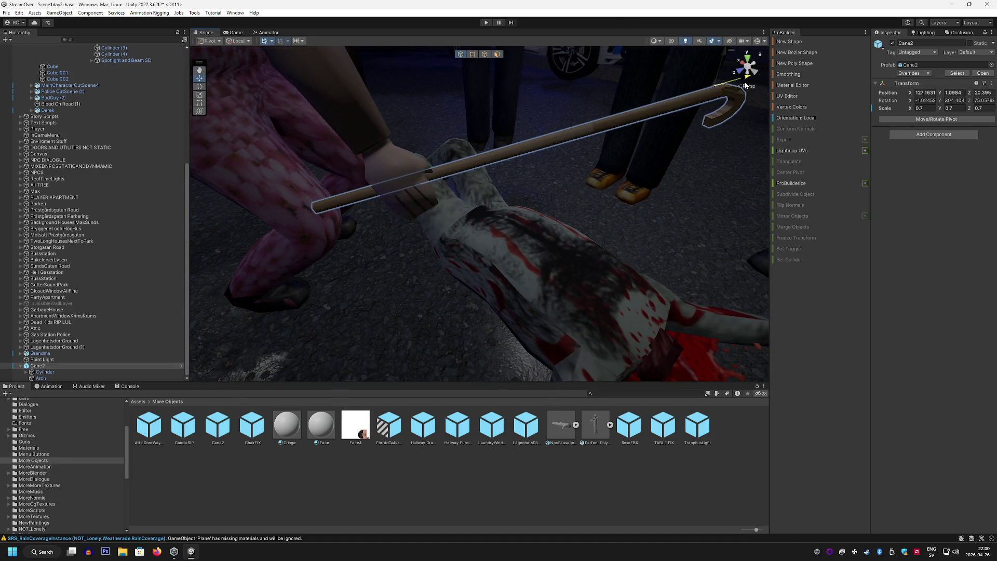
pyautogui.moveTo(104, 366)
pyautogui.mouseDown()
pyautogui.moveTo(120, 127)
pyautogui.moveTo(106, 138)
pyautogui.moveTo(84, 368)
pyautogui.moveTo(77, 356)
pyautogui.moveTo(73, 367)
pyautogui.moveTo(74, 341)
pyautogui.mouseUp()
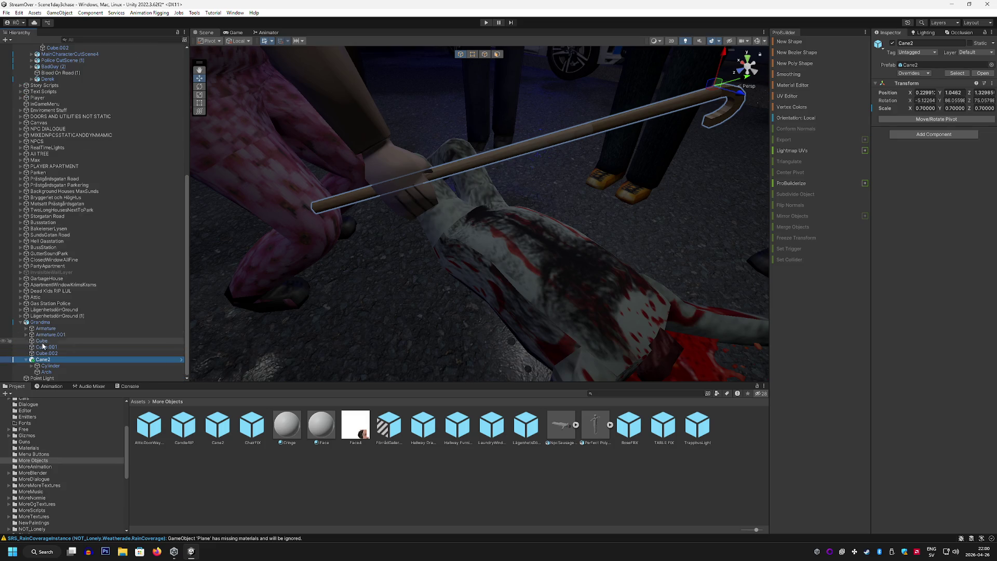
# Expand Grandma's Armature bones from Hips through Spine, Spine1 and Spine2 to RightForeArm
pyautogui.click(26, 328)
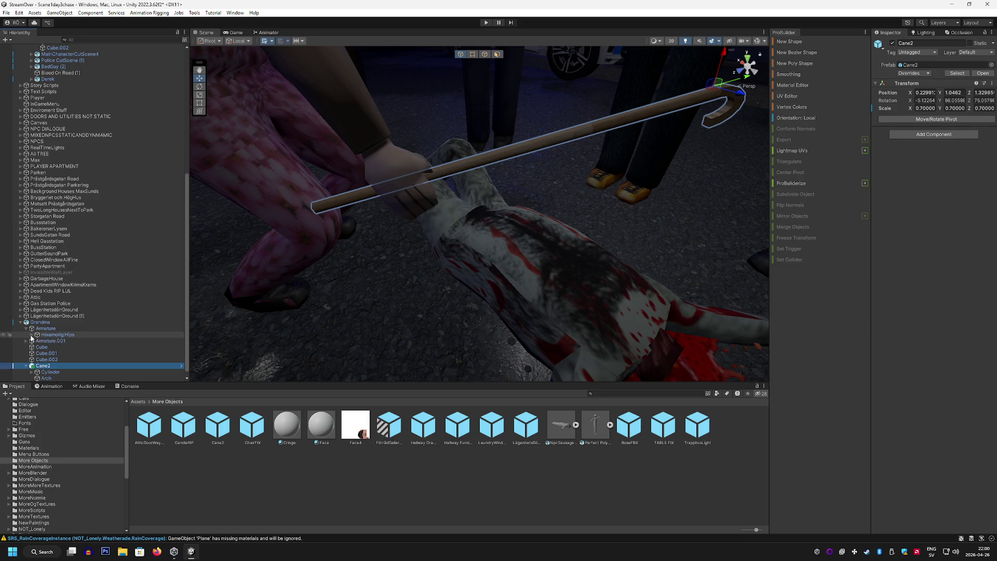
pyautogui.click(32, 335)
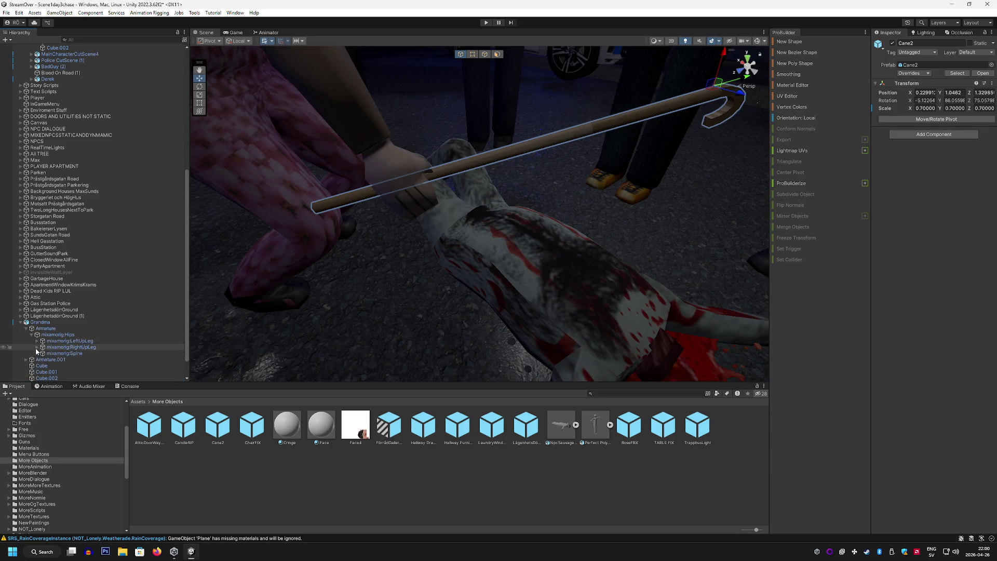
pyautogui.click(37, 353)
pyautogui.scroll(-1, 39, 353)
pyautogui.click(41, 330)
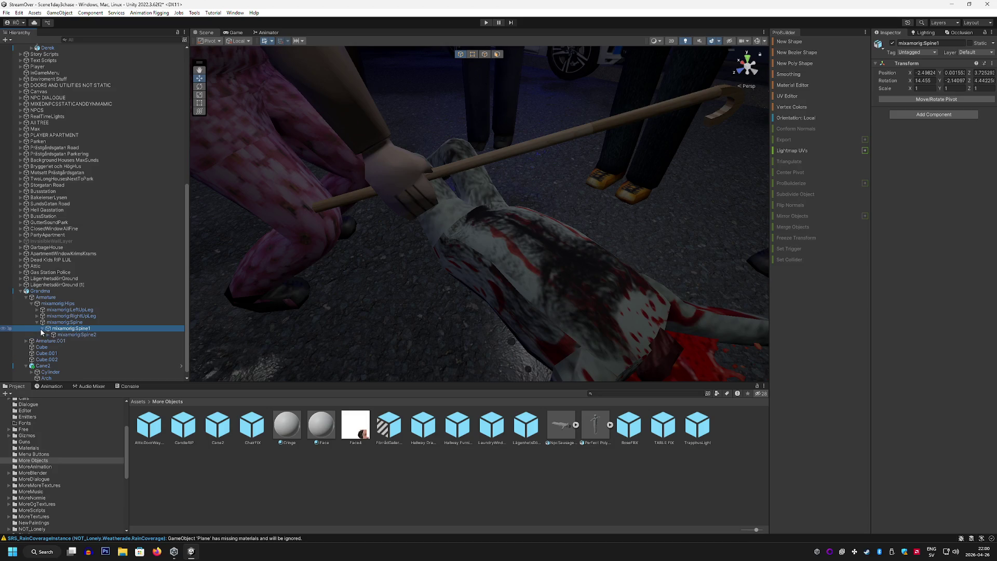
pyautogui.click(43, 329)
pyautogui.click(48, 335)
pyautogui.click(53, 328)
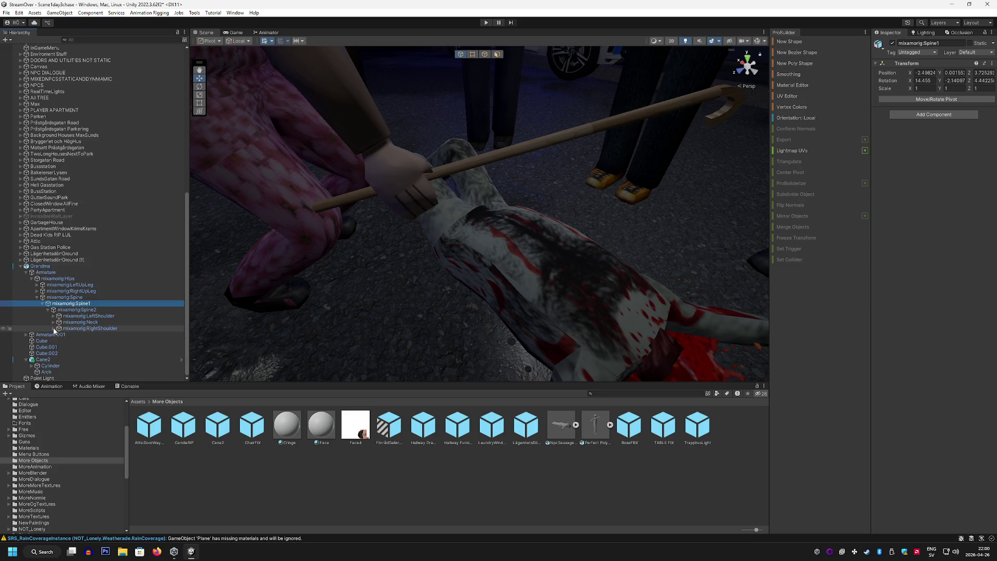
pyautogui.click(58, 334)
pyautogui.click(64, 341)
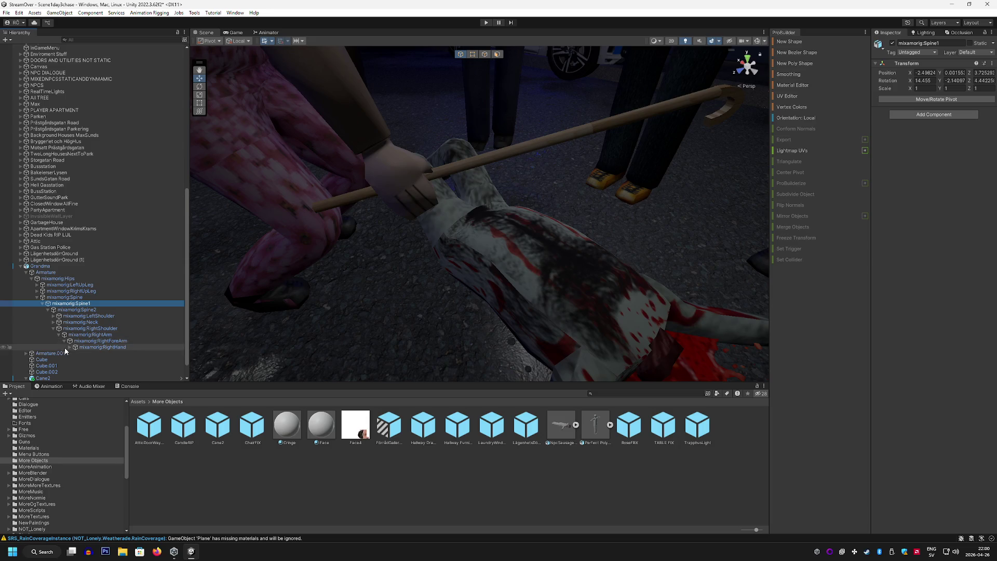
# Reparent Cane2 under the mixamorig:RightHand bone and frame it
pyautogui.click(99, 347)
pyautogui.scroll(-1, 99, 347)
pyautogui.moveTo(45, 360); pyautogui.dragTo(101, 331)
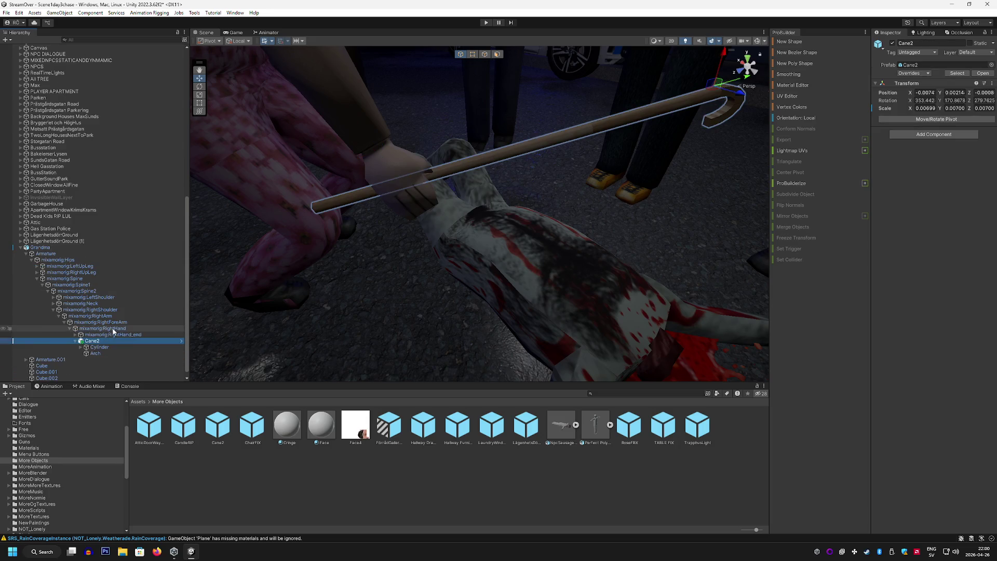
pyautogui.press('f')
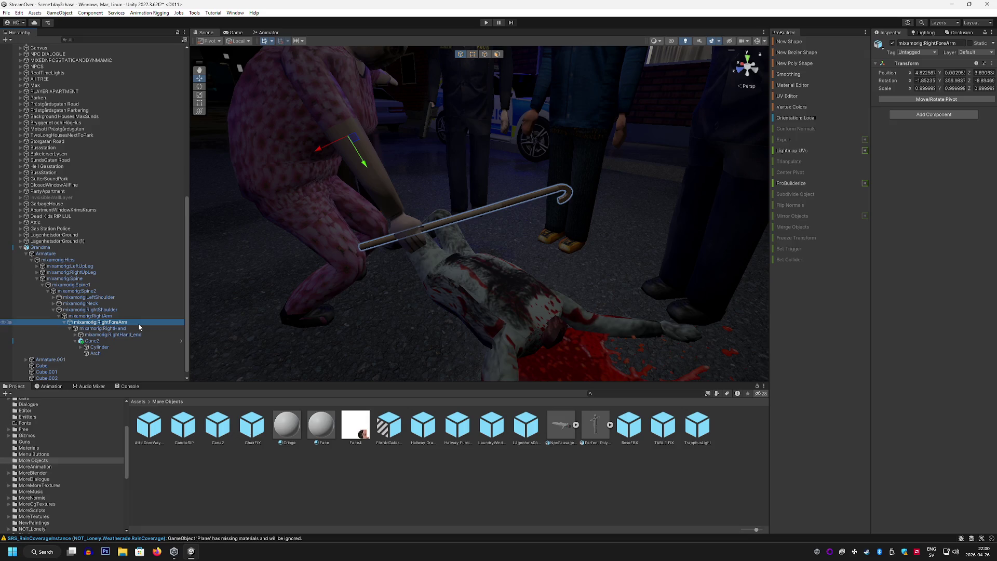
# Rotate Grandma's mixamorig:RightArm bone to swing the cane up high
pyautogui.click(131, 316)
pyautogui.press('f')
pyautogui.moveTo(292, 257); pyautogui.dragTo(171, 101)
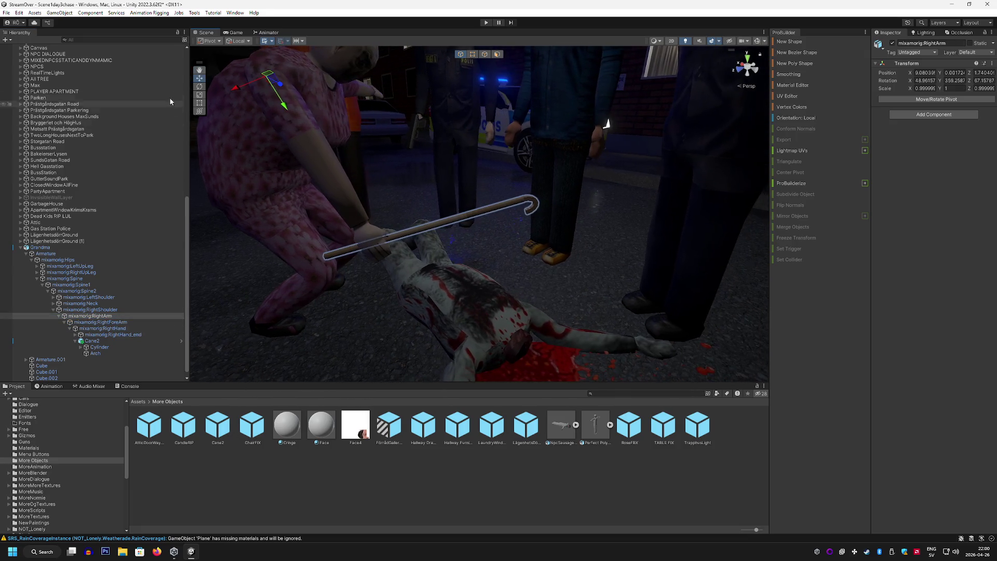
pyautogui.moveTo(234, 72)
pyautogui.mouseDown()
pyautogui.moveTo(206, 110)
pyautogui.moveTo(234, 62)
pyautogui.moveTo(227, 71)
pyautogui.moveTo(255, 73)
pyautogui.mouseUp()
pyautogui.moveTo(312, 130)
pyautogui.mouseDown()
pyautogui.moveTo(482, 224)
pyautogui.moveTo(426, 109)
pyautogui.mouseUp()
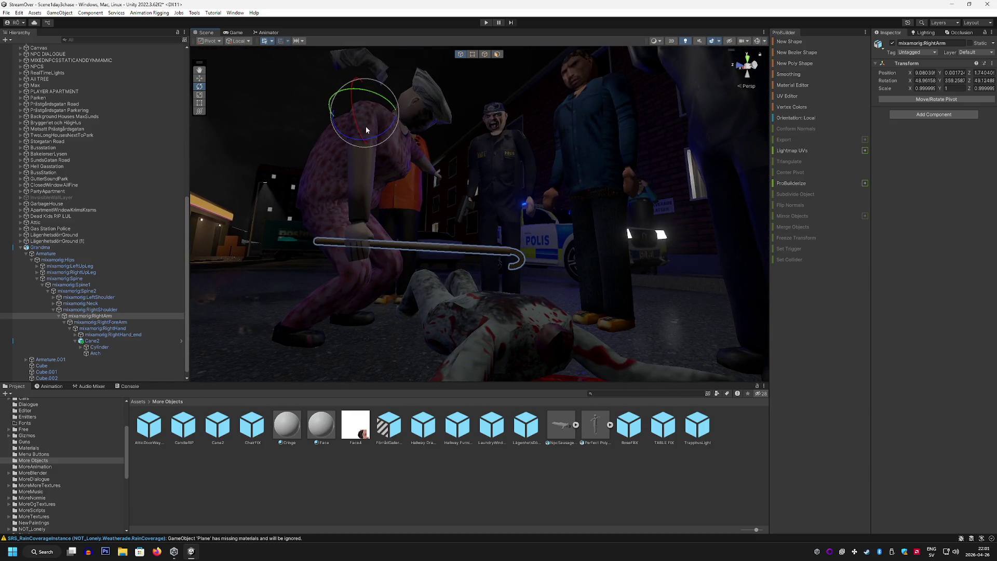
pyautogui.moveTo(366, 129)
pyautogui.mouseDown()
pyautogui.moveTo(379, 166)
pyautogui.moveTo(385, 144)
pyautogui.moveTo(395, 156)
pyautogui.mouseUp()
pyautogui.moveTo(415, 219)
pyautogui.mouseDown()
pyautogui.moveTo(445, 289)
pyautogui.moveTo(445, 263)
pyautogui.moveTo(459, 246)
pyautogui.moveTo(446, 245)
pyautogui.mouseUp()
pyautogui.moveTo(323, 130)
pyautogui.mouseDown()
pyautogui.moveTo(264, 156)
pyautogui.moveTo(280, 141)
pyautogui.mouseUp()
pyautogui.press('f')
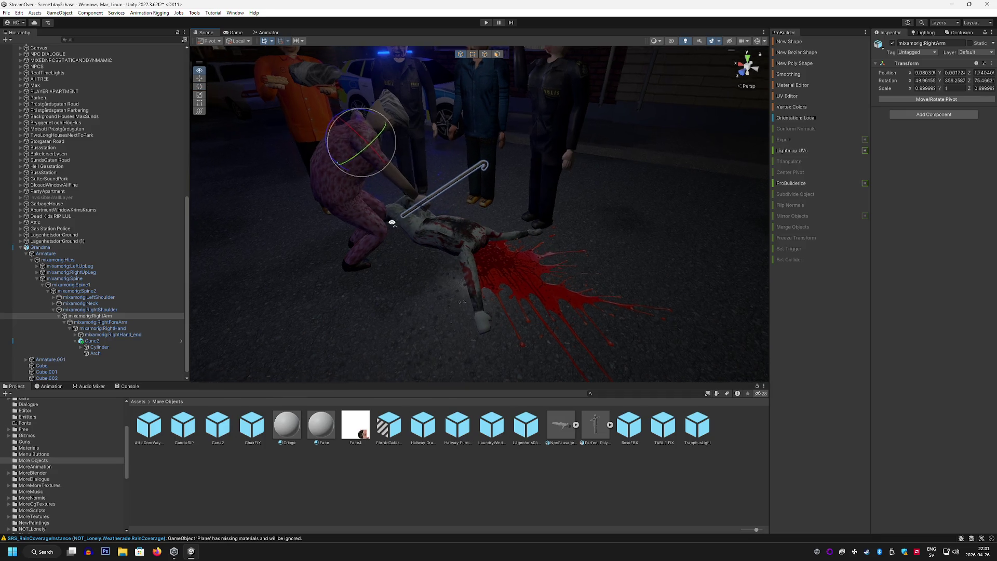
# Tilt Cane2 in her hand, then rotate the RightArm down so the cane hits the body
pyautogui.click(120, 341)
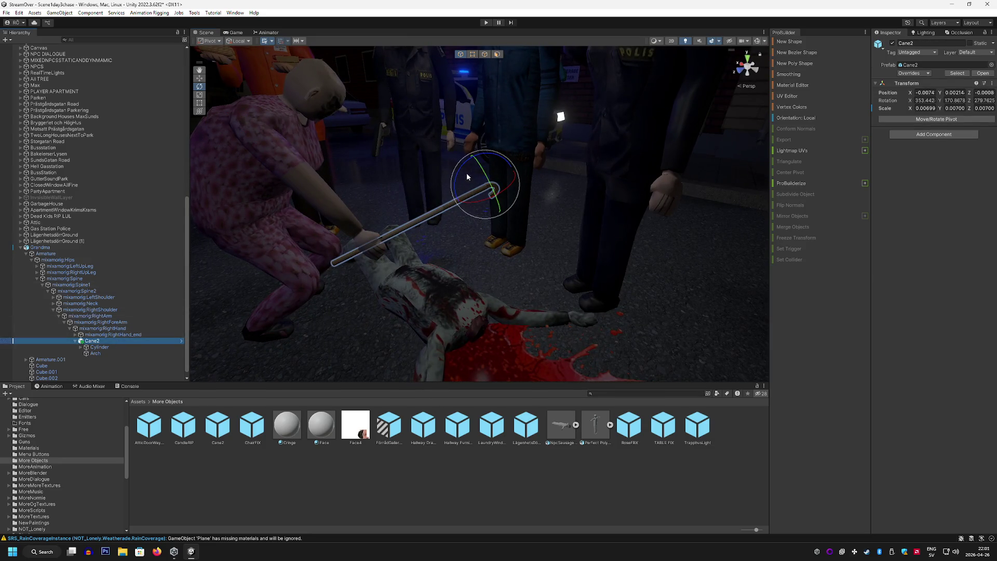
pyautogui.moveTo(467, 177)
pyautogui.mouseDown()
pyautogui.moveTo(475, 166)
pyautogui.moveTo(485, 183)
pyautogui.mouseUp()
pyautogui.click(199, 78)
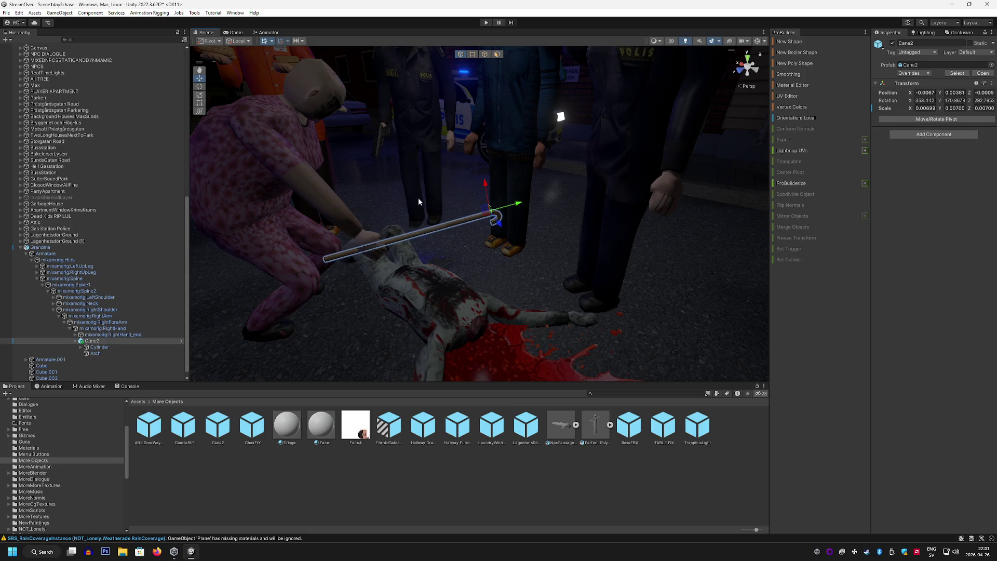
pyautogui.click(104, 317)
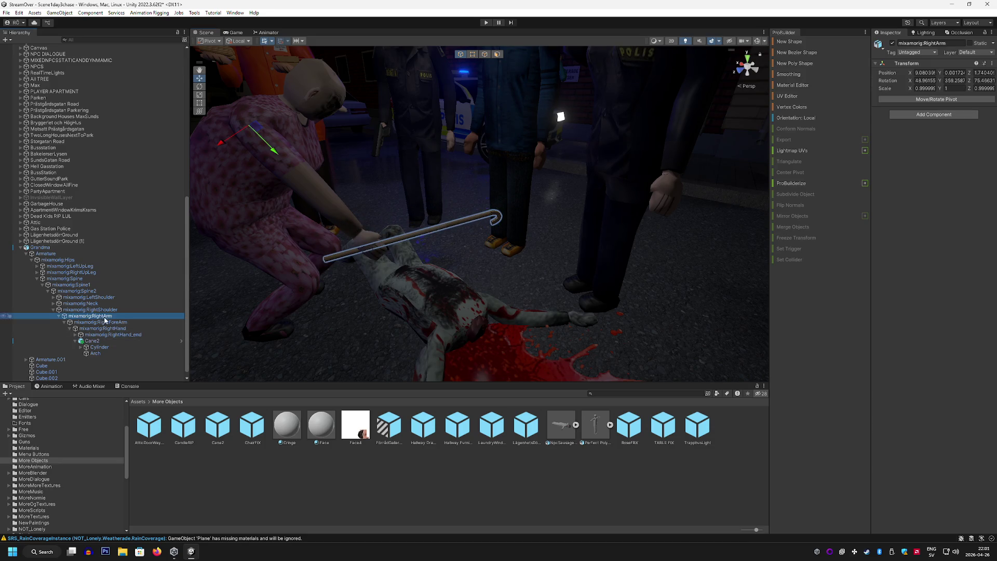
pyautogui.click(199, 86)
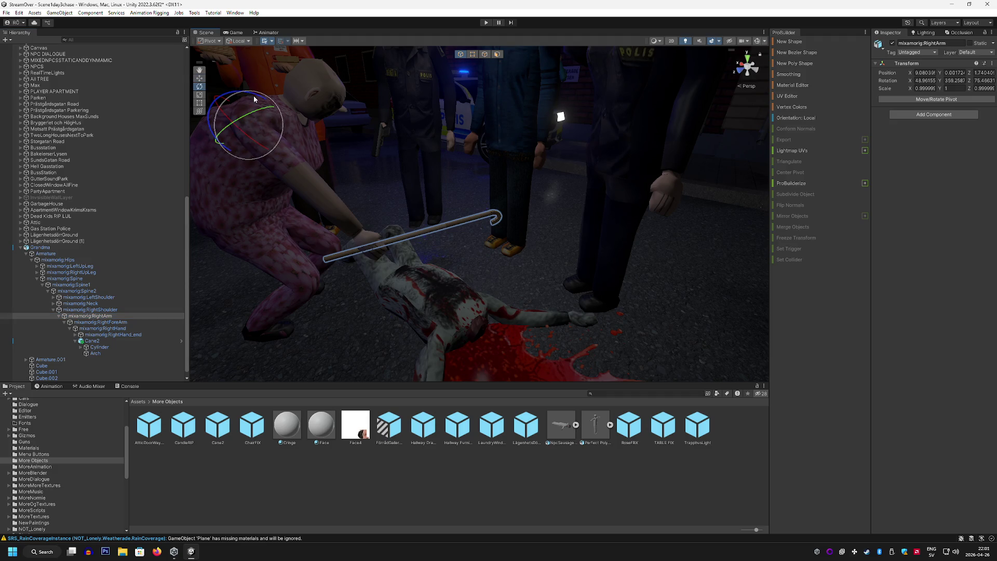
pyautogui.moveTo(254, 99)
pyautogui.mouseDown()
pyautogui.moveTo(207, 205)
pyautogui.moveTo(269, 140)
pyautogui.moveTo(205, 139)
pyautogui.moveTo(220, 135)
pyautogui.moveTo(234, 156)
pyautogui.mouseUp()
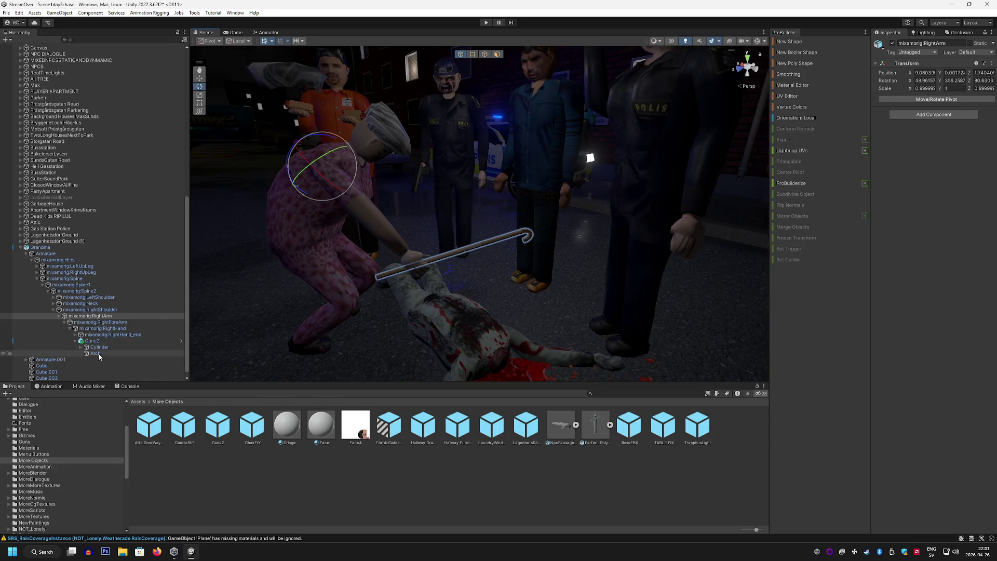
pyautogui.click(72, 372)
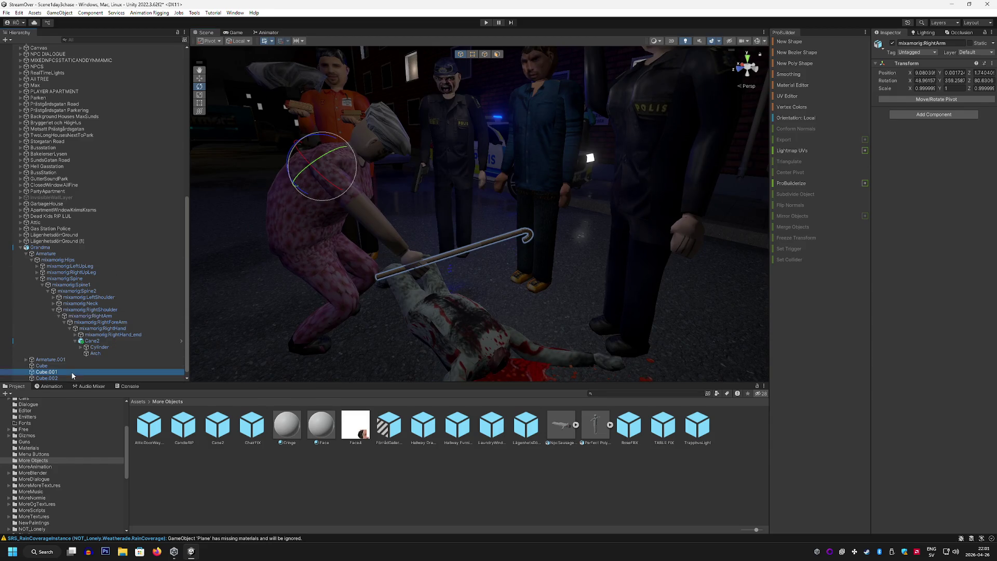
# Delete Cube.002, then duplicate Cube.001 and delete the original, keeping Cube.001 (1)
pyautogui.click(71, 379)
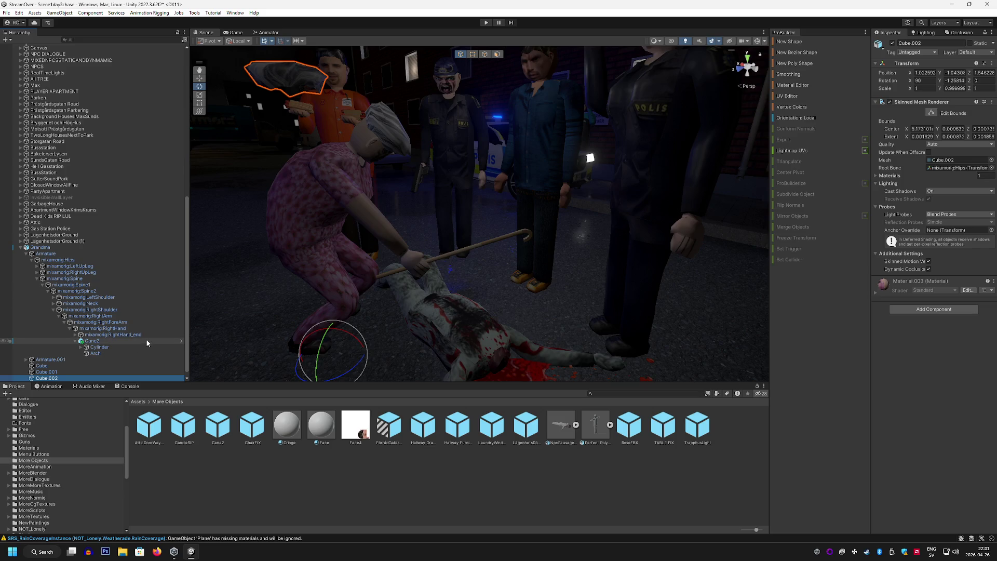
pyautogui.press('Delete')
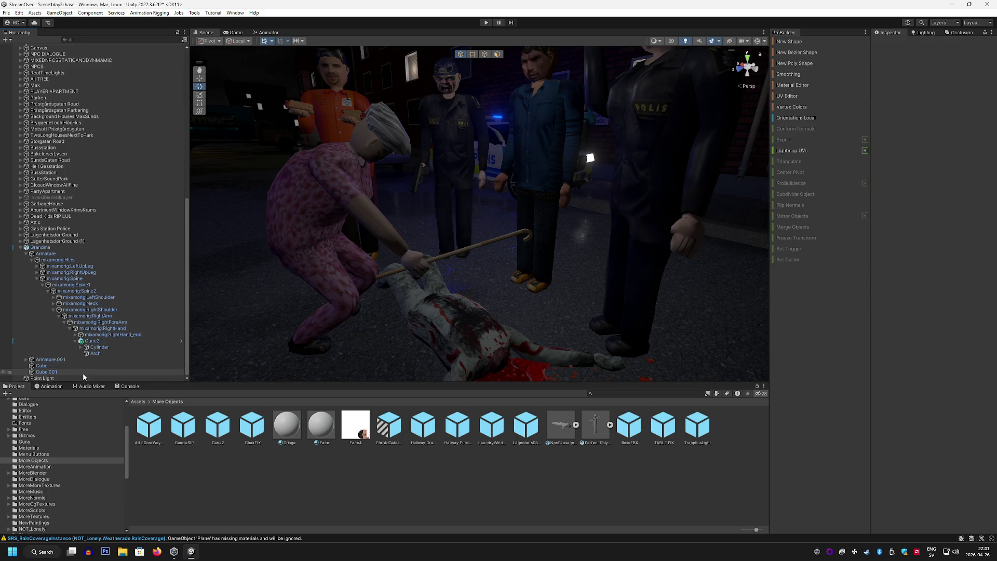
pyautogui.click(82, 372)
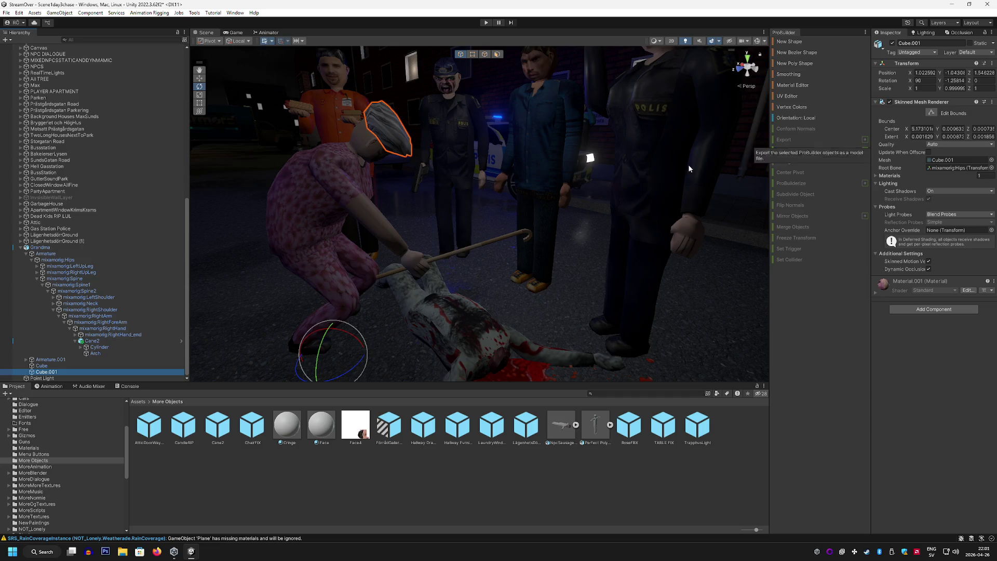
pyautogui.hotkey('ctrl', 'd')
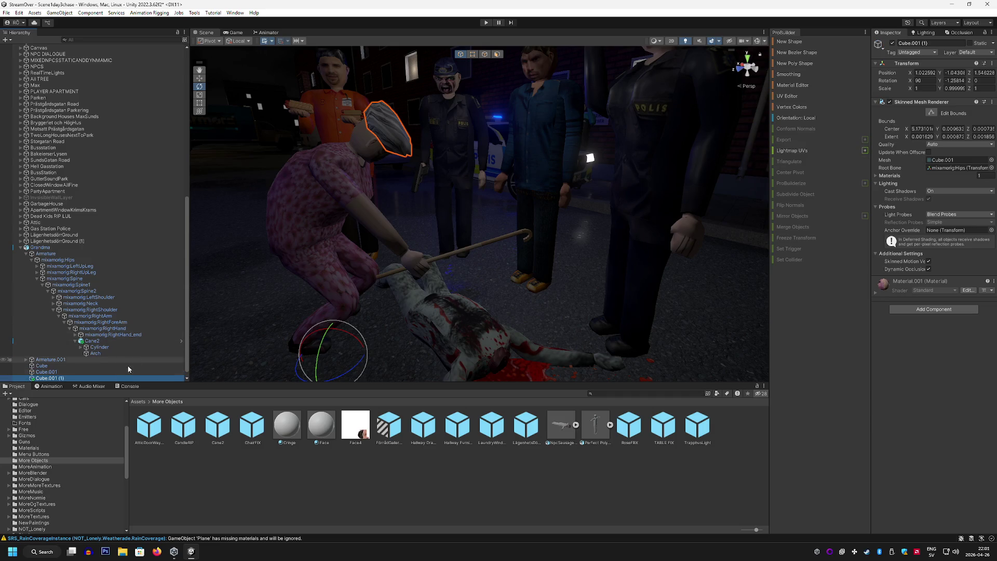
pyautogui.click(118, 371)
pyautogui.press('Delete')
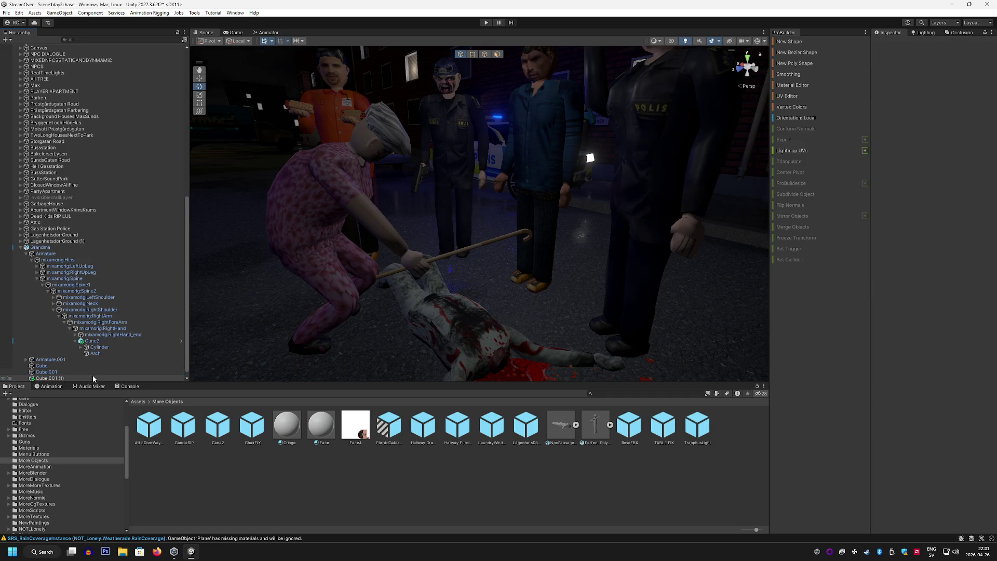
pyautogui.click(92, 373)
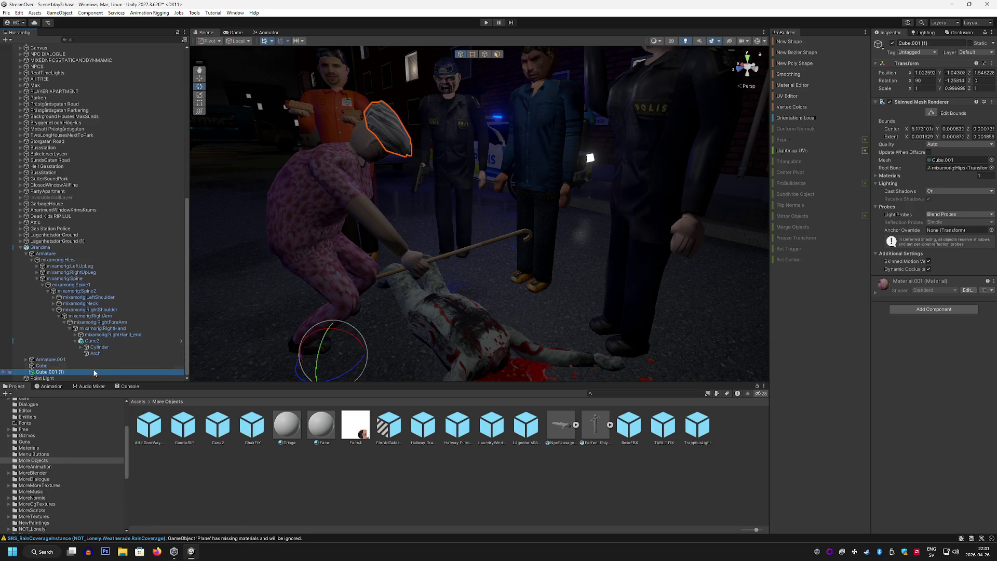
# Create an empty parent for Cube.001 (1) named Hairfix
pyautogui.rightClick(71, 373)
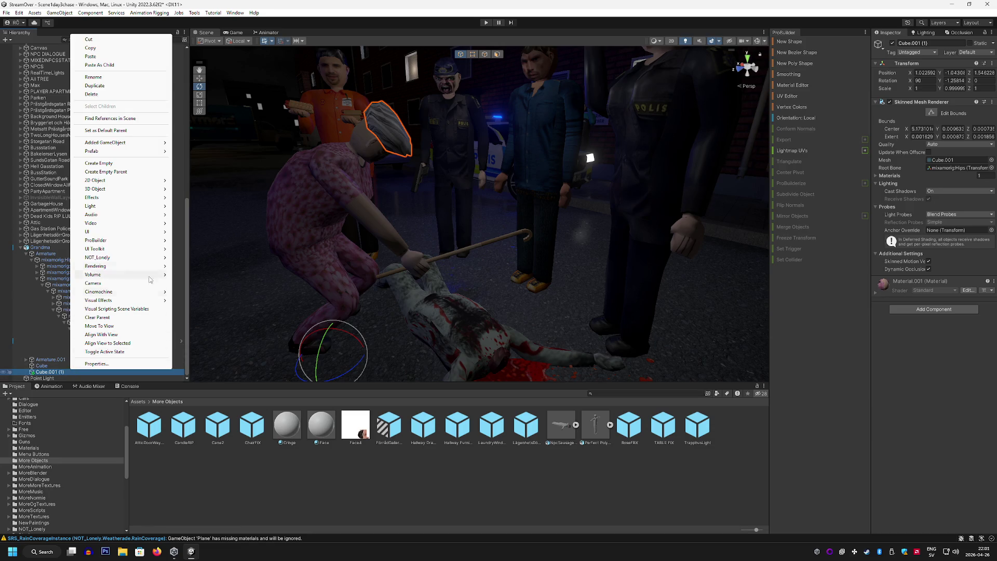
pyautogui.click(116, 172)
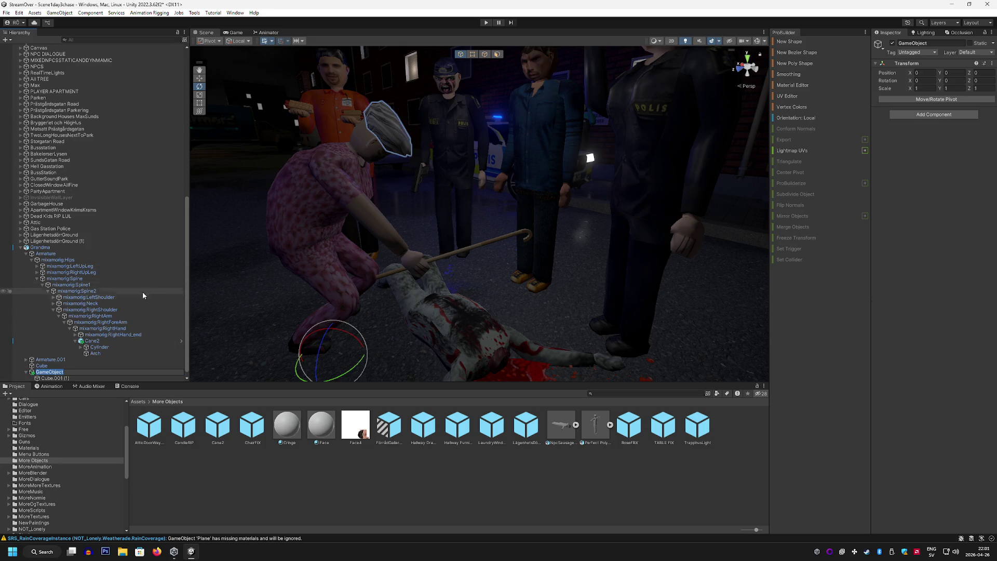
pyautogui.write('Hairfix')
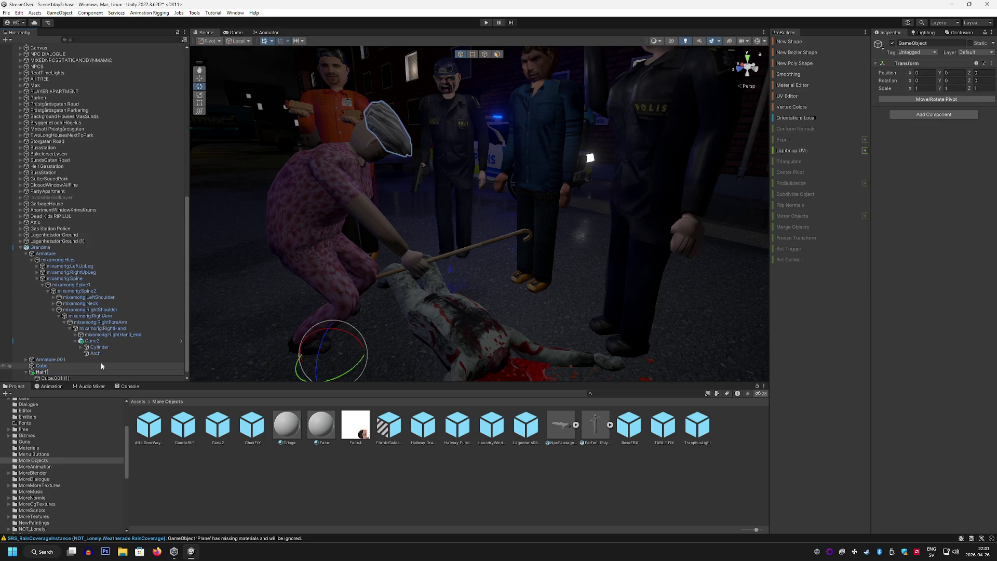
pyautogui.press('Return')
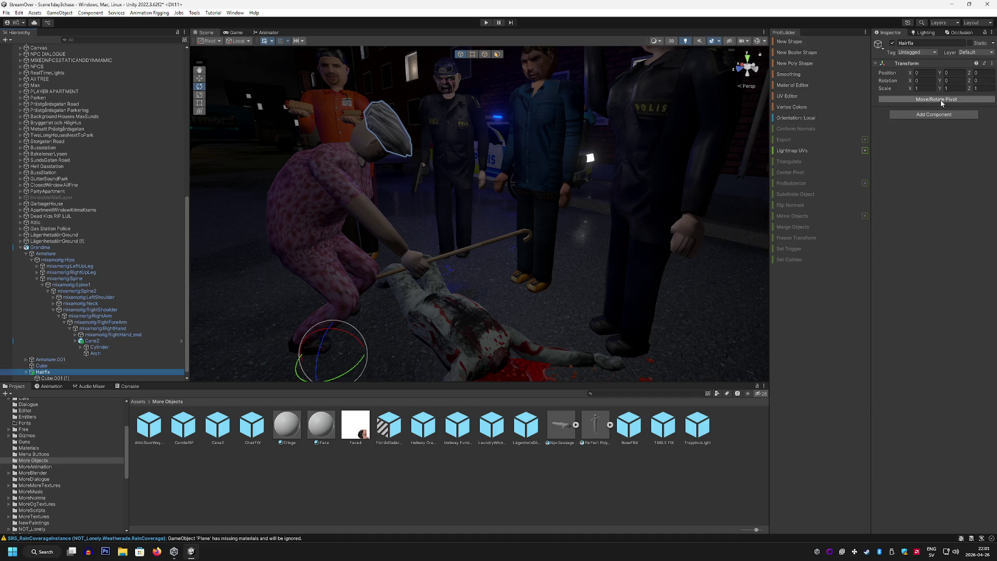
# Move the Hairfix pivot up onto Grandma's hair
pyautogui.click(940, 100)
pyautogui.moveTo(331, 325)
pyautogui.mouseDown()
pyautogui.moveTo(291, 124)
pyautogui.moveTo(389, 137)
pyautogui.mouseUp()
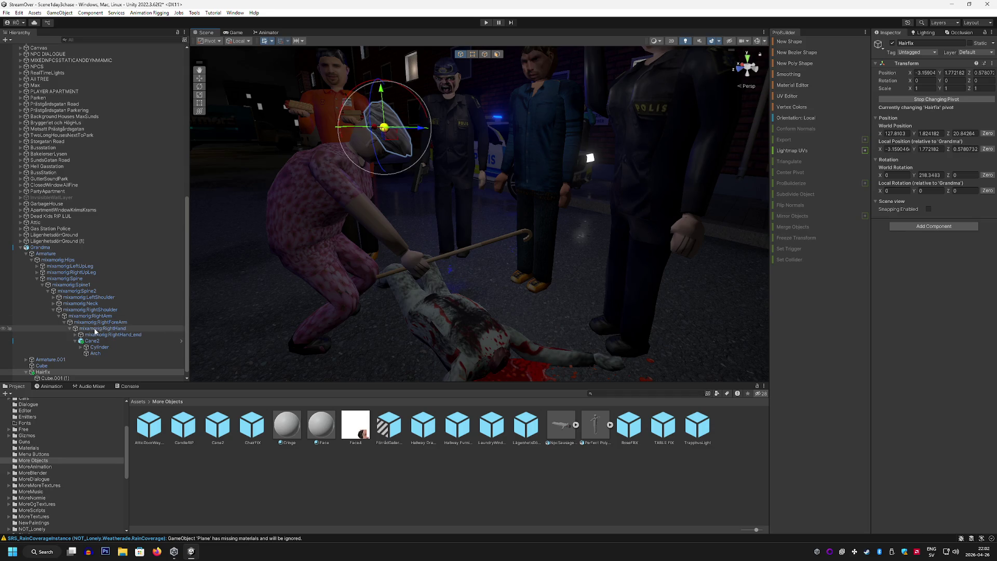
pyautogui.moveTo(585, 228)
pyautogui.mouseDown()
pyautogui.moveTo(488, 237)
pyautogui.moveTo(476, 205)
pyautogui.mouseUp()
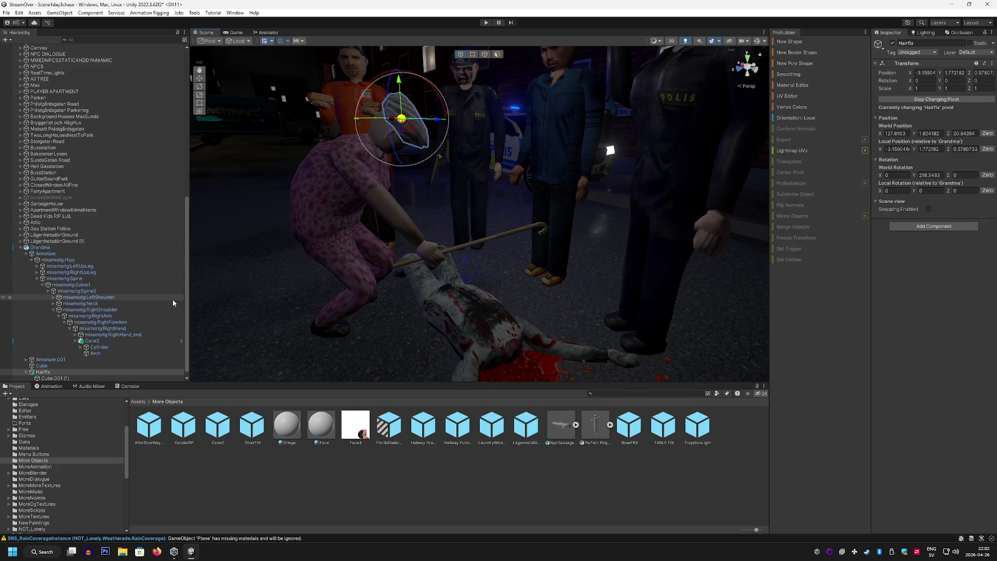
pyautogui.click(52, 378)
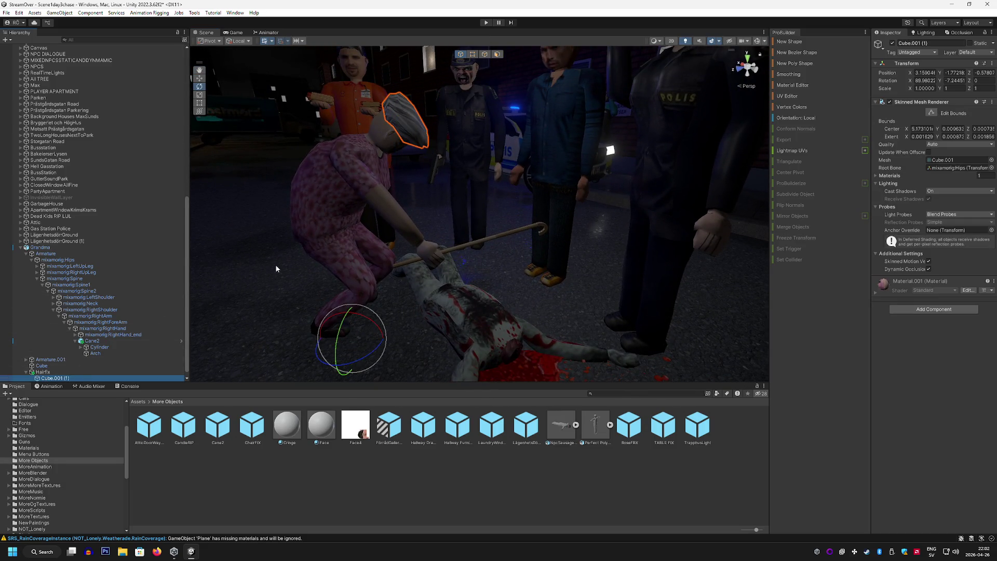
pyautogui.moveTo(319, 273); pyautogui.dragTo(314, 254)
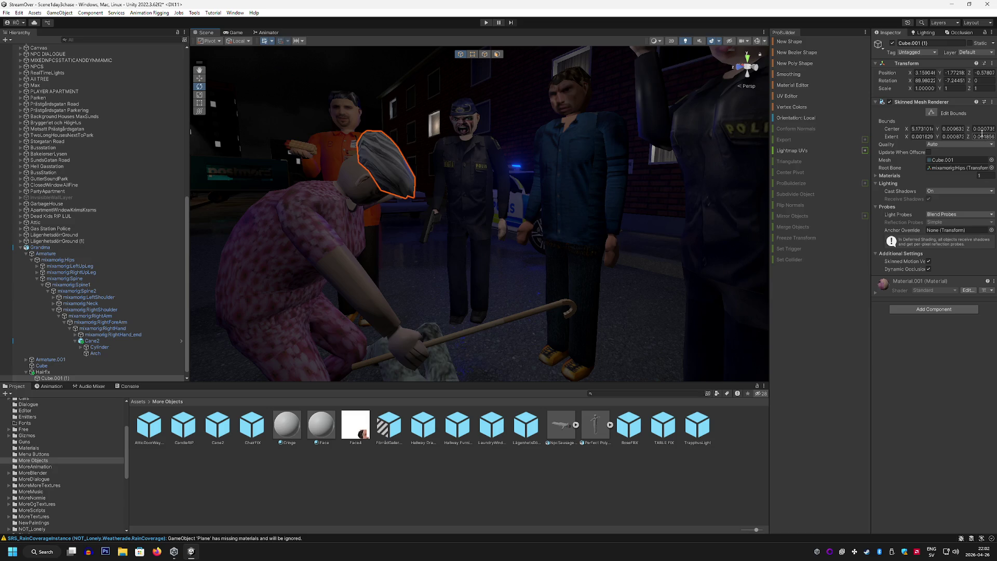
# Check the Occlusion view, move Cube.001 (1) out of Hairfix, and delete Hairfix
pyautogui.click(963, 34)
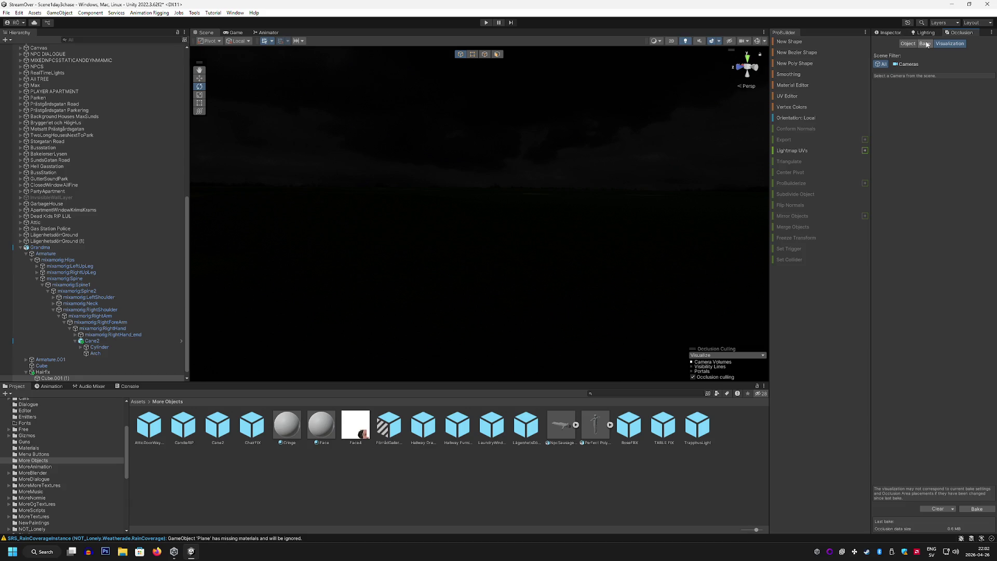
pyautogui.click(893, 32)
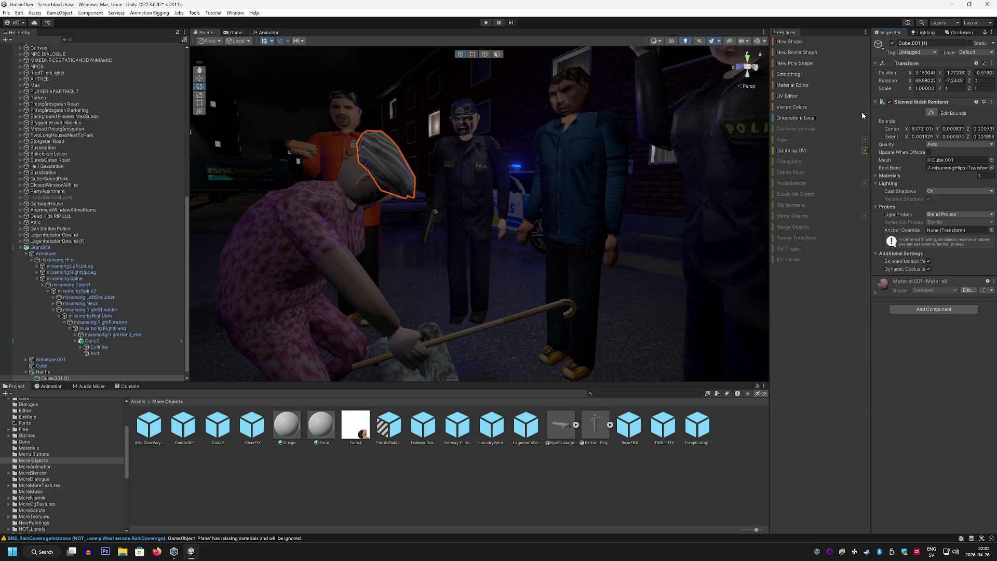
pyautogui.moveTo(52, 378); pyautogui.dragTo(52, 369)
pyautogui.click(52, 377)
pyautogui.press('Delete')
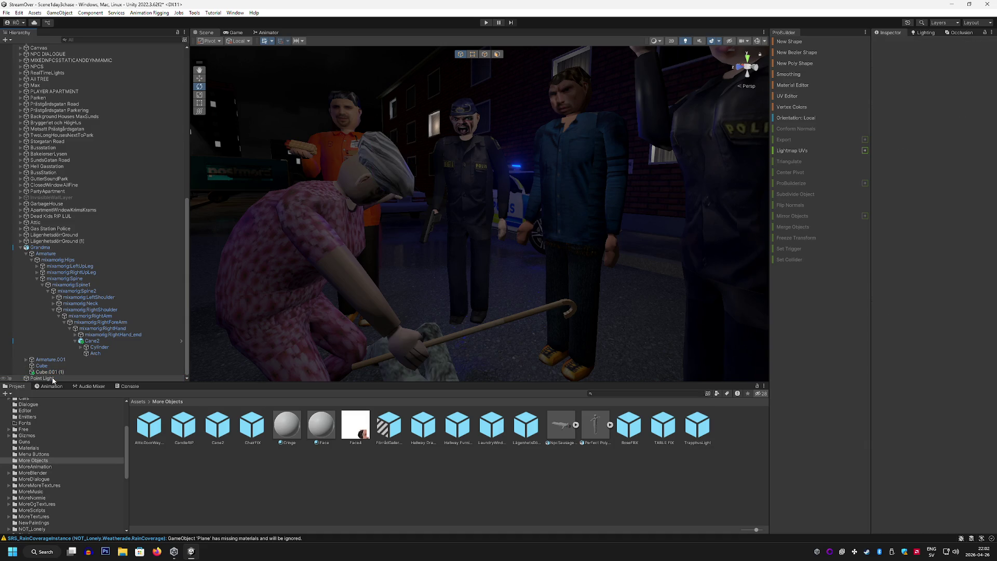
# Toggle the hair mesh's Skinned Mesh Renderer off and back on, then switch to Firefox
pyautogui.click(51, 372)
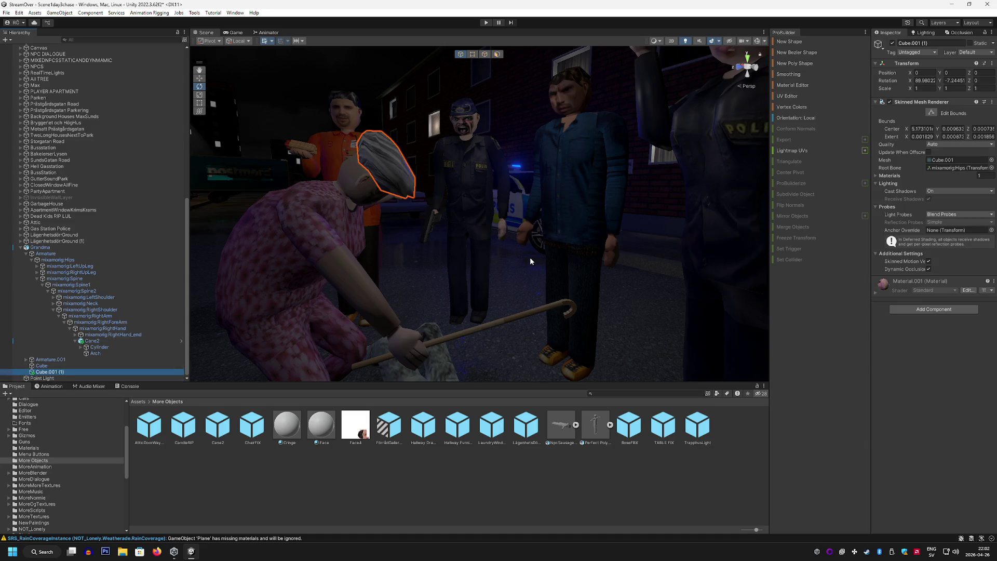
pyautogui.click(875, 175)
pyautogui.click(877, 176)
pyautogui.click(889, 101)
pyautogui.click(889, 101)
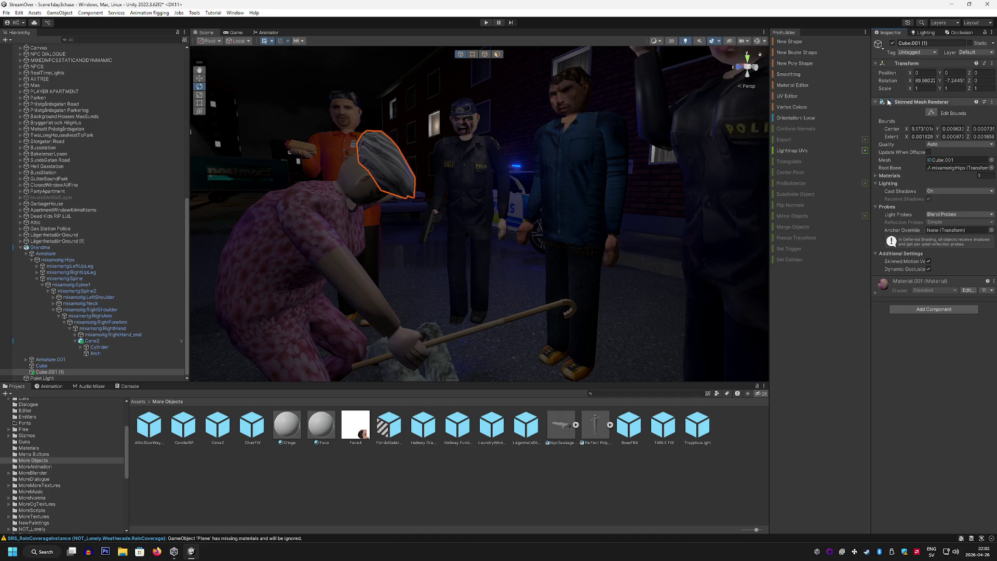
pyautogui.click(157, 551)
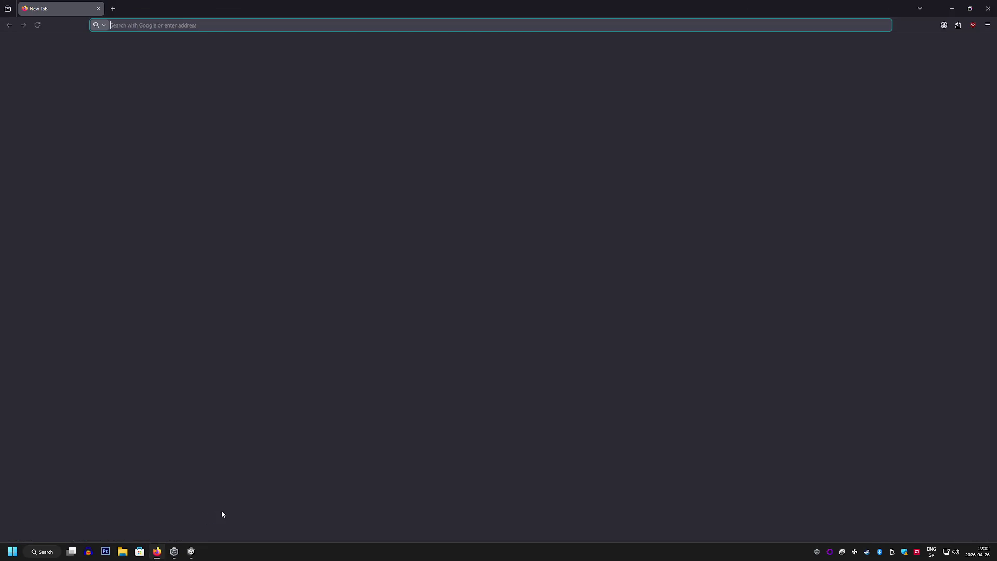
# Search 'how to remove something from unity culling' and open the occlusion culling thread
pyautogui.write('how to remove somet')
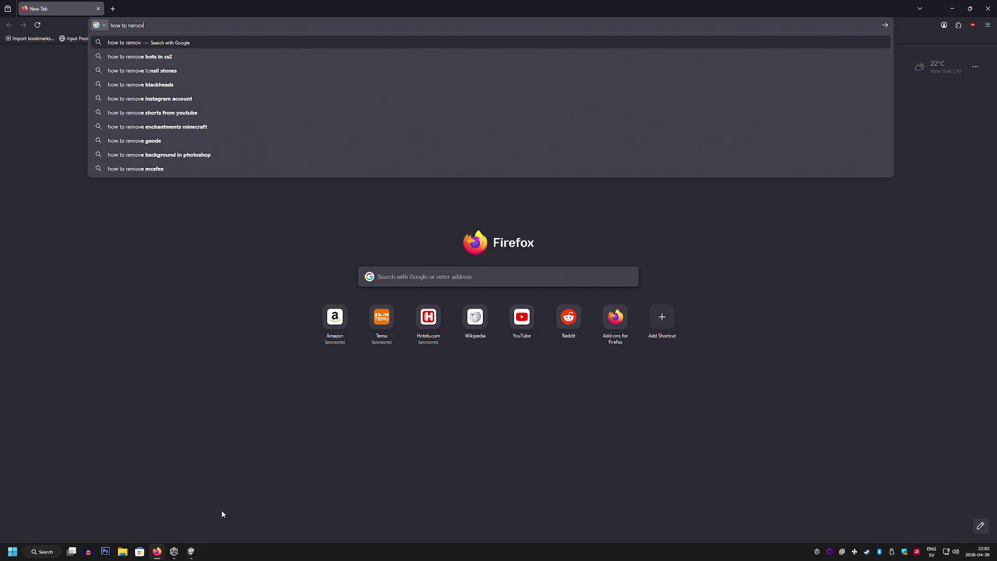
pyautogui.write('hing ')
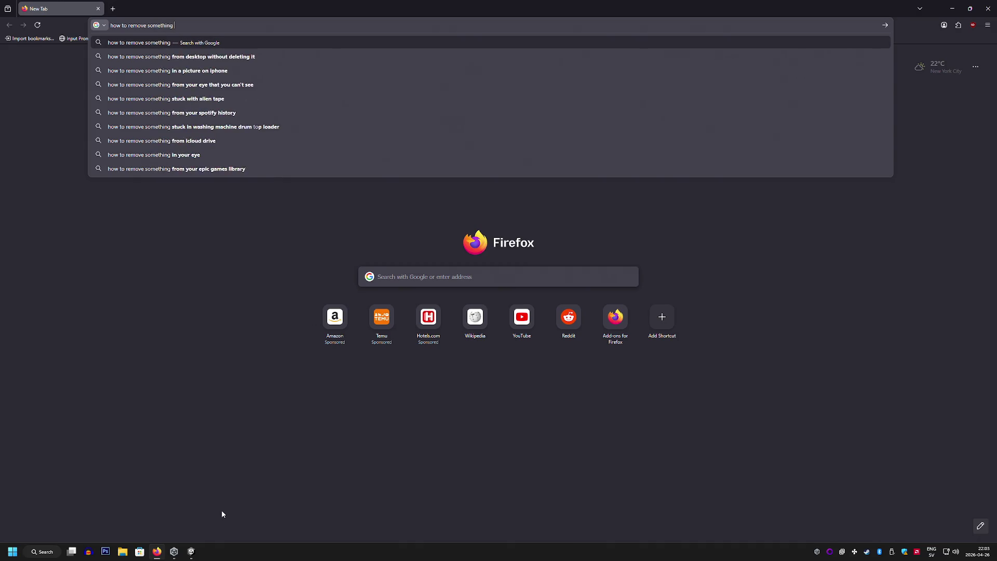
pyautogui.write('from unity culling')
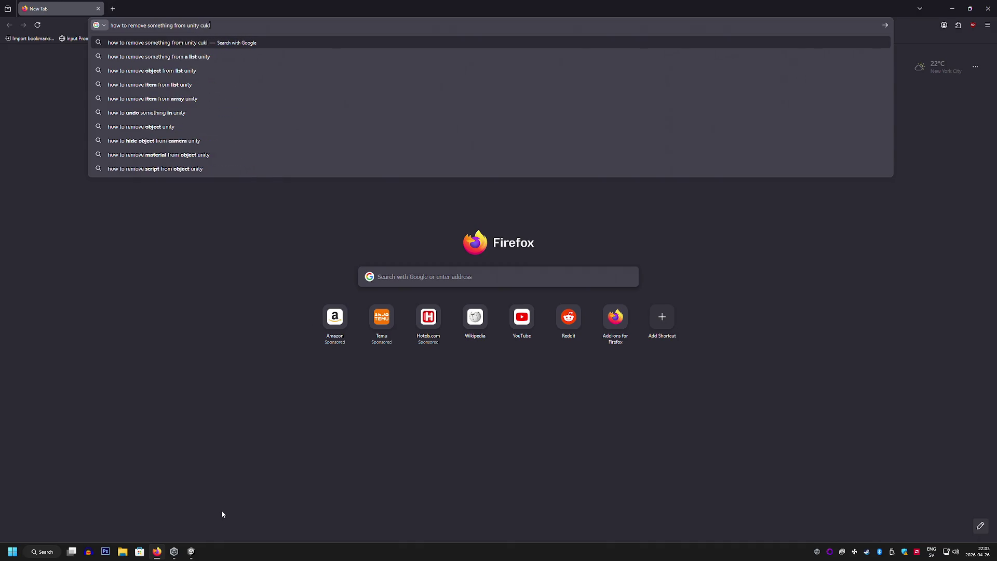
pyautogui.press('Return')
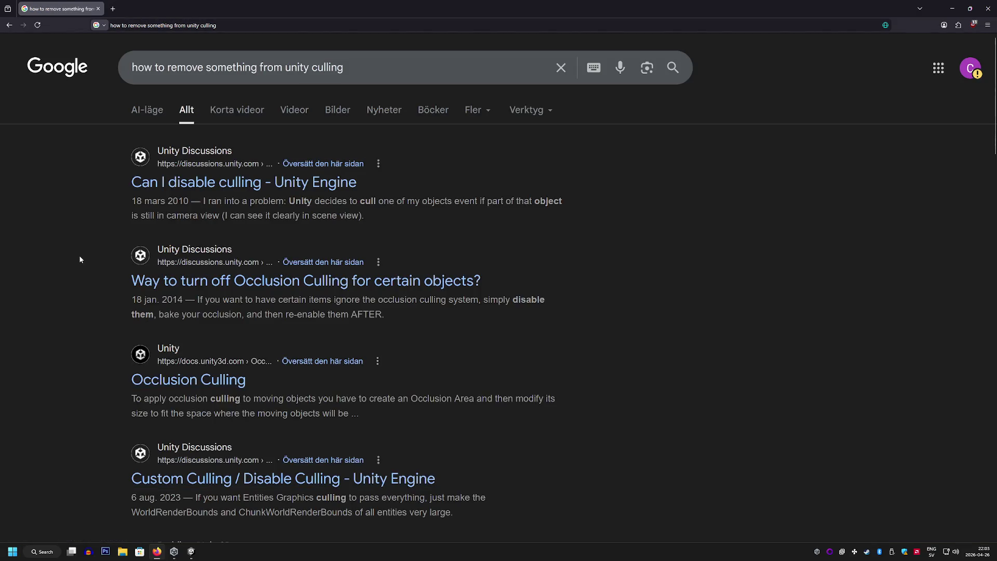
pyautogui.click(205, 286)
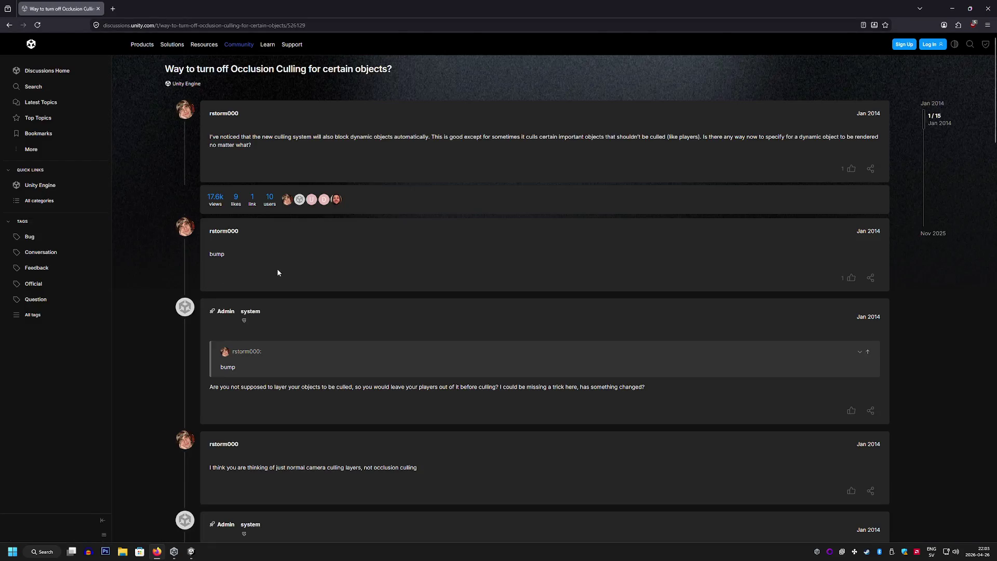
# Scroll down to the Dynamic Occluded replies, then return to Unity
pyautogui.scroll(-1, 265, 259)
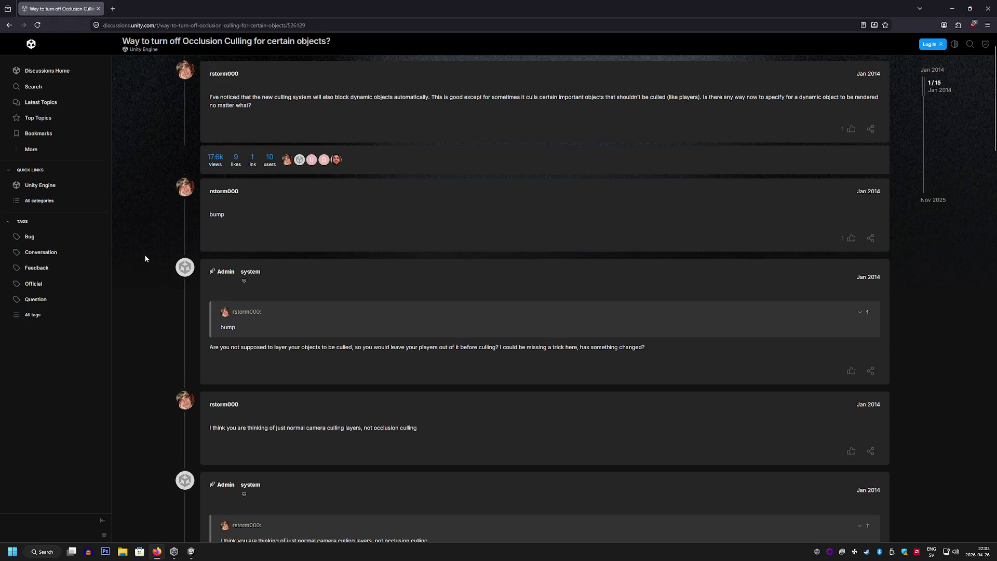
pyautogui.scroll(-1, 146, 257)
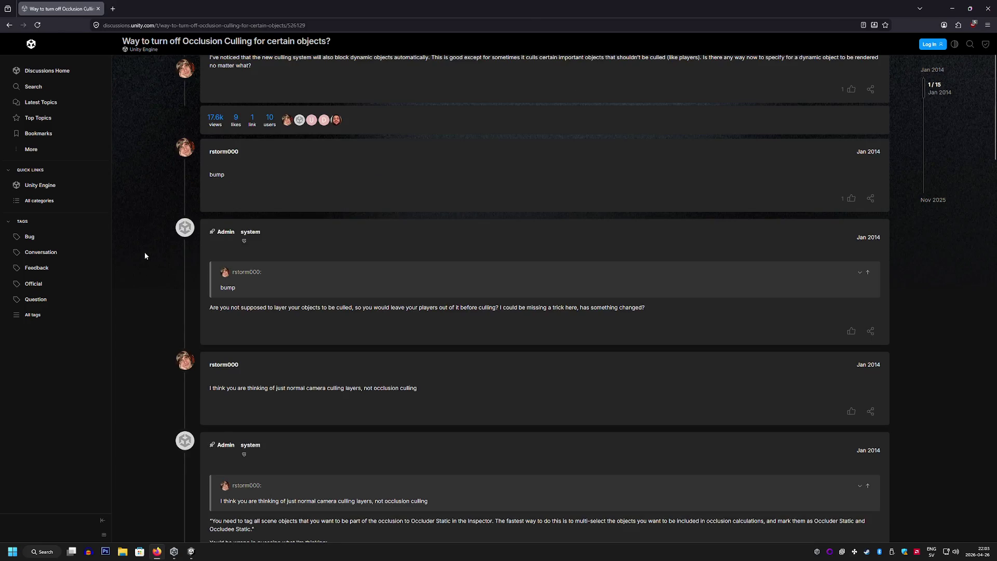
pyautogui.scroll(-1, 145, 256)
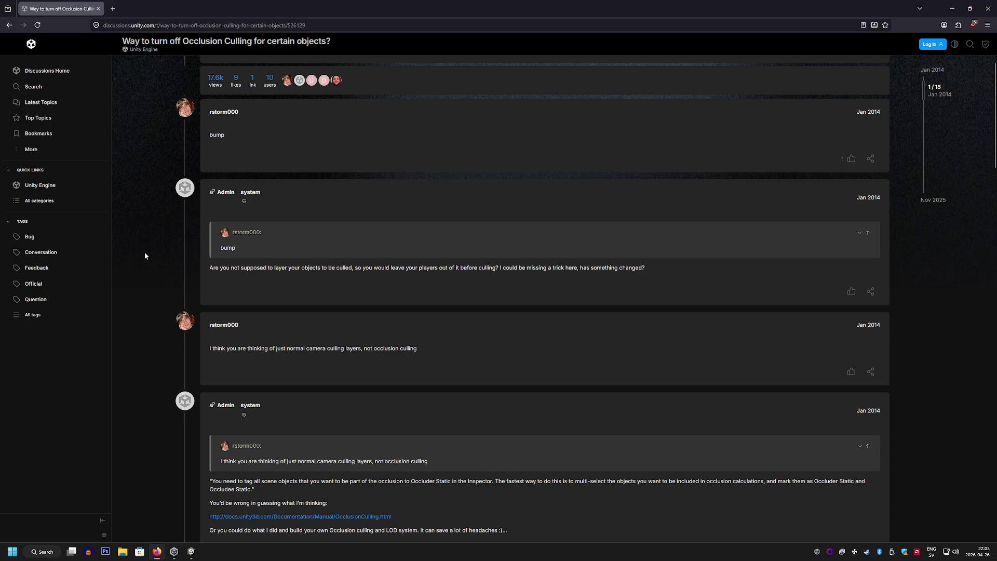
pyautogui.scroll(-1, 145, 256)
pyautogui.scroll(-2, 144, 255)
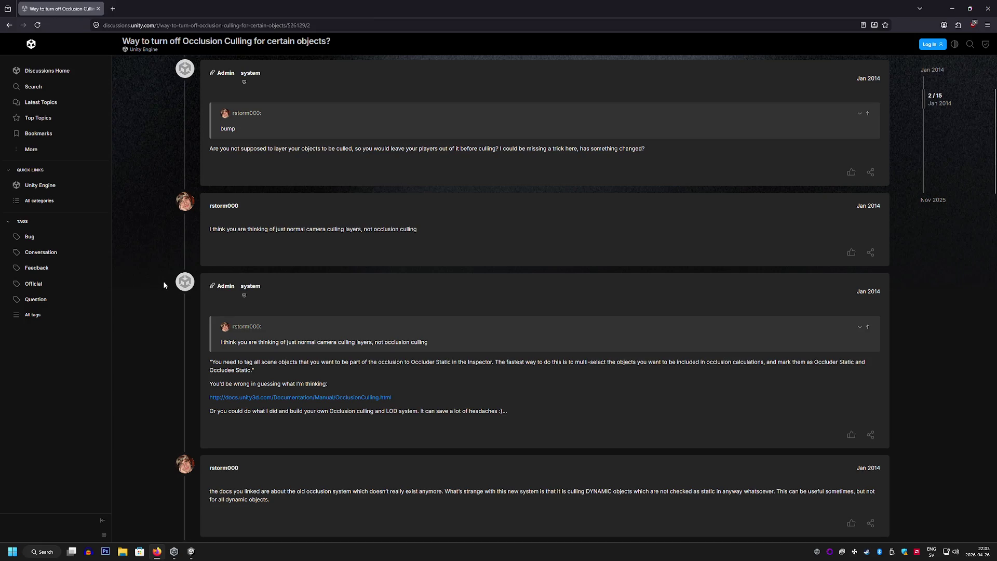
pyautogui.scroll(-5, 163, 285)
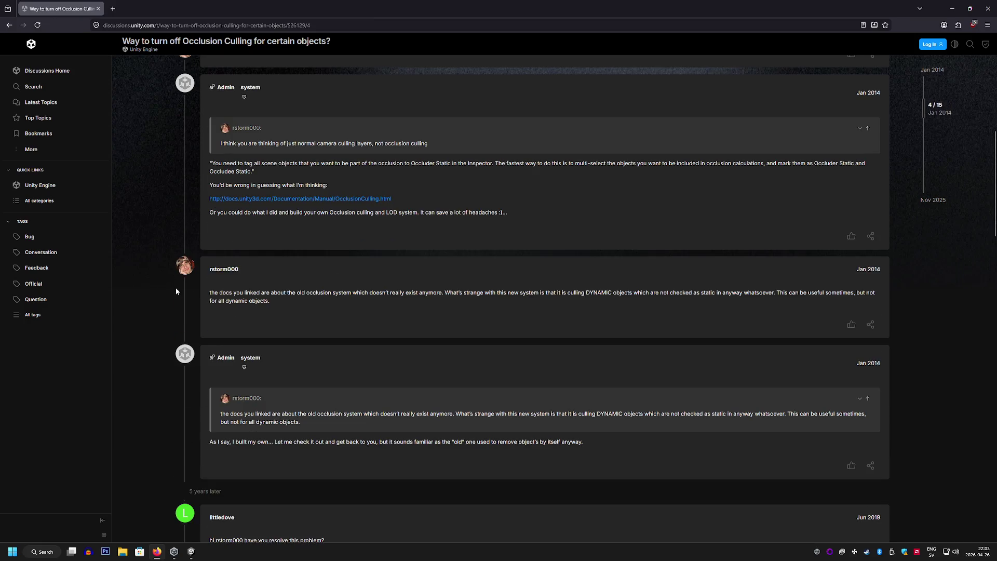
pyautogui.scroll(-1, 174, 291)
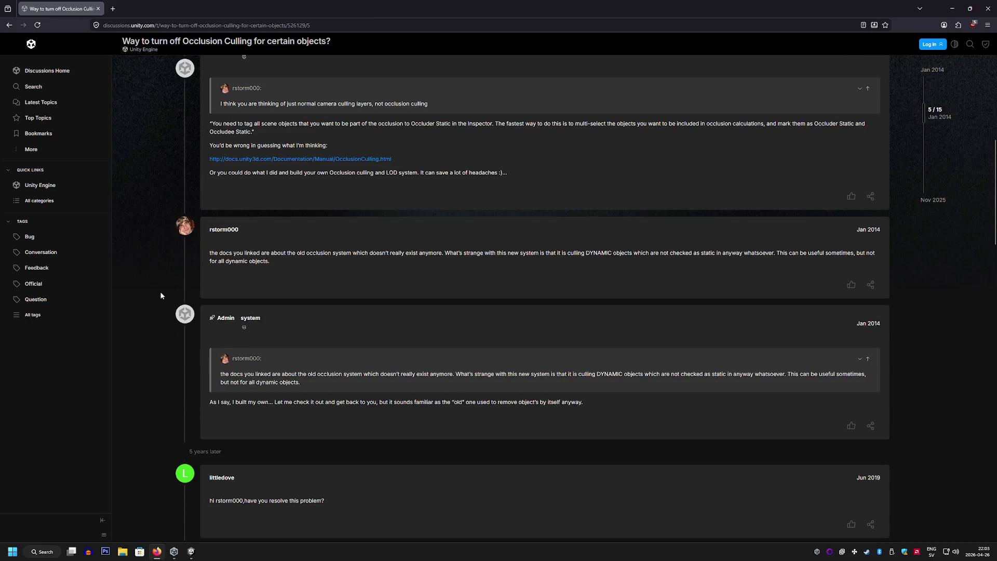
pyautogui.scroll(-10, 161, 296)
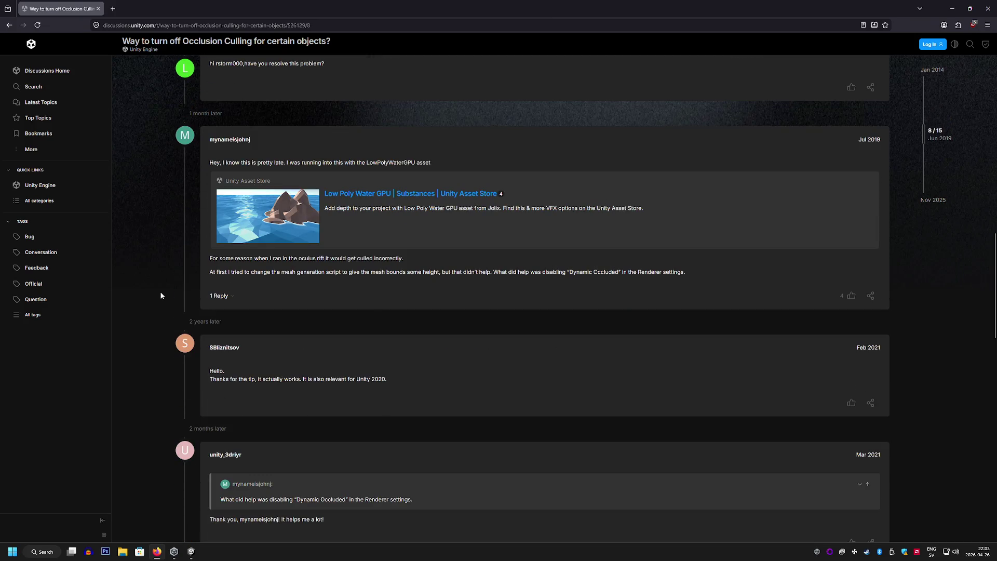
pyautogui.scroll(-3, 161, 296)
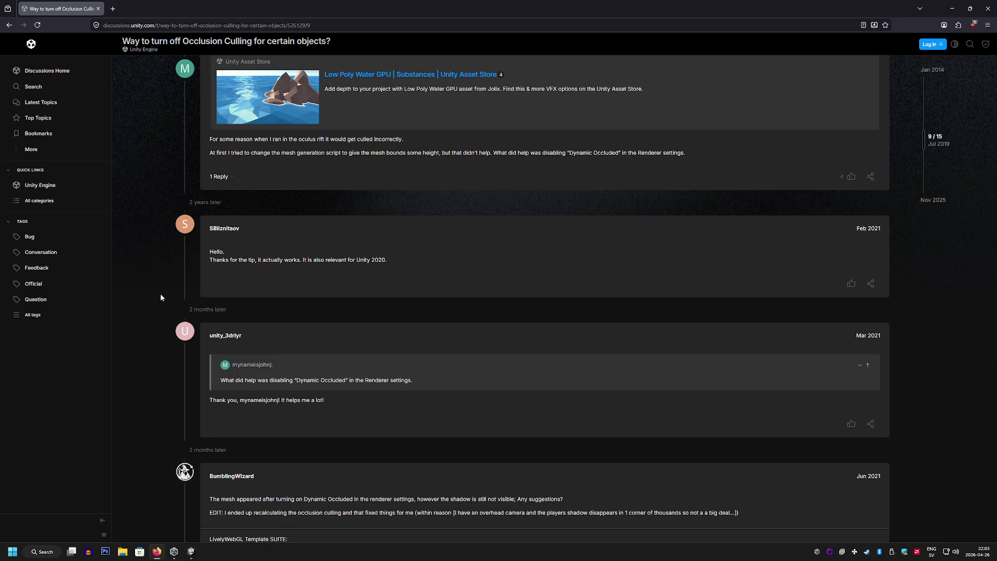
pyautogui.click(193, 552)
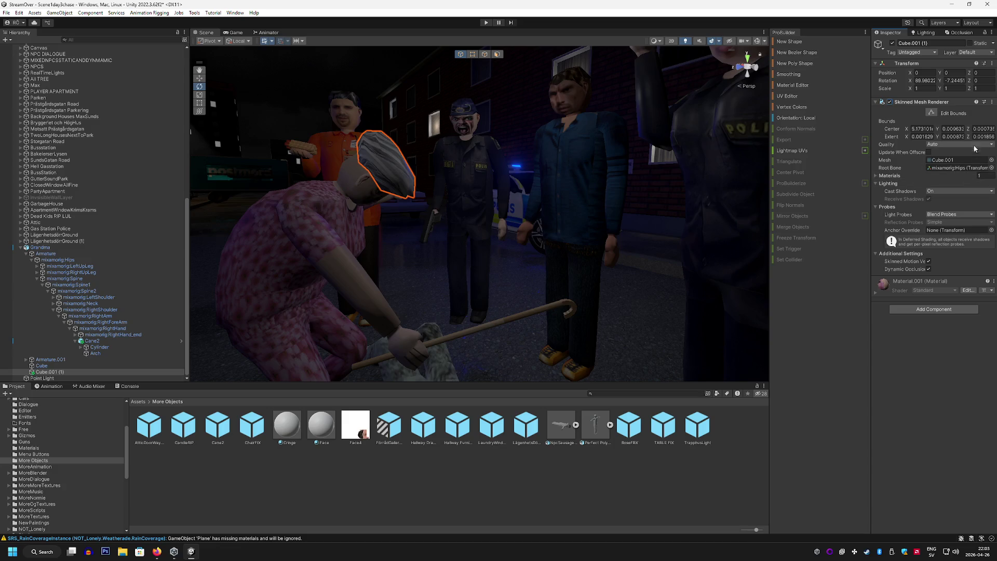
# Inspect the renderer's component menu and the Tag and Layer lists, leaving Layer on Default
pyautogui.click(992, 102)
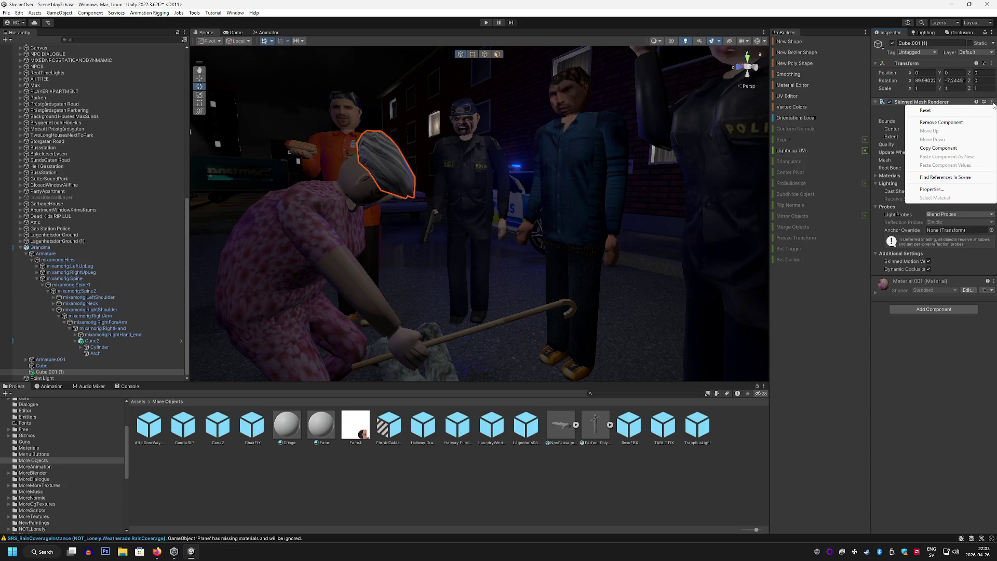
pyautogui.click(990, 96)
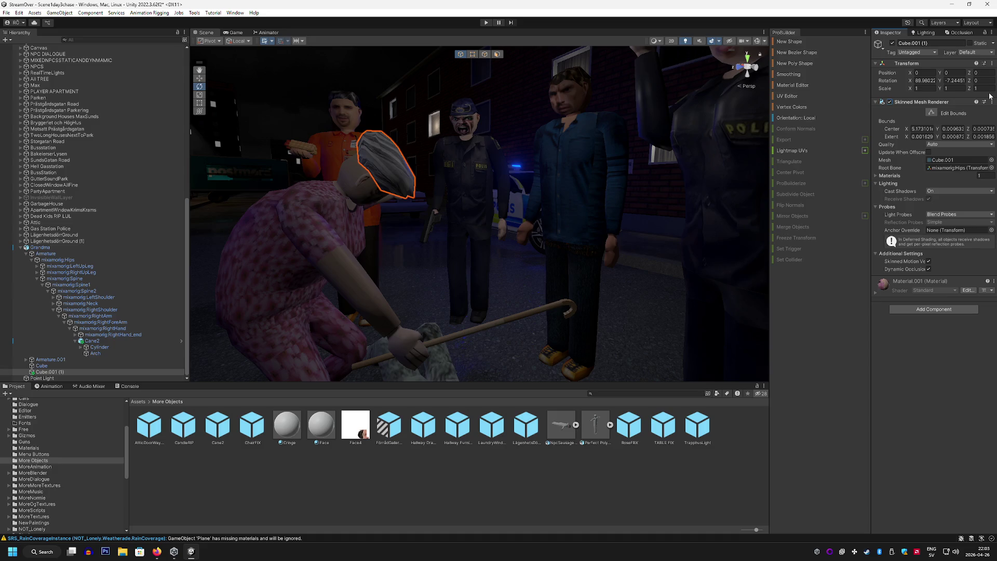
pyautogui.click(928, 53)
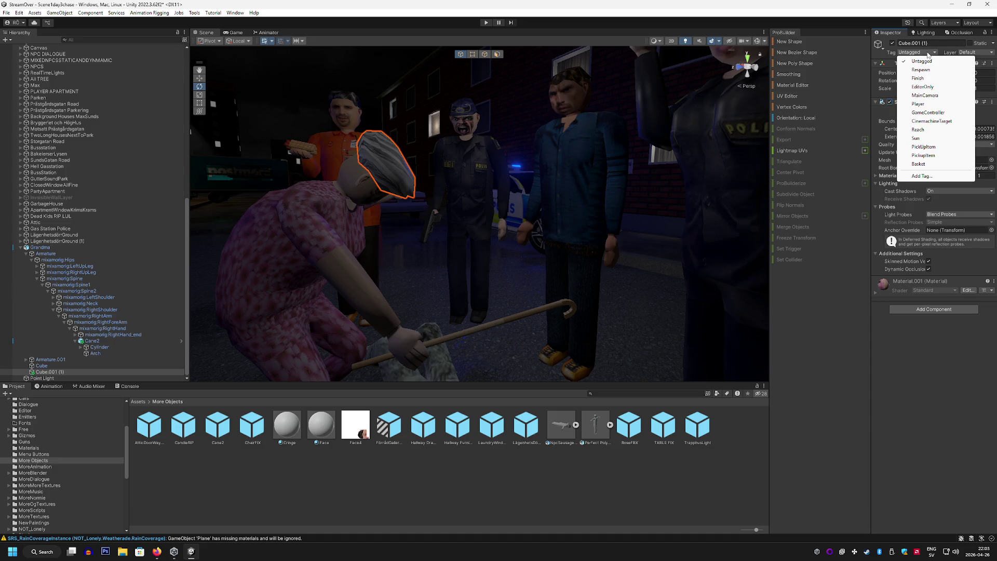
pyautogui.click(896, 201)
pyautogui.click(968, 52)
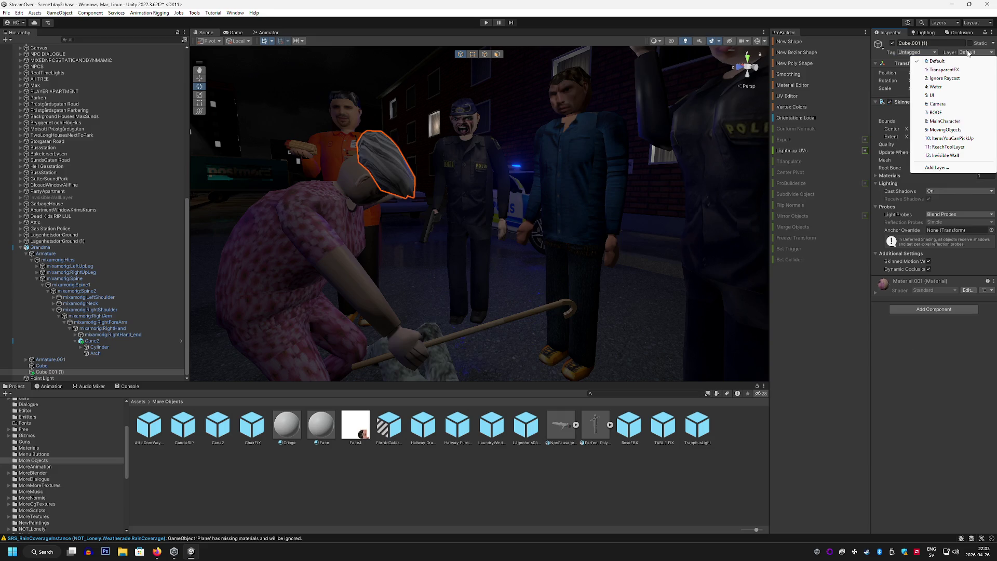
pyautogui.click(915, 386)
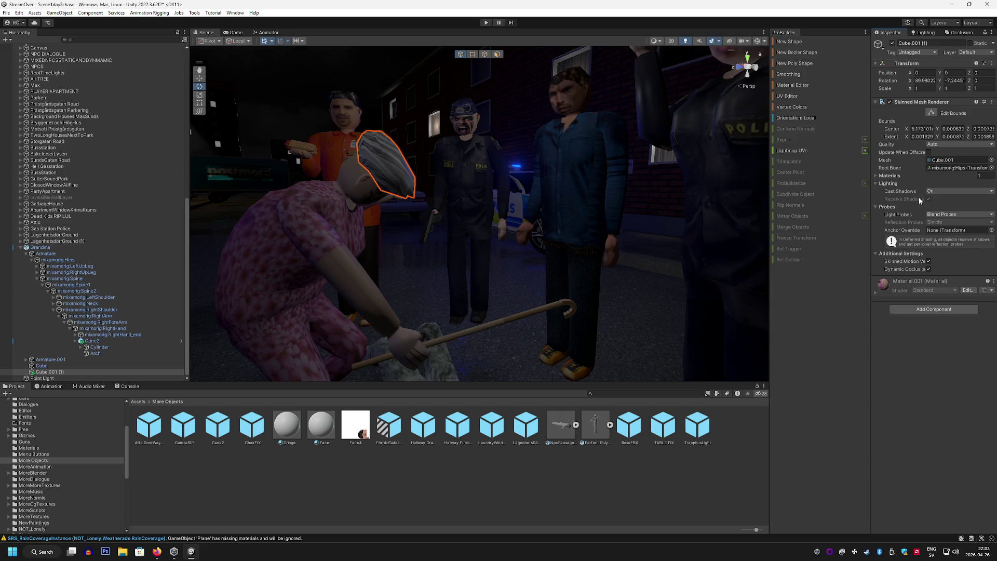
# Untick Dynamic Occlusion on the Cube.001 (1) hair mesh
pyautogui.click(928, 269)
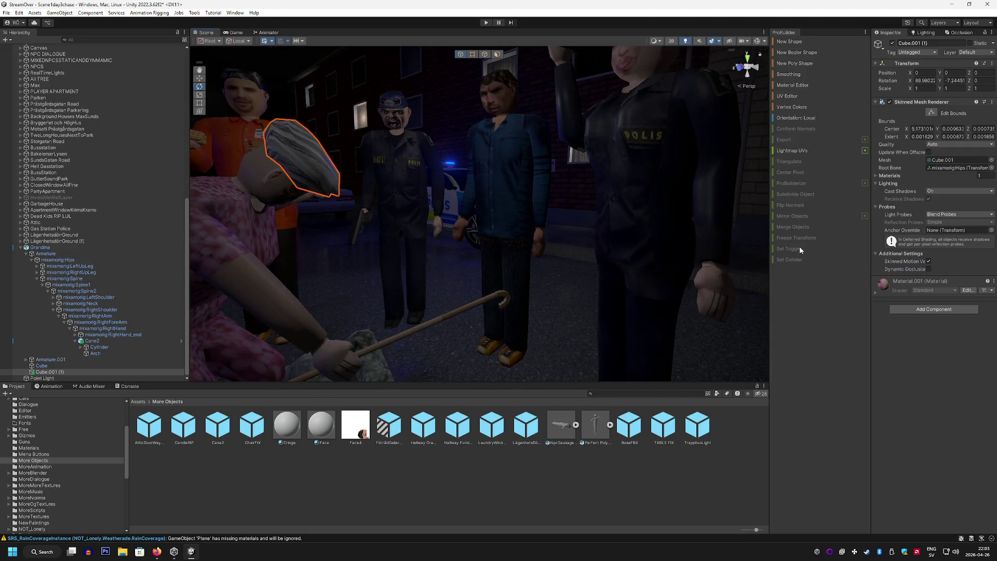
pyautogui.moveTo(545, 297)
pyautogui.mouseDown()
pyautogui.moveTo(612, 290)
pyautogui.moveTo(552, 289)
pyautogui.moveTo(592, 291)
pyautogui.moveTo(613, 256)
pyautogui.moveTo(572, 259)
pyautogui.mouseUp()
pyautogui.click(929, 269)
pyautogui.click(929, 269)
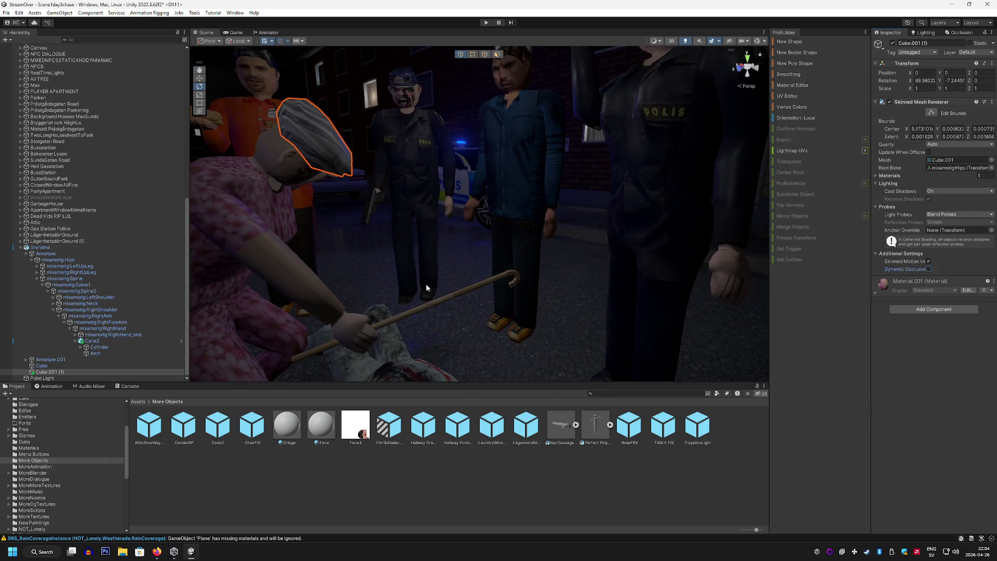
pyautogui.click(62, 366)
pyautogui.click(72, 372)
# Untick Dynamic Occlusion on Grandma's Cube body mesh and view her from the front
pyautogui.click(52, 366)
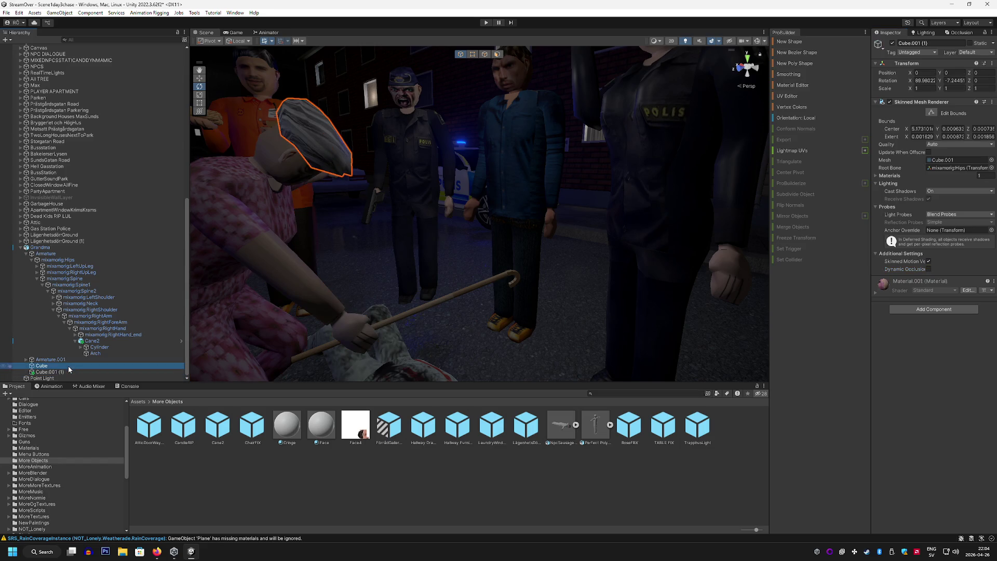
pyautogui.click(928, 269)
pyautogui.moveTo(535, 198); pyautogui.dragTo(492, 196)
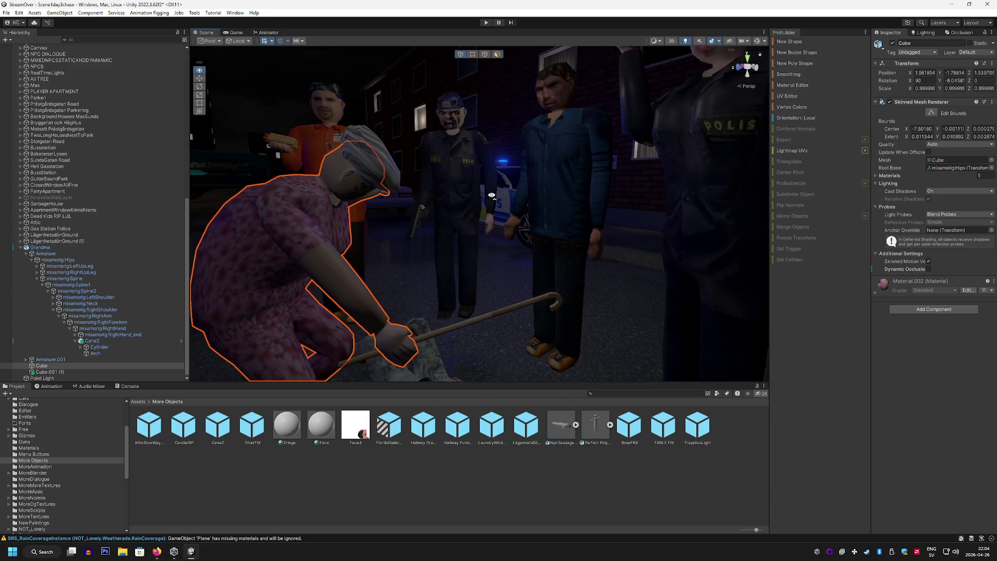
pyautogui.click(76, 370)
pyautogui.moveTo(223, 314); pyautogui.dragTo(438, 271)
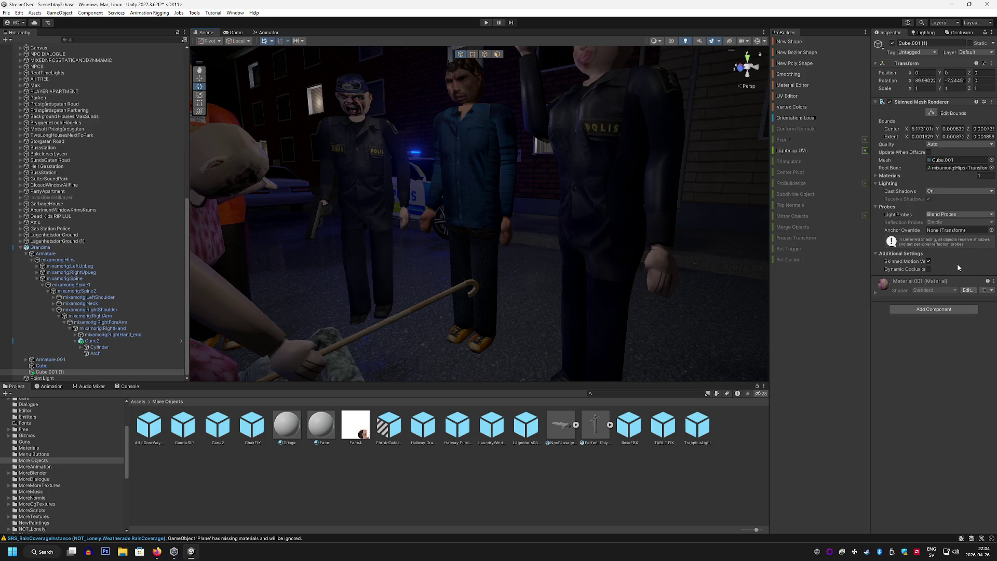
pyautogui.moveTo(675, 197)
pyautogui.keyDown('alt'); pyautogui.mouseDown()
pyautogui.moveTo(594, 185)
pyautogui.moveTo(731, 167)
pyautogui.moveTo(567, 178)
pyautogui.mouseUp(); pyautogui.keyUp('alt')
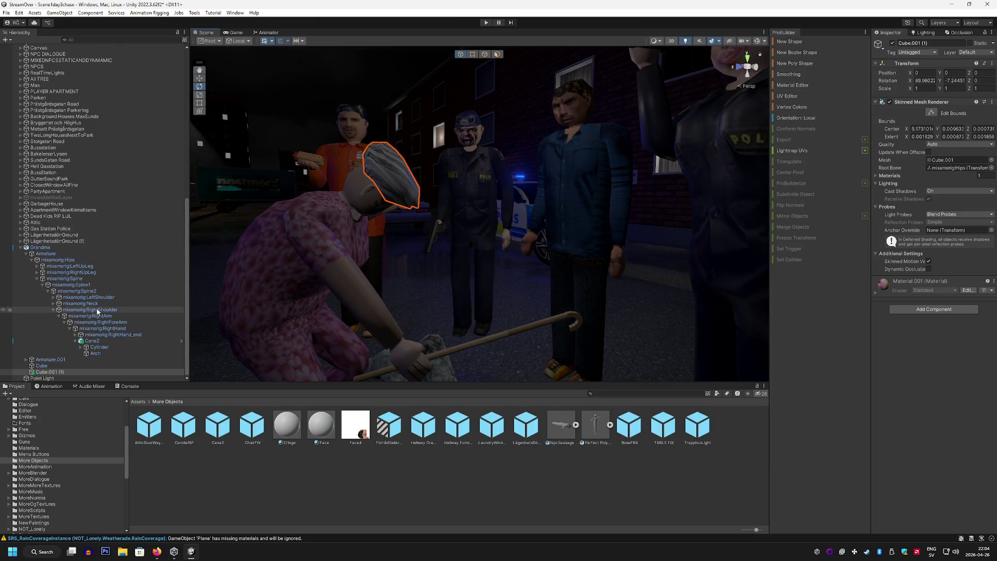
pyautogui.scroll(10, 95, 268)
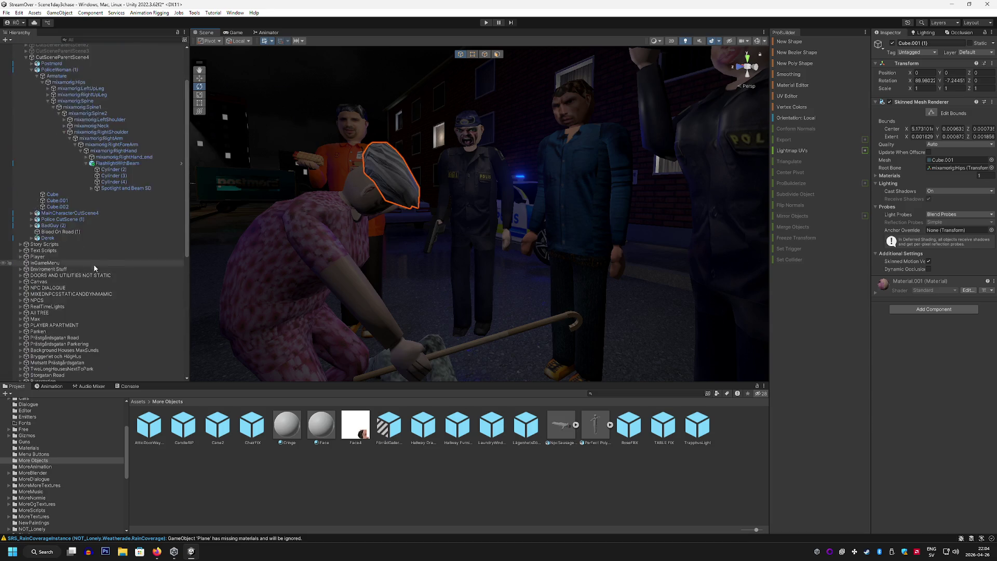
pyautogui.scroll(3, 95, 268)
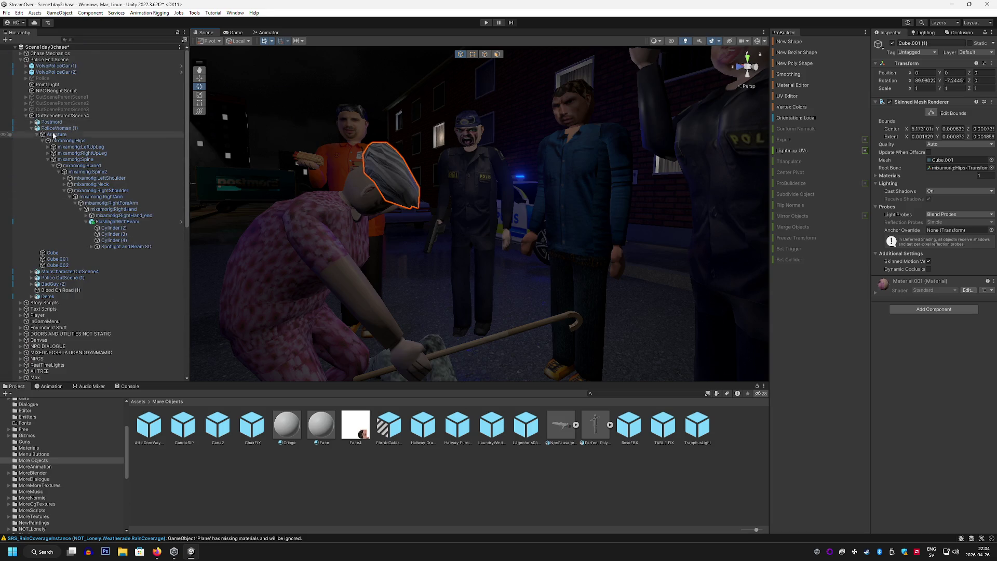
pyautogui.click(60, 278)
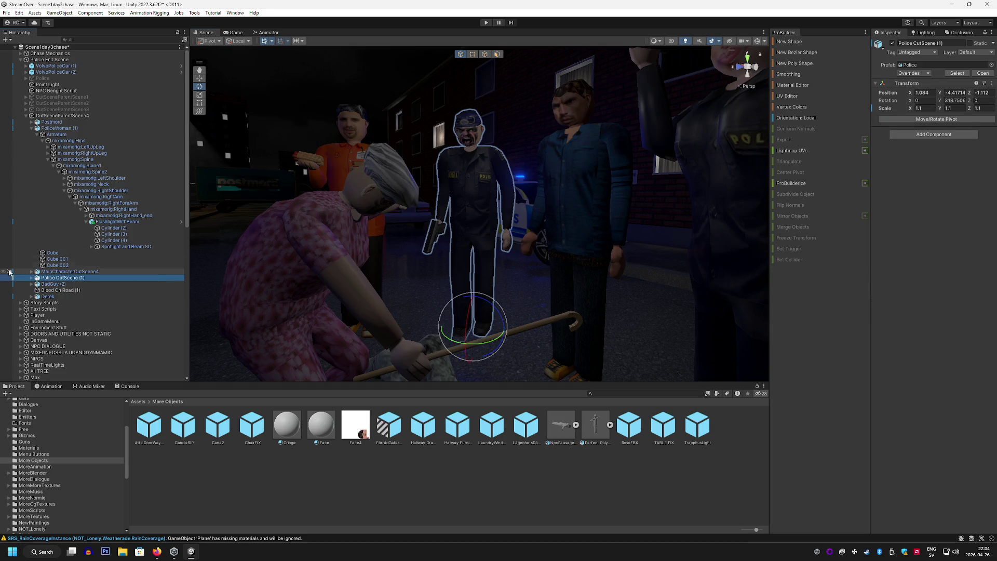
pyautogui.click(31, 278)
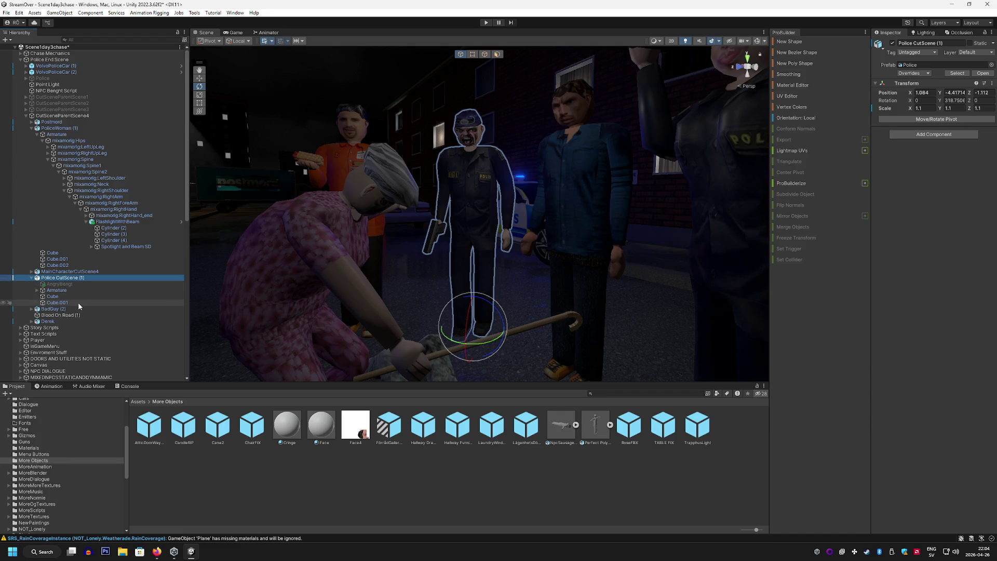
pyautogui.click(78, 303)
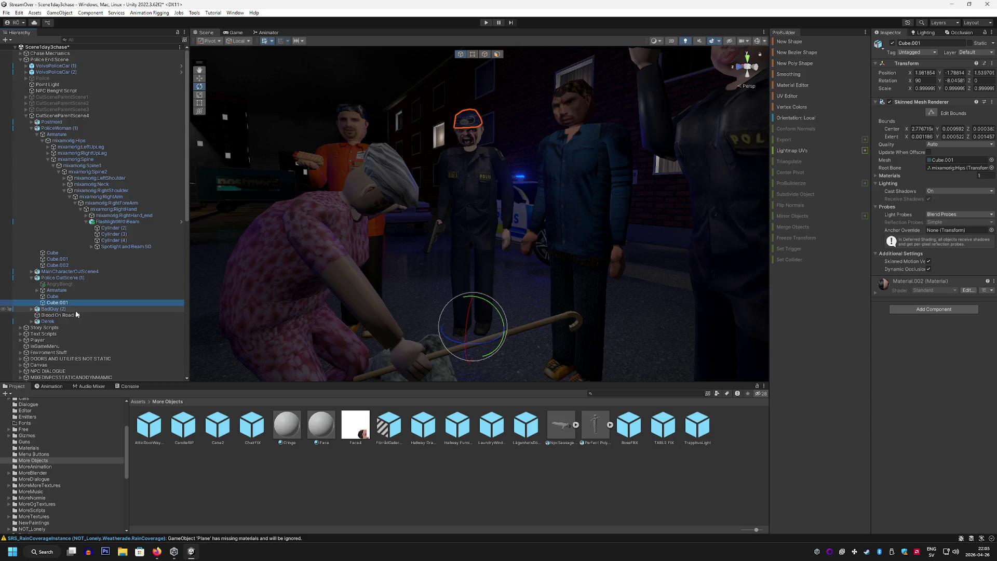
pyautogui.scroll(-2, 68, 334)
pyautogui.scroll(-20, 67, 334)
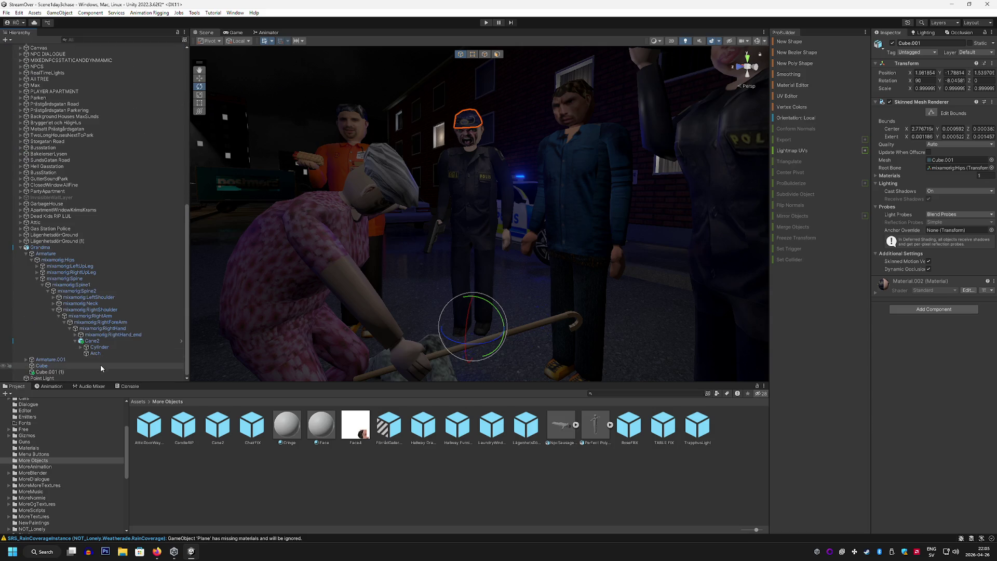
pyautogui.click(103, 372)
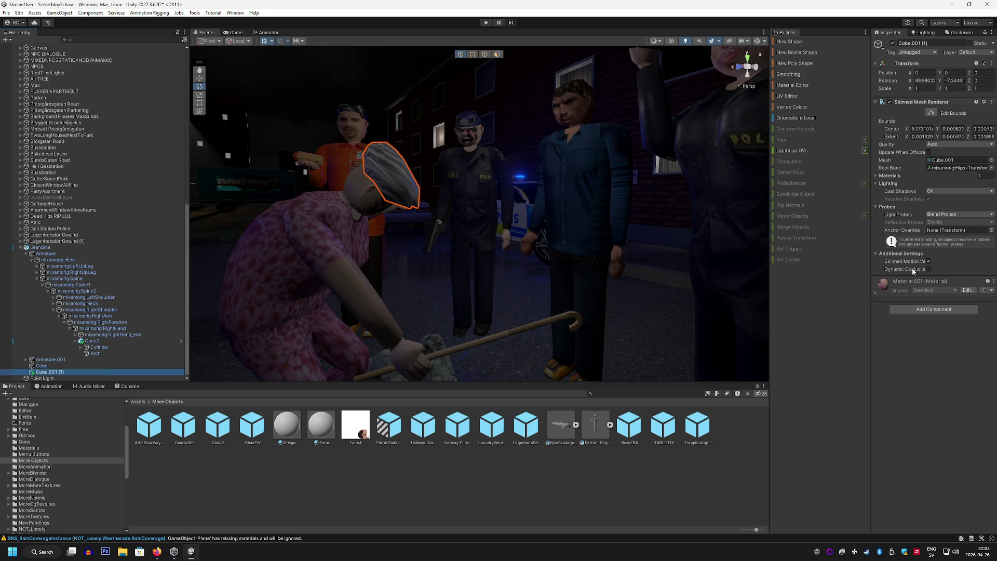
pyautogui.scroll(12, 107, 176)
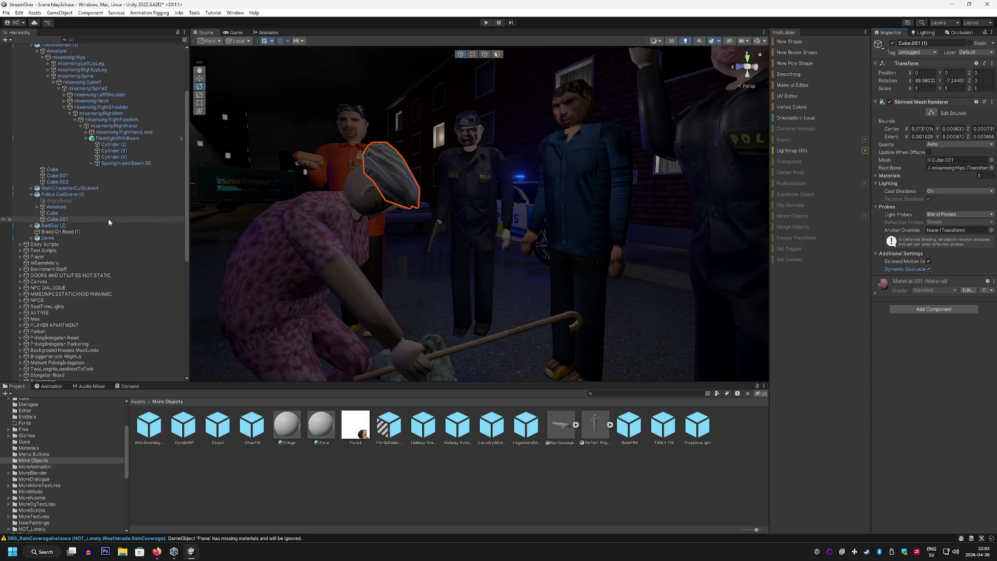
pyautogui.click(108, 219)
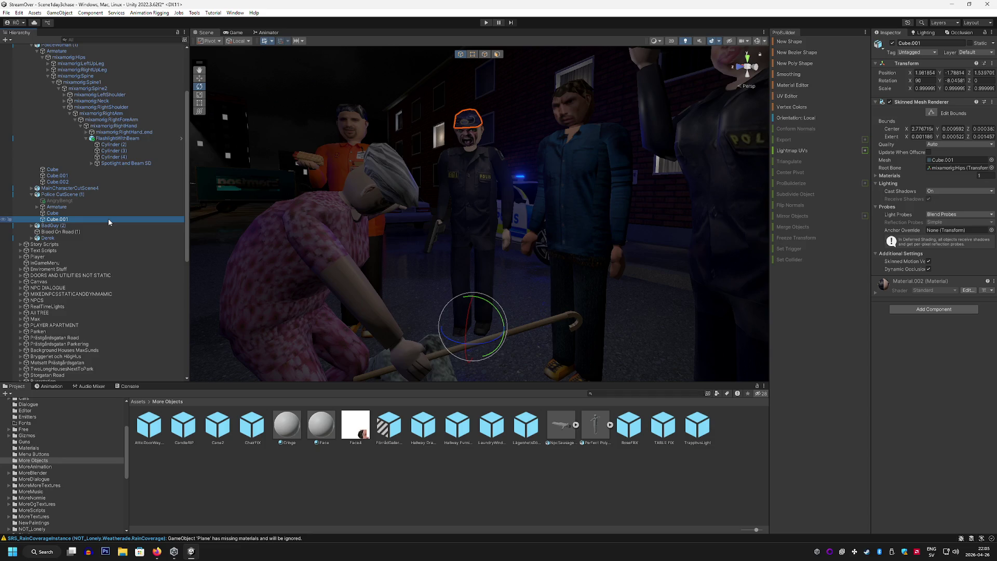
pyautogui.scroll(-10, 107, 221)
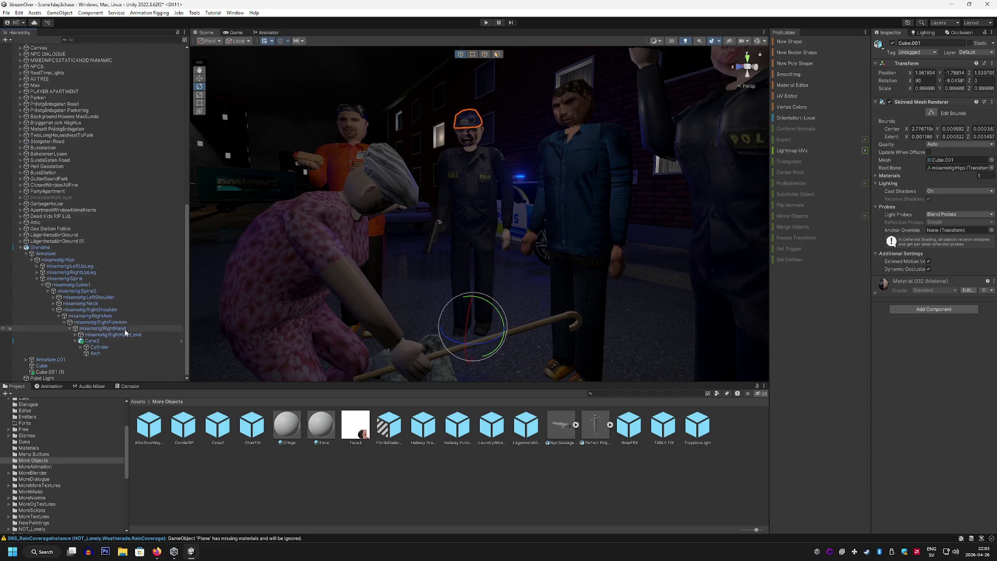
pyautogui.click(123, 372)
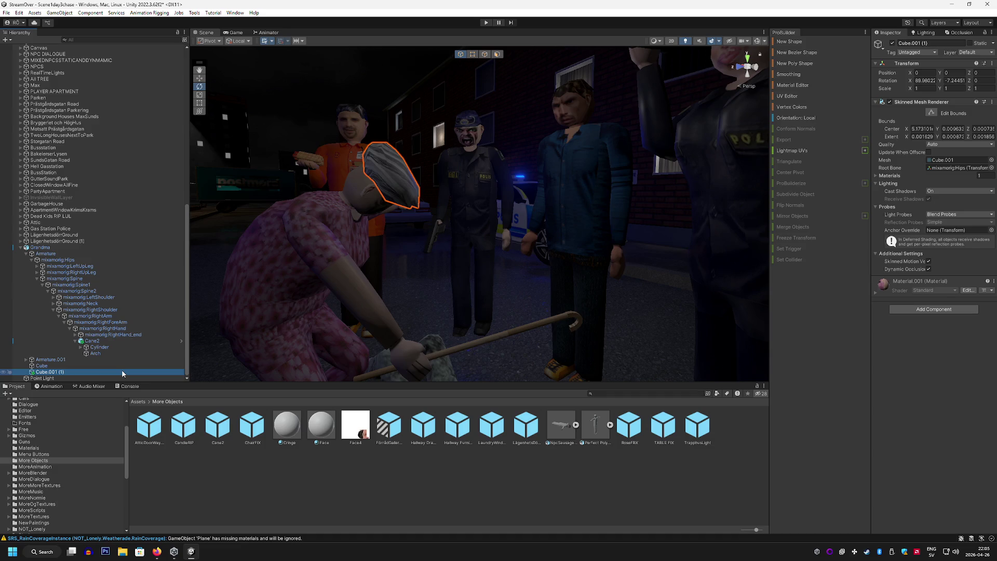
pyautogui.click(948, 230)
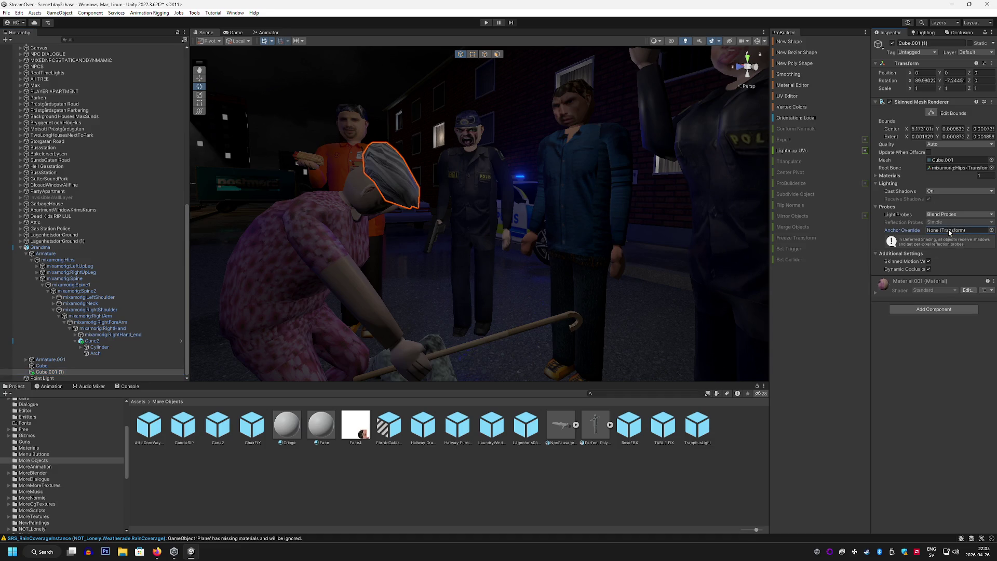
pyautogui.moveTo(608, 198)
pyautogui.mouseDown()
pyautogui.moveTo(458, 140)
pyautogui.moveTo(634, 163)
pyautogui.moveTo(649, 180)
pyautogui.moveTo(526, 226)
pyautogui.moveTo(401, 256)
pyautogui.moveTo(495, 168)
pyautogui.moveTo(480, 229)
pyautogui.moveTo(516, 238)
pyautogui.moveTo(573, 190)
pyautogui.moveTo(524, 169)
pyautogui.mouseUp()
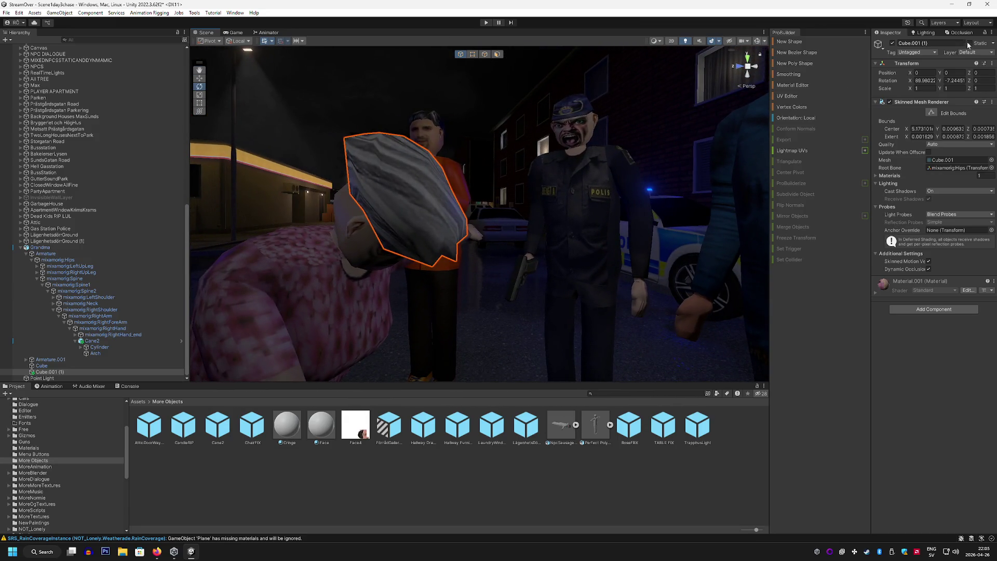
# Bake the occlusion culling data, then swing the view to Grandma over the bloodied body
pyautogui.click(966, 33)
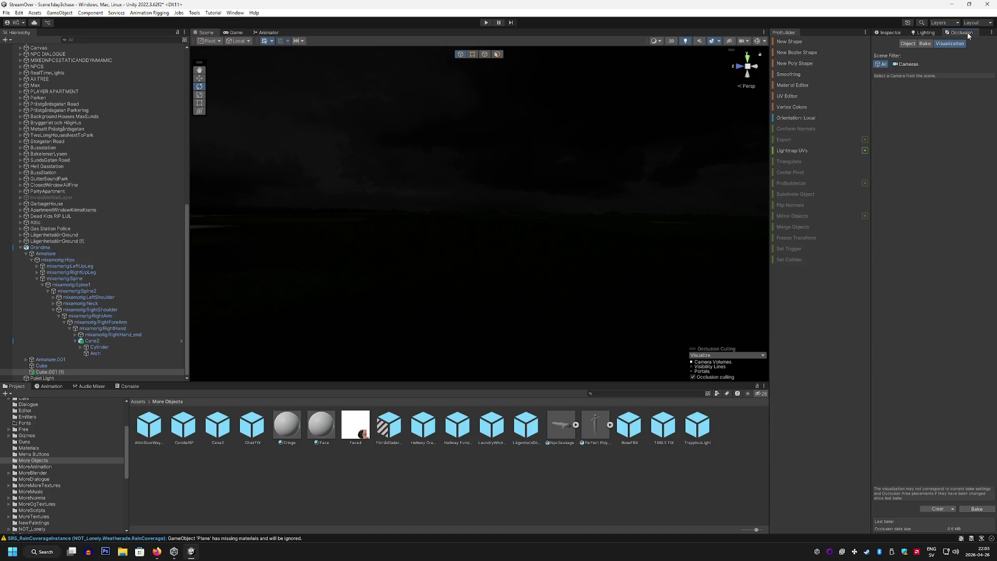
pyautogui.click(988, 509)
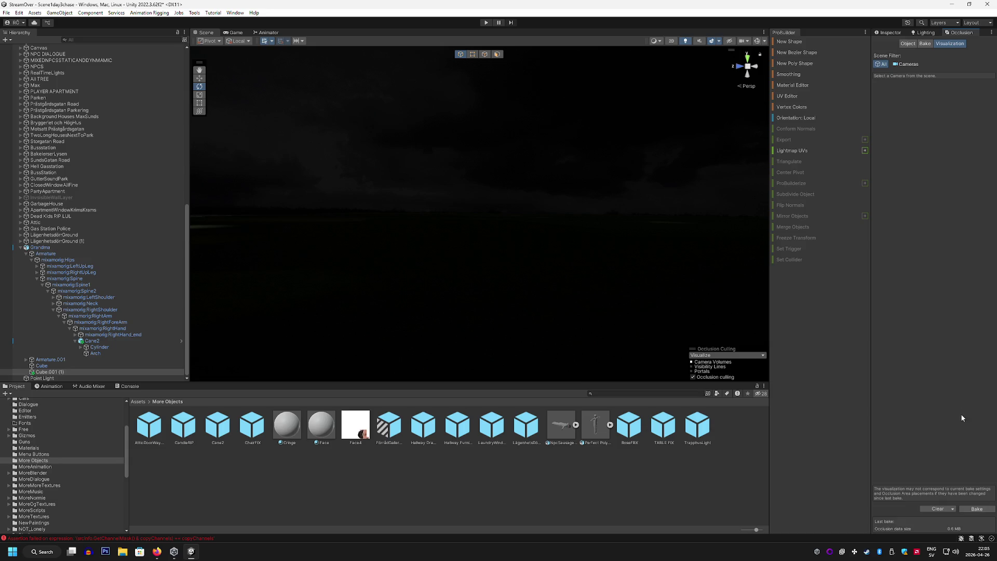
pyautogui.click(891, 33)
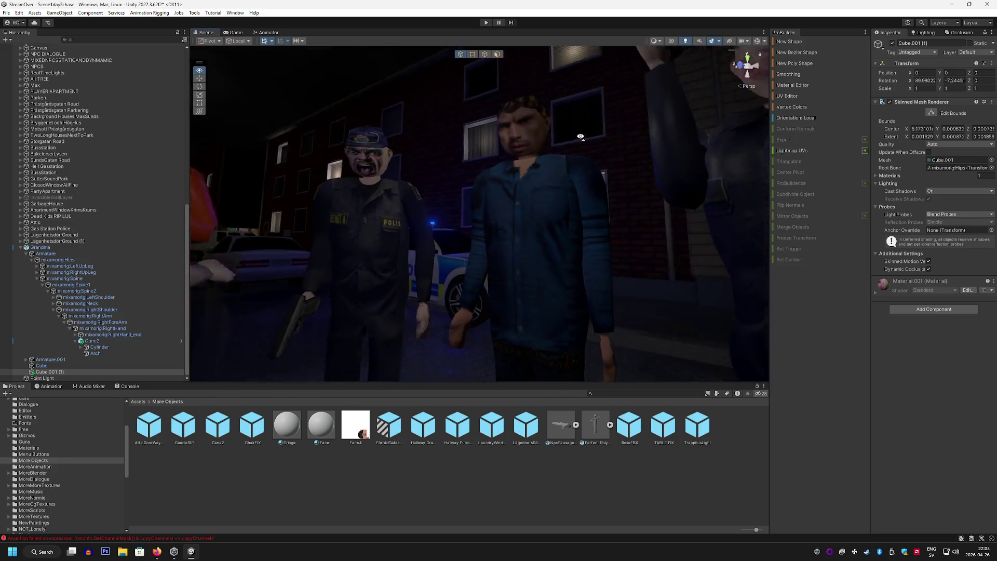
pyautogui.moveTo(580, 136)
pyautogui.mouseDown()
pyautogui.moveTo(372, 152)
pyautogui.moveTo(565, 155)
pyautogui.moveTo(182, 123)
pyautogui.moveTo(470, 125)
pyautogui.moveTo(498, 156)
pyautogui.moveTo(551, 166)
pyautogui.moveTo(539, 178)
pyautogui.moveTo(543, 215)
pyautogui.moveTo(497, 125)
pyautogui.moveTo(499, 250)
pyautogui.moveTo(514, 240)
pyautogui.moveTo(504, 262)
pyautogui.moveTo(432, 256)
pyautogui.moveTo(279, 271)
pyautogui.mouseUp()
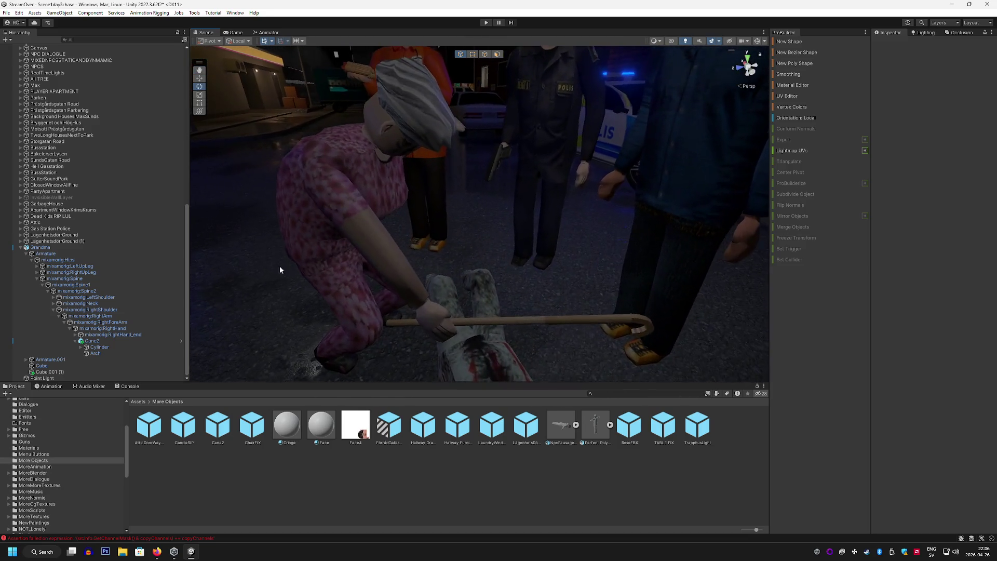
# Select Grandma's mixamorig:LeftArm bone and rotate it downward
pyautogui.click(120, 328)
pyautogui.press('Up')
pyautogui.press('Up')
pyautogui.press('Up')
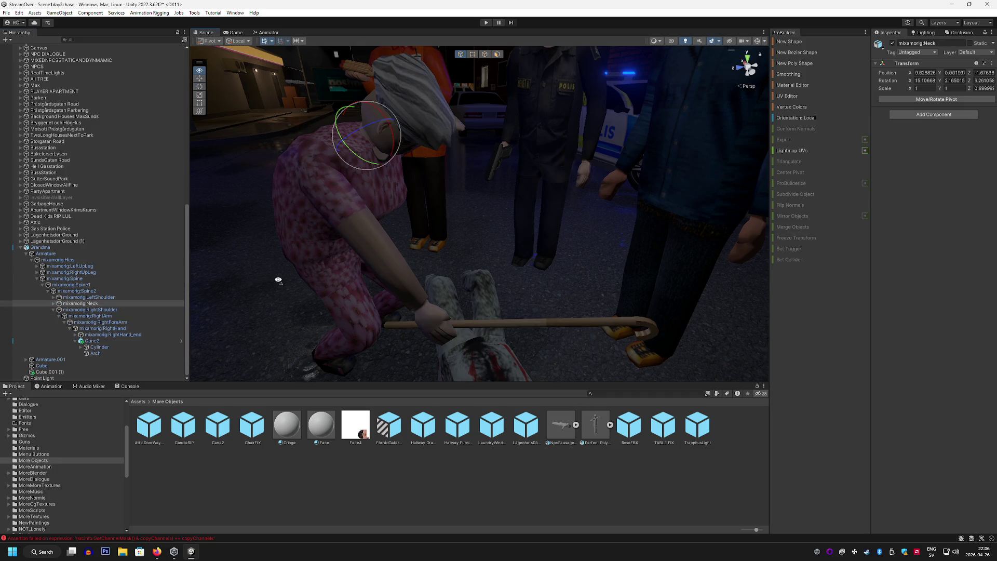
pyautogui.moveTo(278, 281); pyautogui.dragTo(202, 283)
pyautogui.click(61, 297)
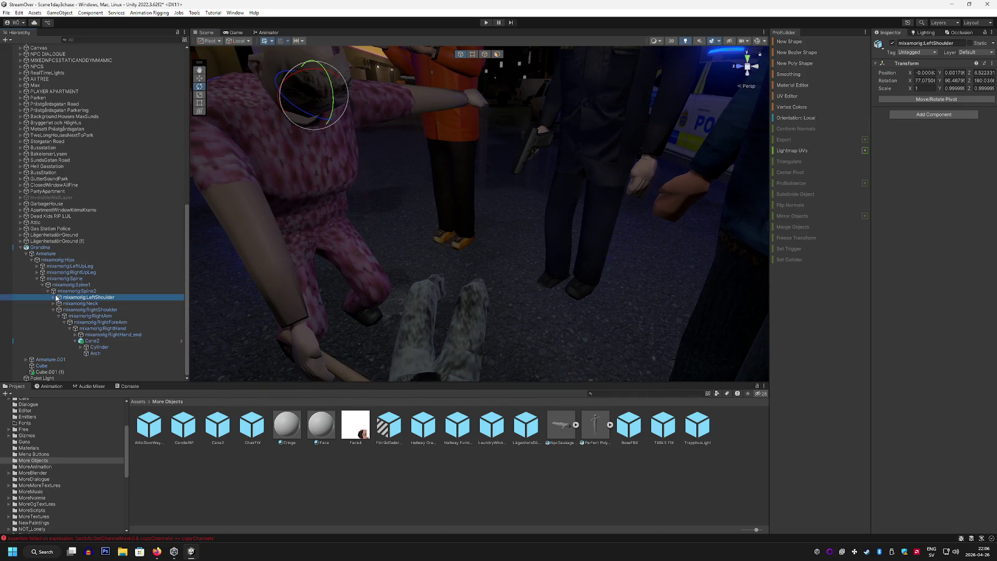
pyautogui.click(53, 297)
pyautogui.press('Down')
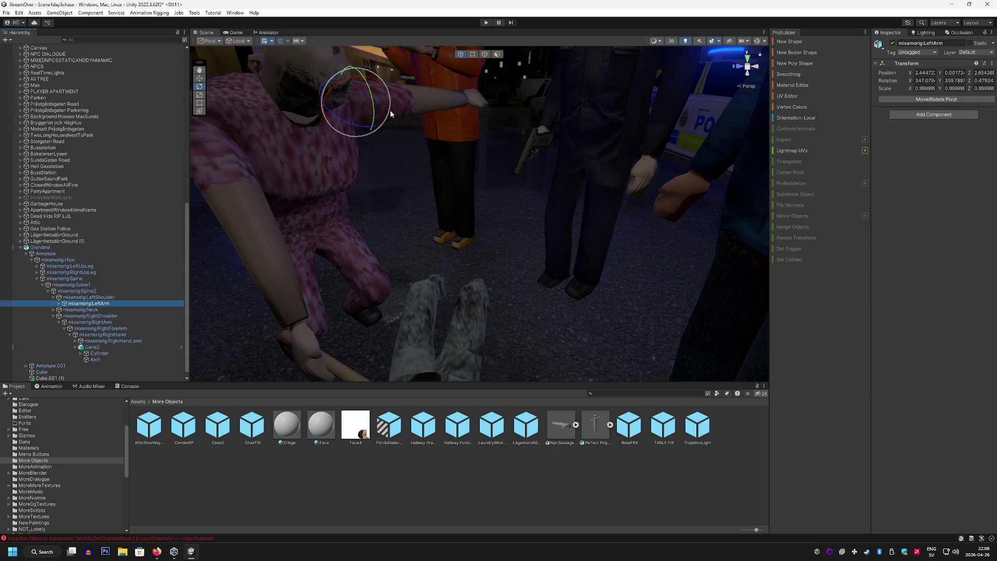
pyautogui.moveTo(348, 82); pyautogui.dragTo(423, 61)
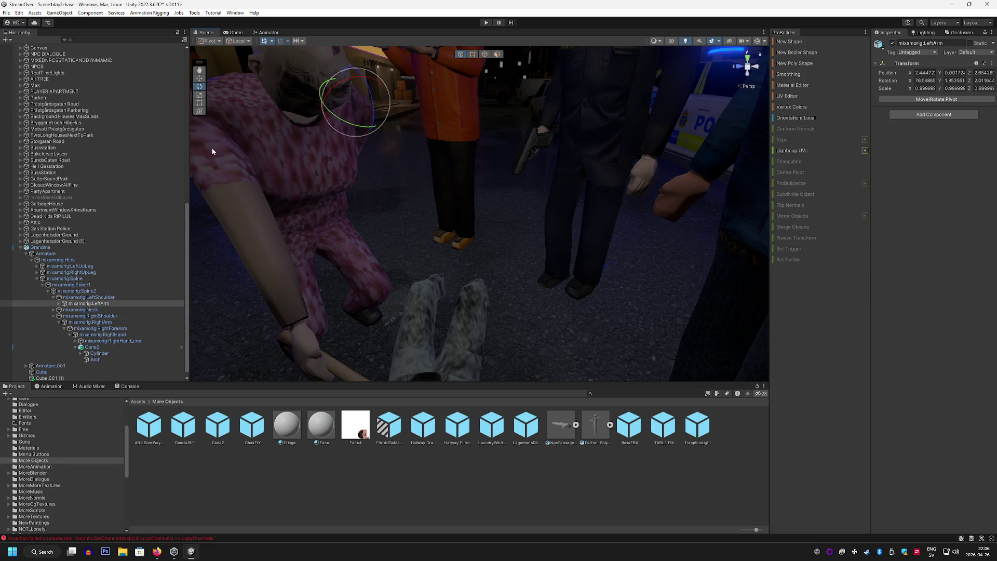
# Select the LeftForeArm bone and bend it so the cane leans over the body
pyautogui.click(59, 303)
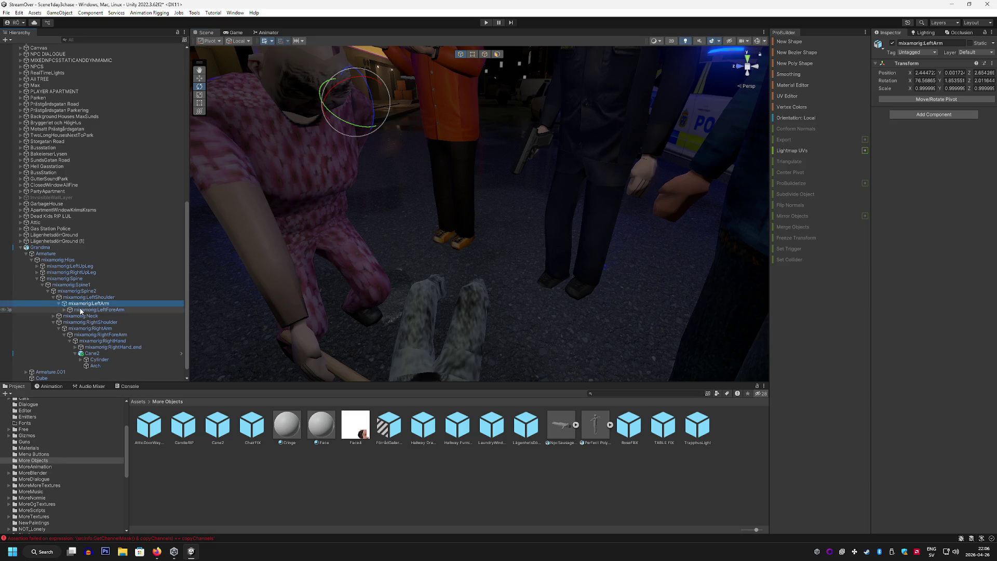
pyautogui.press('Down')
pyautogui.moveTo(362, 158)
pyautogui.mouseDown()
pyautogui.moveTo(361, 86)
pyautogui.moveTo(459, 87)
pyautogui.moveTo(469, 125)
pyautogui.moveTo(457, 156)
pyautogui.moveTo(448, 122)
pyautogui.moveTo(377, 261)
pyautogui.moveTo(289, 256)
pyautogui.moveTo(355, 223)
pyautogui.moveTo(443, 241)
pyautogui.moveTo(214, 232)
pyautogui.moveTo(349, 223)
pyautogui.mouseUp()
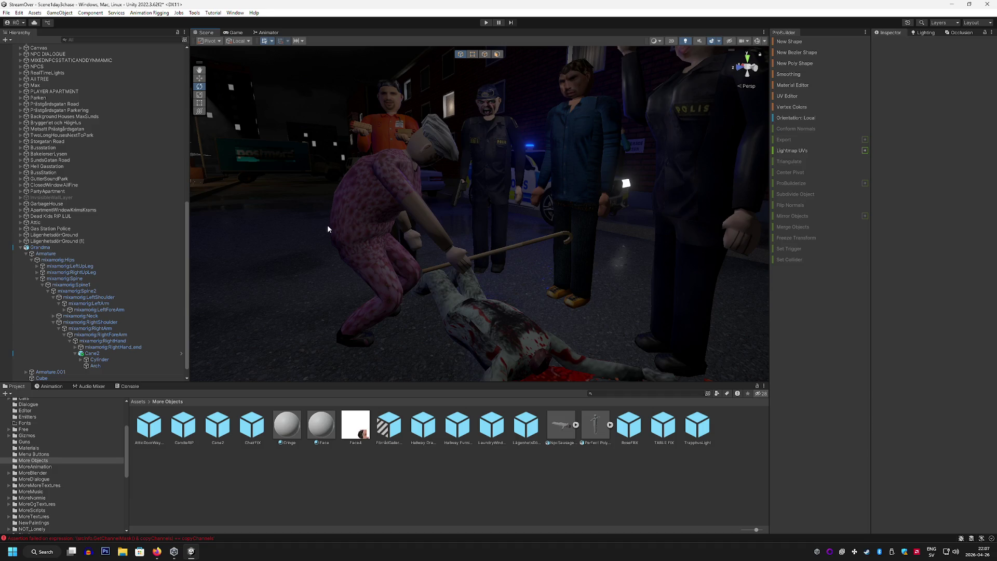
pyautogui.moveTo(327, 225); pyautogui.dragTo(611, 277)
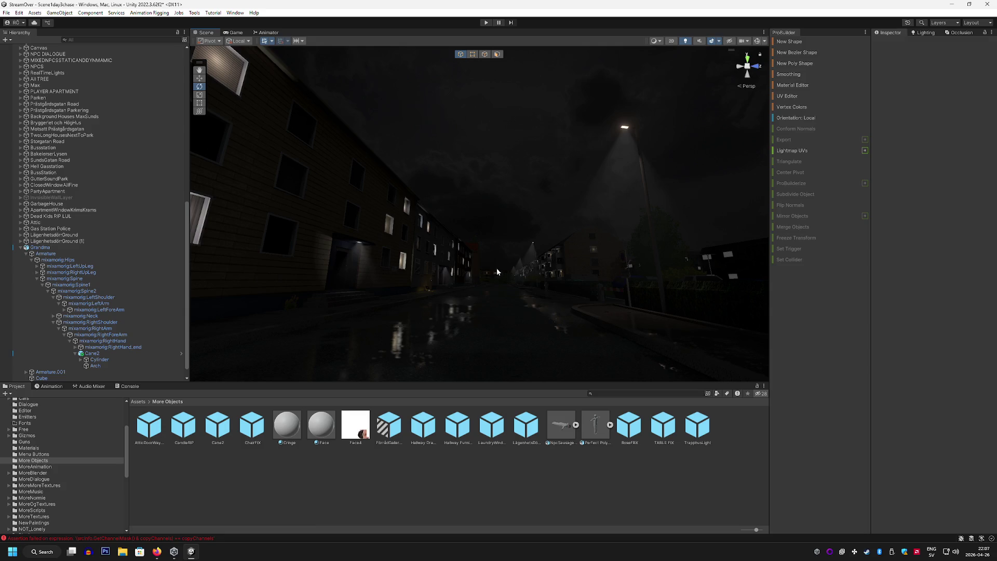
pyautogui.moveTo(496, 271); pyautogui.dragTo(595, 250)
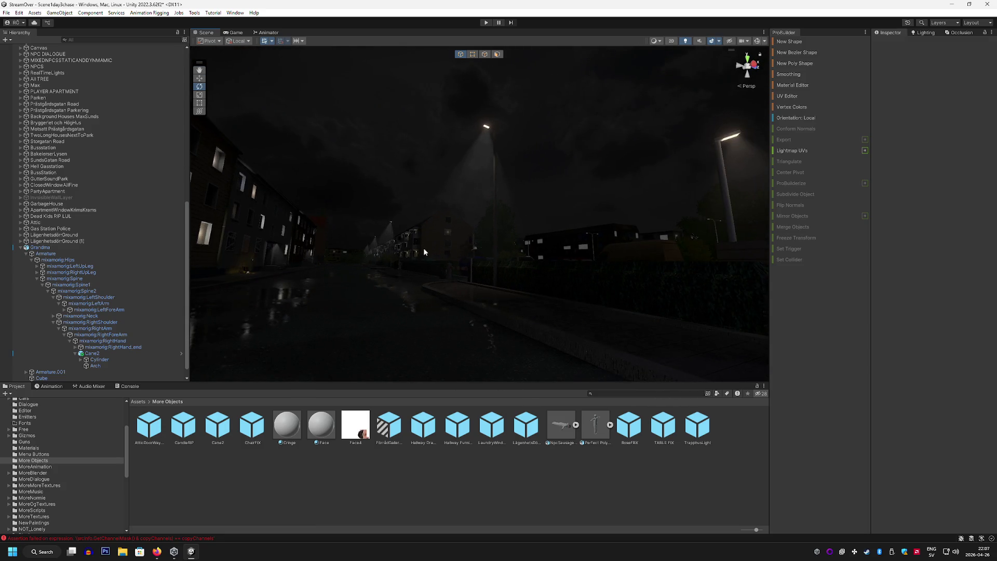
pyautogui.moveTo(424, 252)
pyautogui.mouseDown()
pyautogui.moveTo(577, 238)
pyautogui.moveTo(275, 237)
pyautogui.moveTo(222, 252)
pyautogui.moveTo(305, 279)
pyautogui.moveTo(284, 256)
pyautogui.mouseUp()
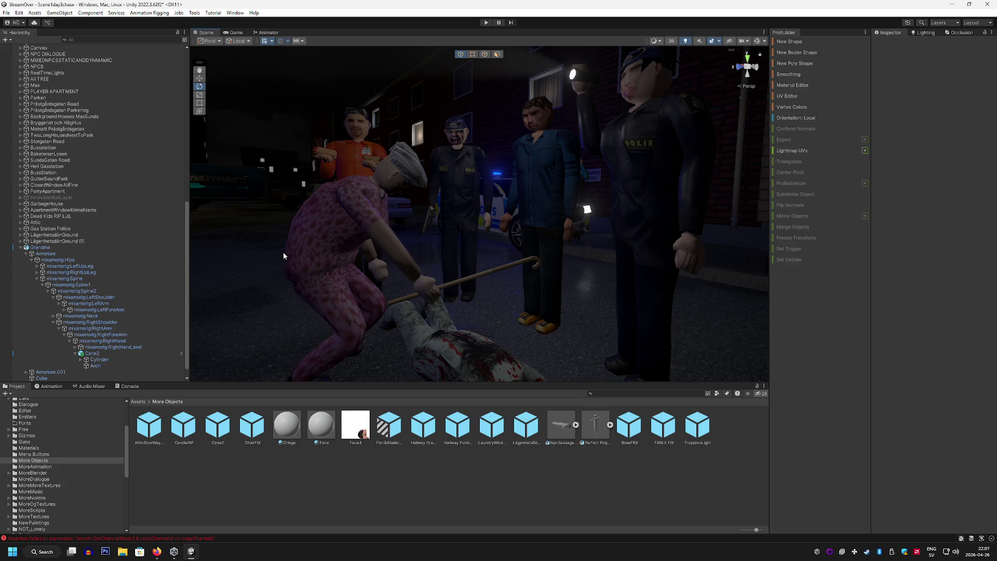
pyautogui.moveTo(284, 255)
pyautogui.mouseDown()
pyautogui.moveTo(259, 270)
pyautogui.moveTo(213, 239)
pyautogui.mouseUp()
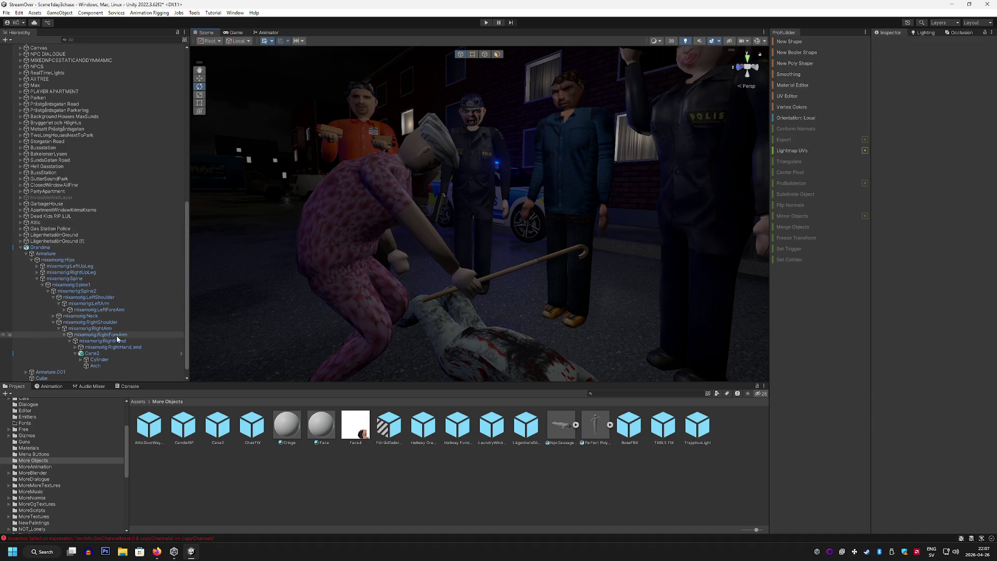
# Select mixamorig:RightArm and rotate it to lift the cane
pyautogui.click(110, 334)
pyautogui.click(111, 329)
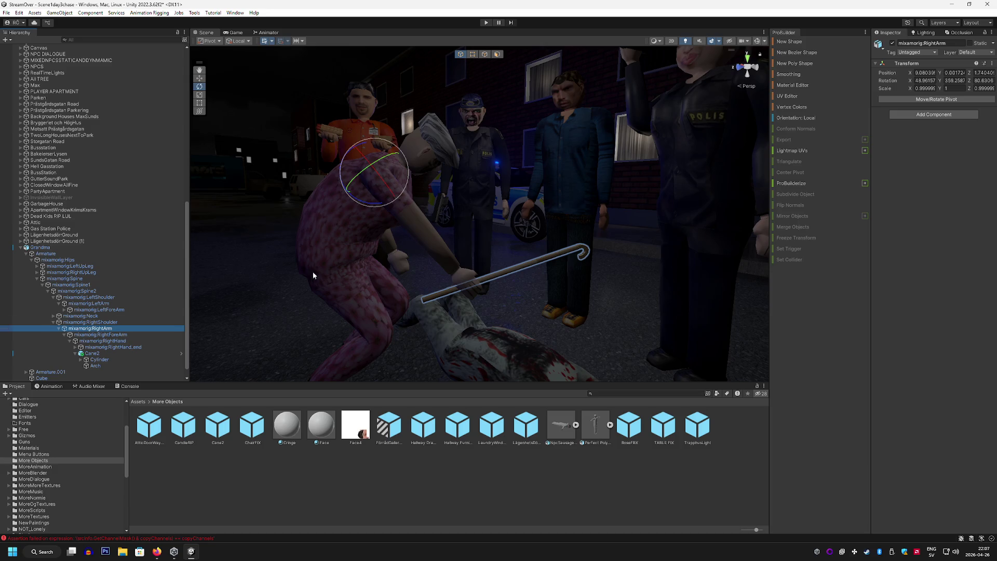
pyautogui.moveTo(358, 148)
pyautogui.mouseDown()
pyautogui.moveTo(380, 148)
pyautogui.moveTo(396, 166)
pyautogui.mouseUp()
# Add the Rotation Bounce script component to the right arm
pyautogui.click(943, 115)
pyautogui.write('Cut')
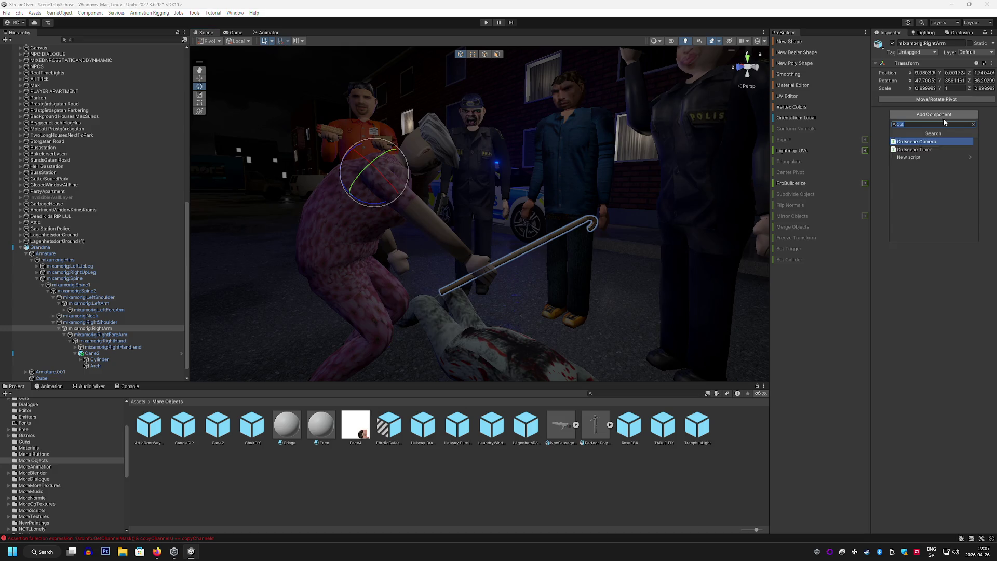
pyautogui.write('boun')
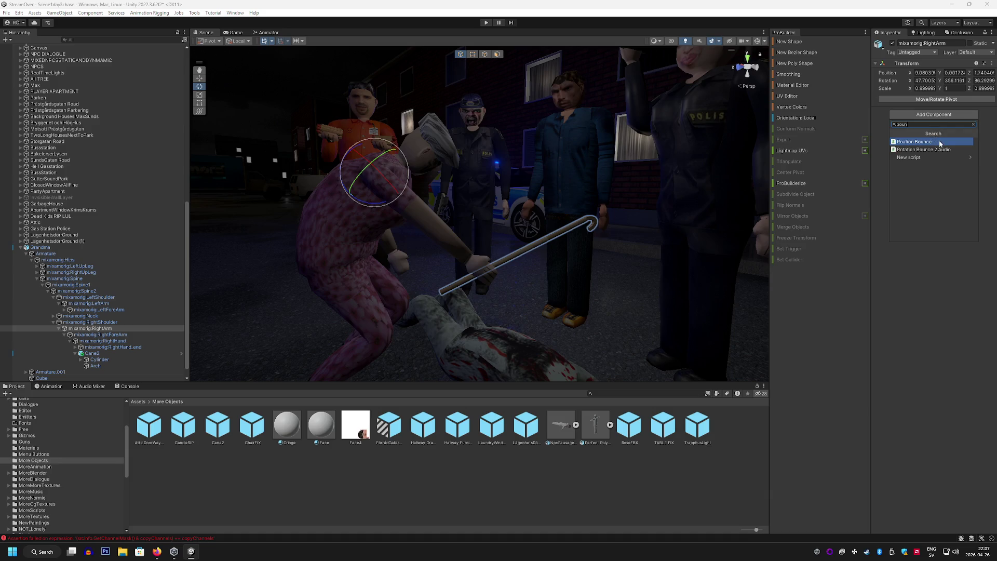
pyautogui.click(939, 140)
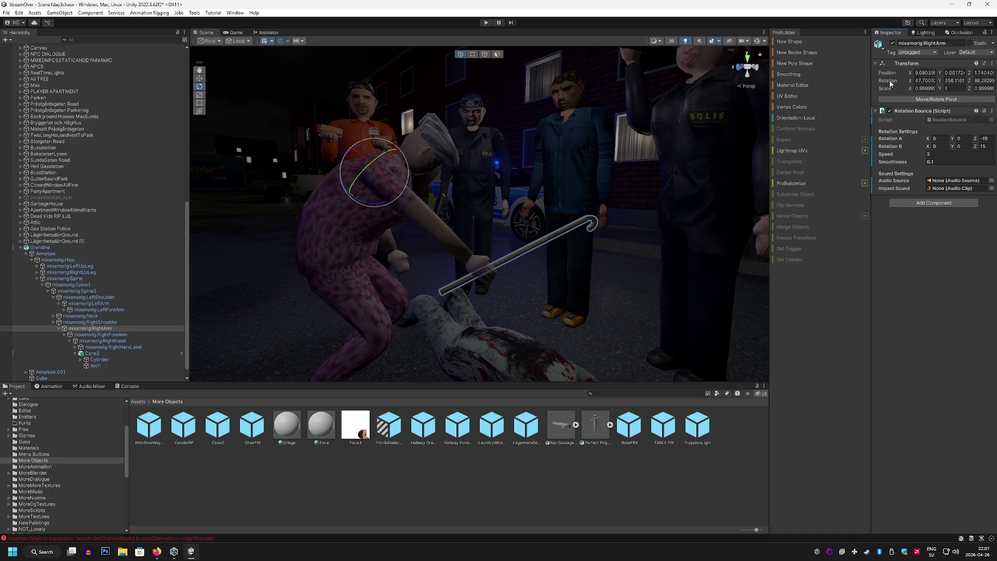
# Copy the arm's raised rotation and paste it into Rotation A
pyautogui.click(992, 63)
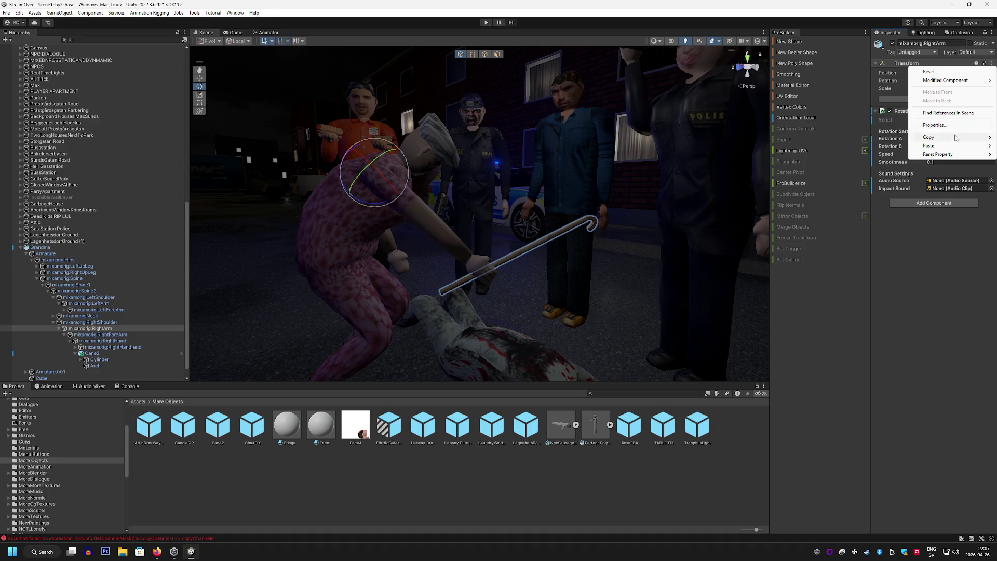
pyautogui.moveTo(955, 140)
pyautogui.click(886, 148)
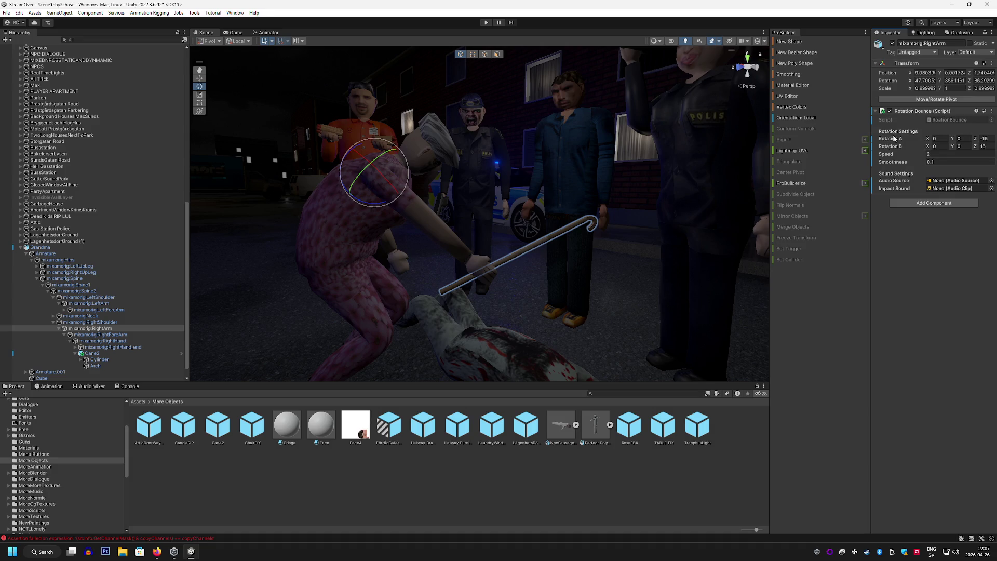
pyautogui.rightClick(894, 139)
pyautogui.click(914, 170)
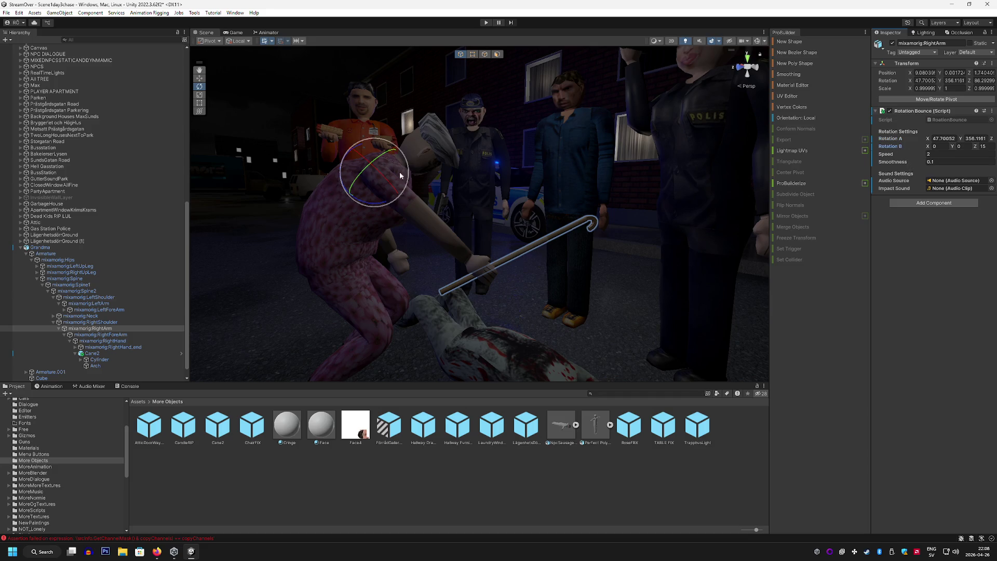
# Swing the arm down, paste its lowered rotation into Rotation B, and save the scene
pyautogui.moveTo(369, 204); pyautogui.dragTo(335, 190)
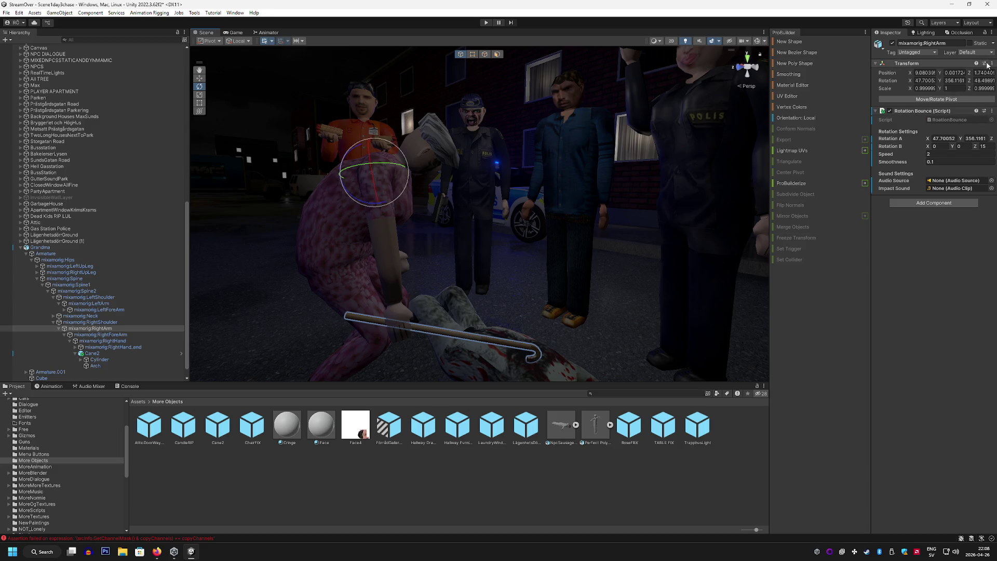
pyautogui.click(992, 63)
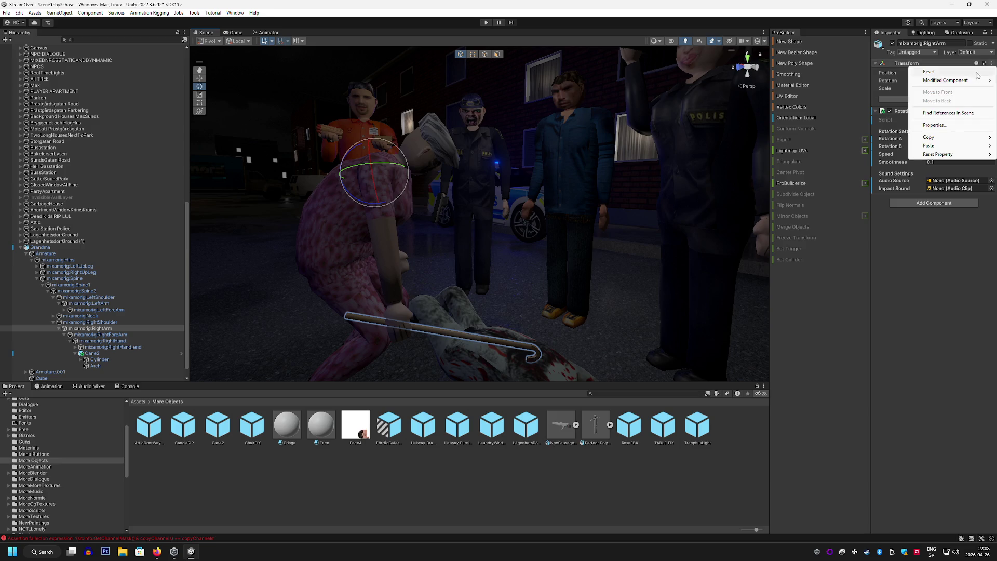
pyautogui.moveTo(939, 141)
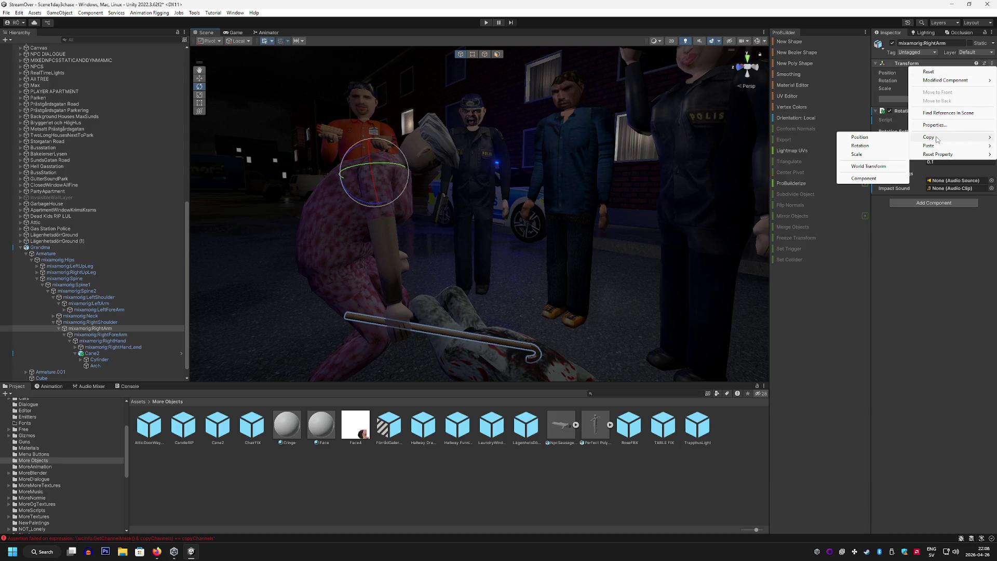
pyautogui.click(871, 143)
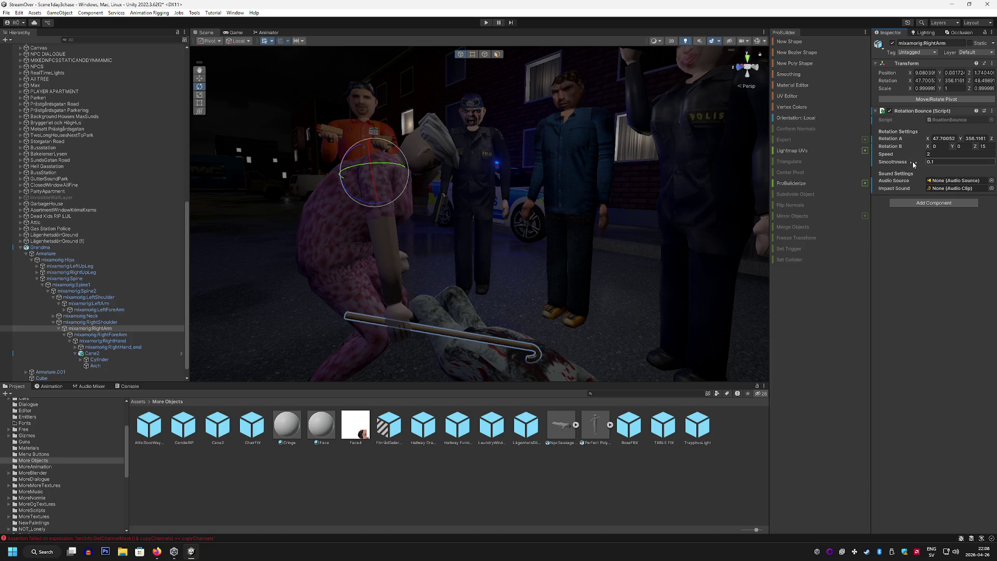
pyautogui.rightClick(893, 149)
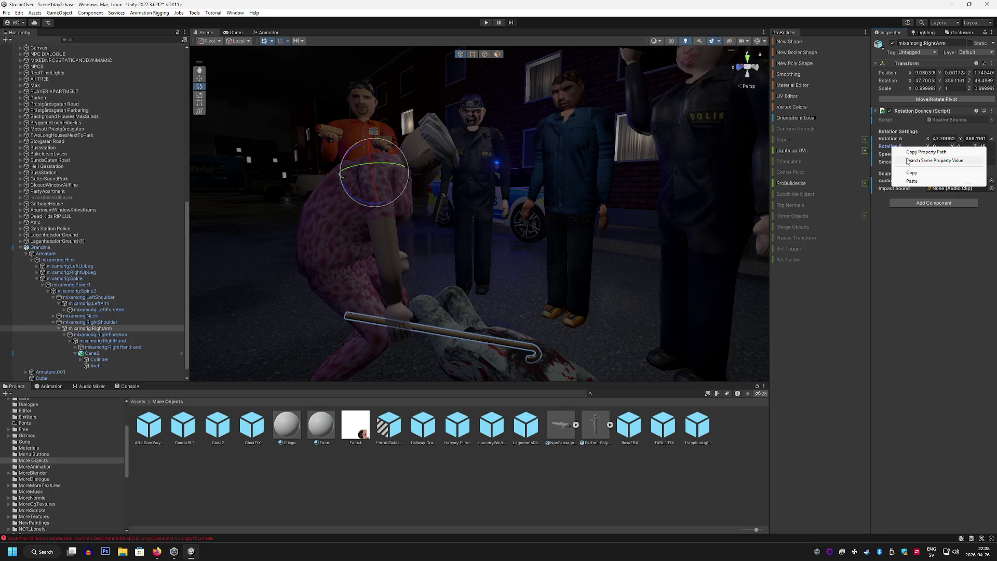
pyautogui.click(913, 181)
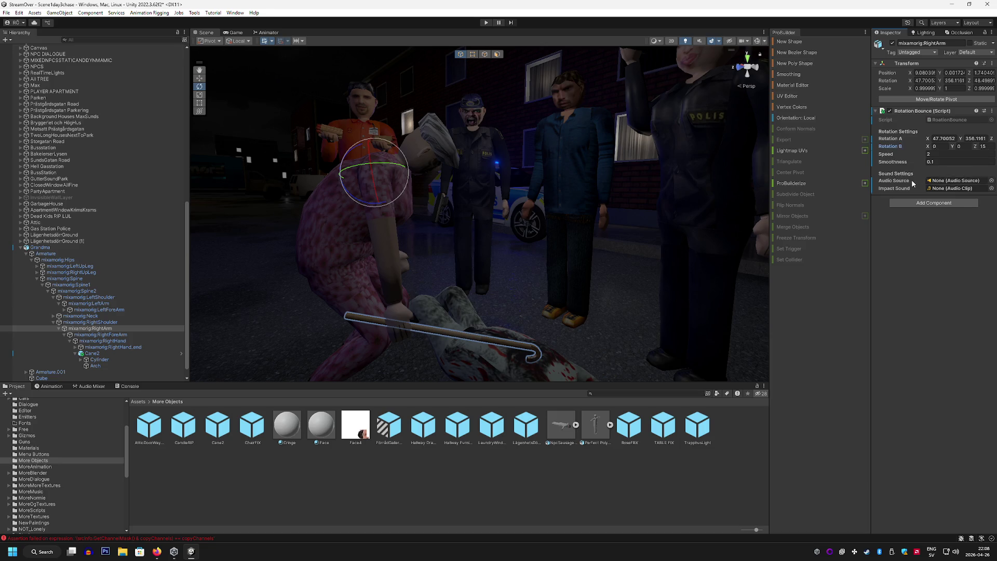
pyautogui.click(5, 13)
pyautogui.click(25, 51)
# Select and frame the Player, bringing the view in close above it
pyautogui.scroll(5, 187, 215)
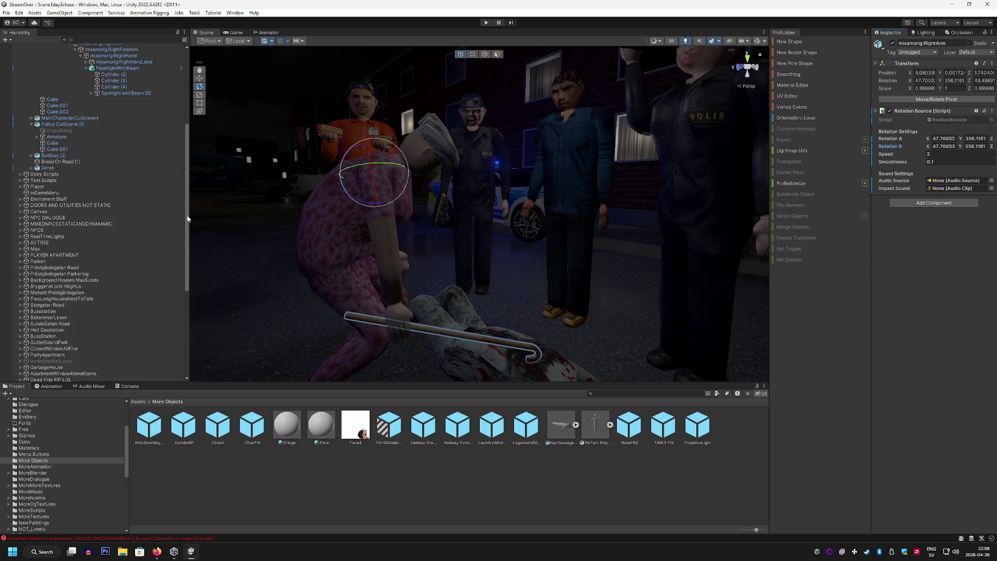
pyautogui.scroll(5, 151, 190)
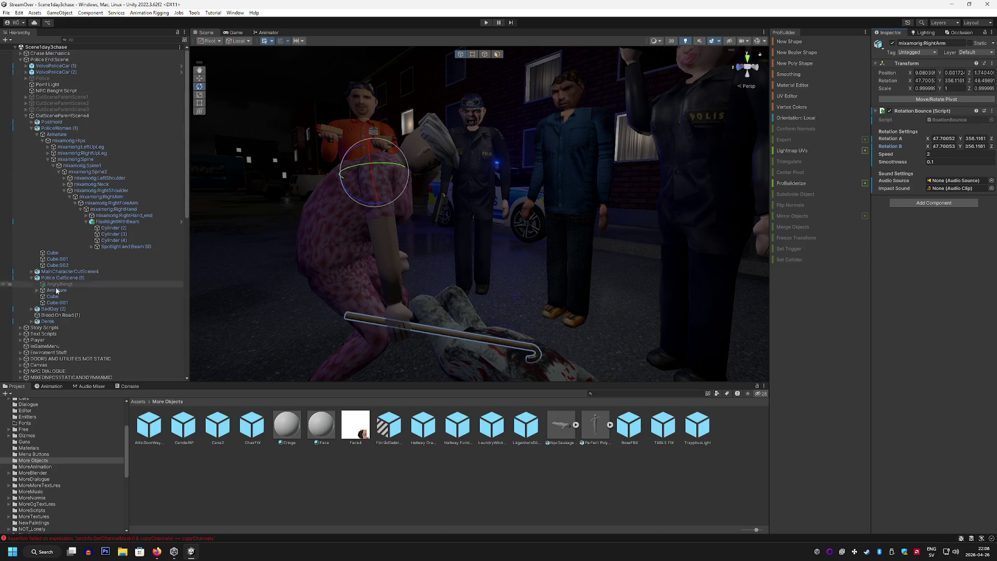
pyautogui.doubleClick(49, 340)
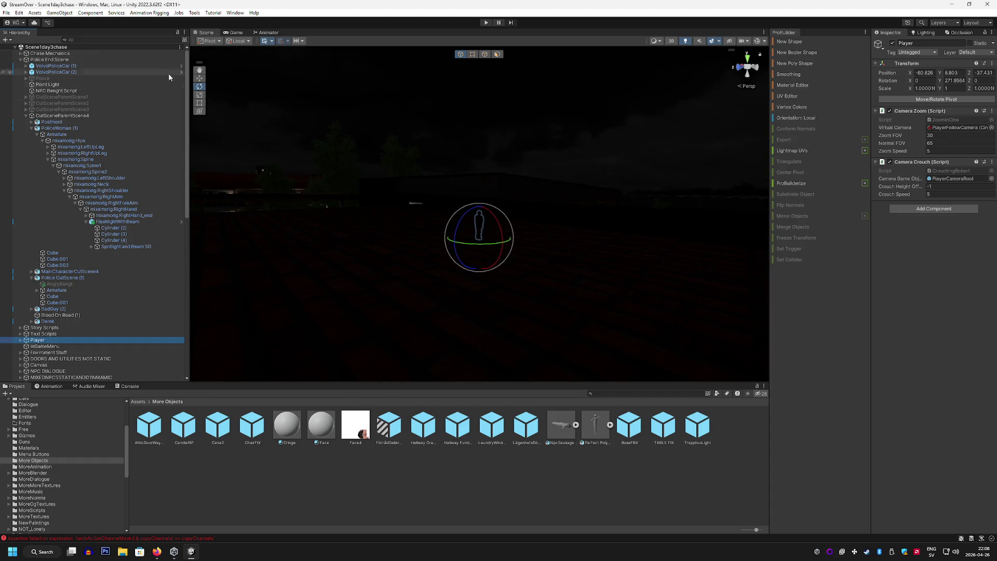
pyautogui.moveTo(213, 81)
pyautogui.mouseDown()
pyautogui.moveTo(385, 135)
pyautogui.moveTo(321, 136)
pyautogui.moveTo(356, 131)
pyautogui.moveTo(291, 218)
pyautogui.moveTo(347, 216)
pyautogui.moveTo(289, 133)
pyautogui.moveTo(296, 94)
pyautogui.moveTo(296, 122)
pyautogui.moveTo(373, 250)
pyautogui.mouseUp()
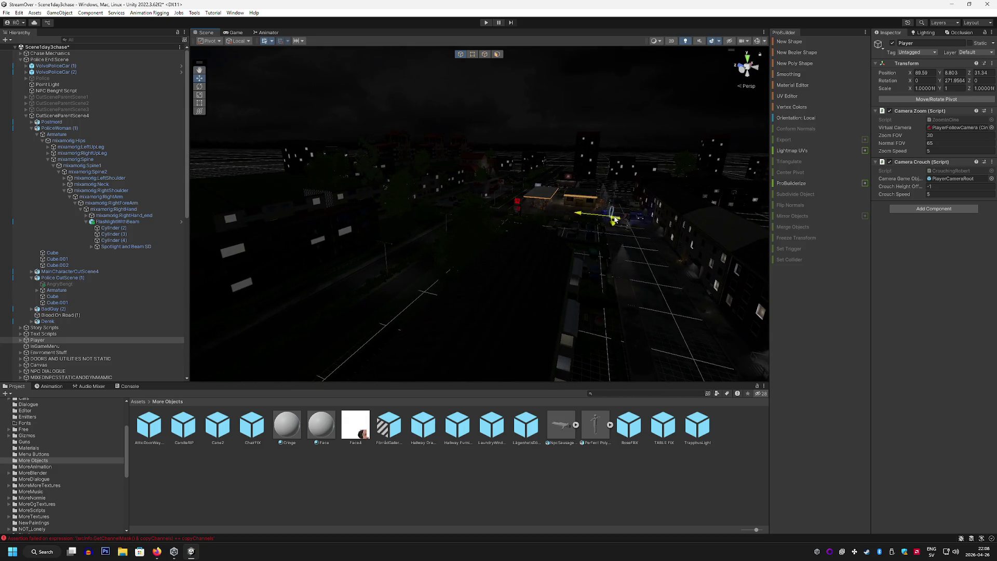
pyautogui.moveTo(615, 221)
pyautogui.mouseDown()
pyautogui.moveTo(620, 199)
pyautogui.moveTo(379, 260)
pyautogui.mouseUp()
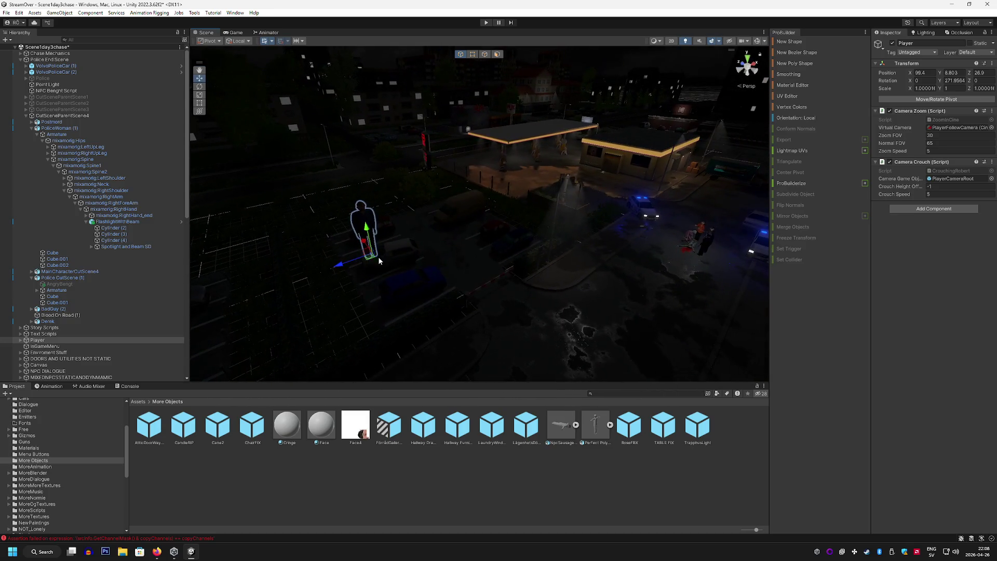
pyautogui.moveTo(655, 208)
pyautogui.mouseDown()
pyautogui.moveTo(477, 280)
pyautogui.moveTo(371, 220)
pyautogui.moveTo(583, 162)
pyautogui.mouseUp()
# Lower the Player to street level beside the bloodied body and show the Game view
pyautogui.moveTo(568, 282); pyautogui.dragTo(554, 327)
pyautogui.press('f')
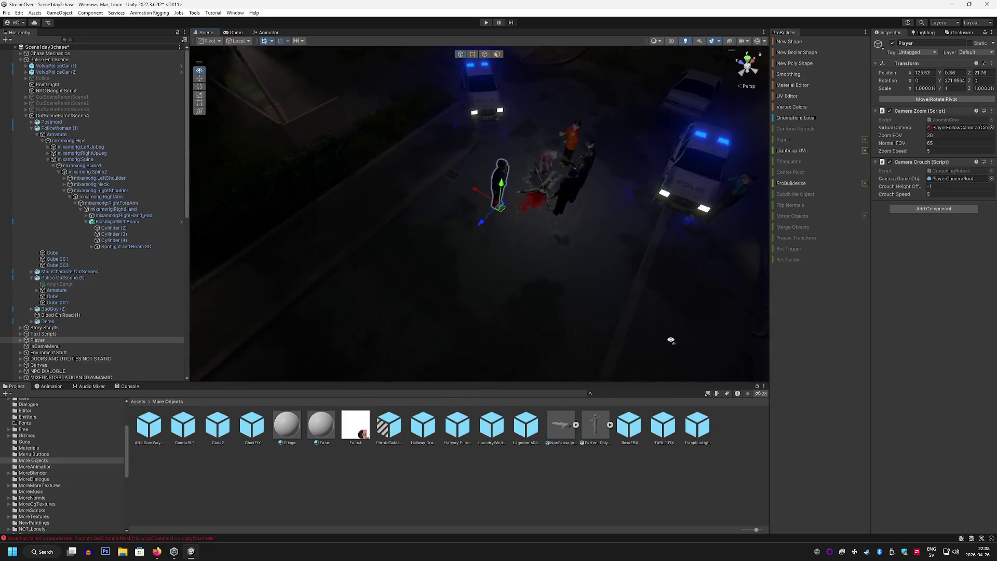
pyautogui.moveTo(475, 229); pyautogui.dragTo(457, 154)
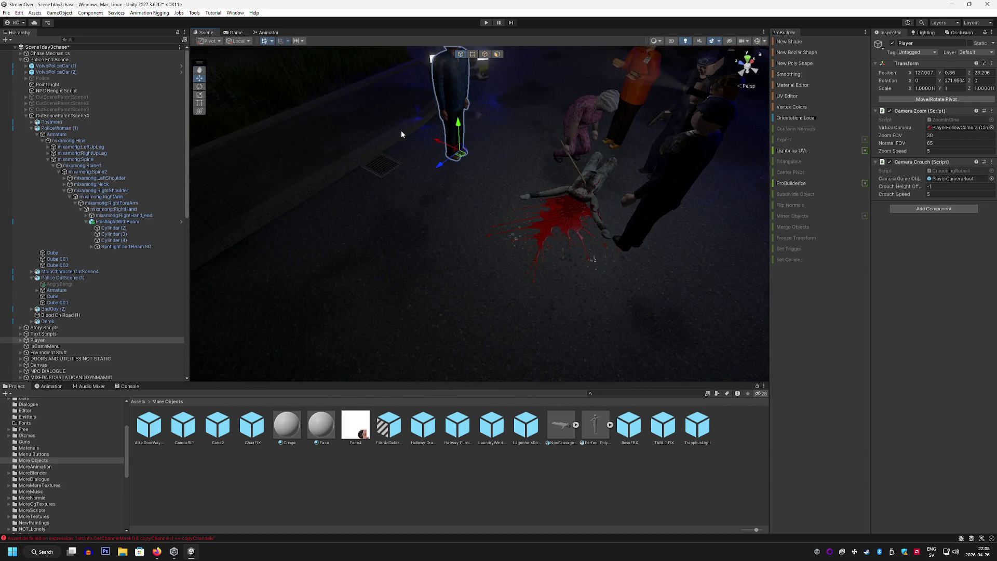
pyautogui.click(235, 32)
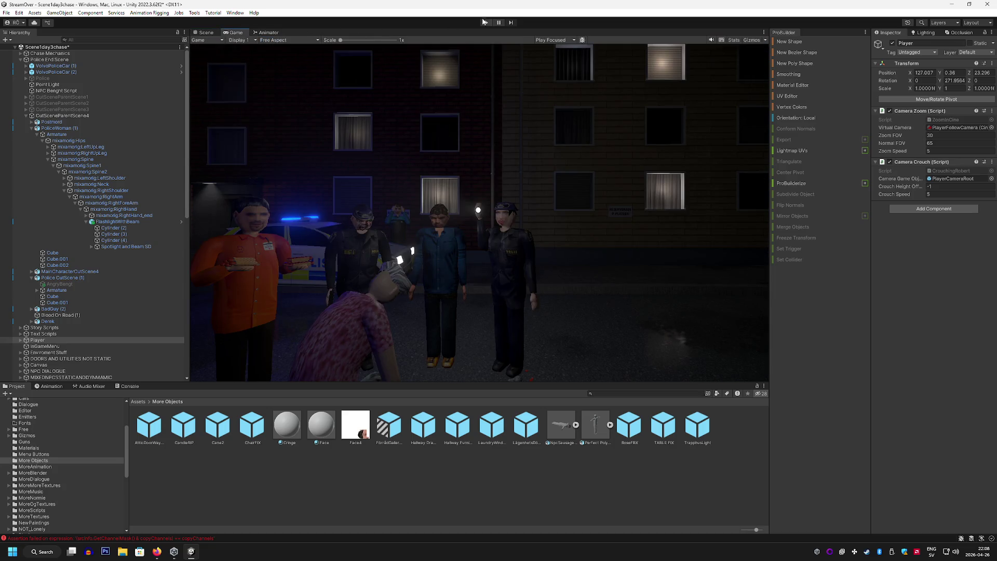
pyautogui.click(485, 22)
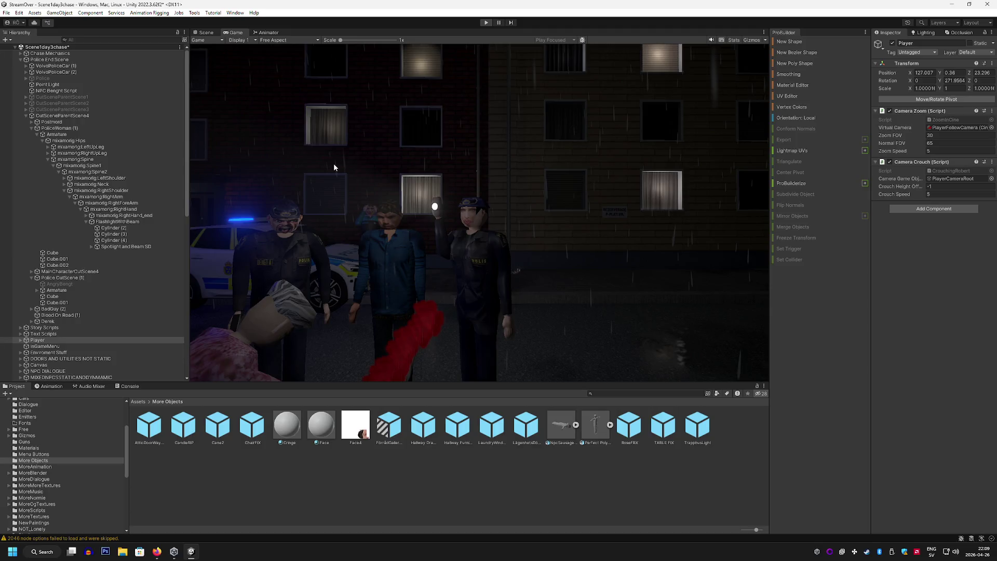
pyautogui.hotkey('ctrl', 'p')
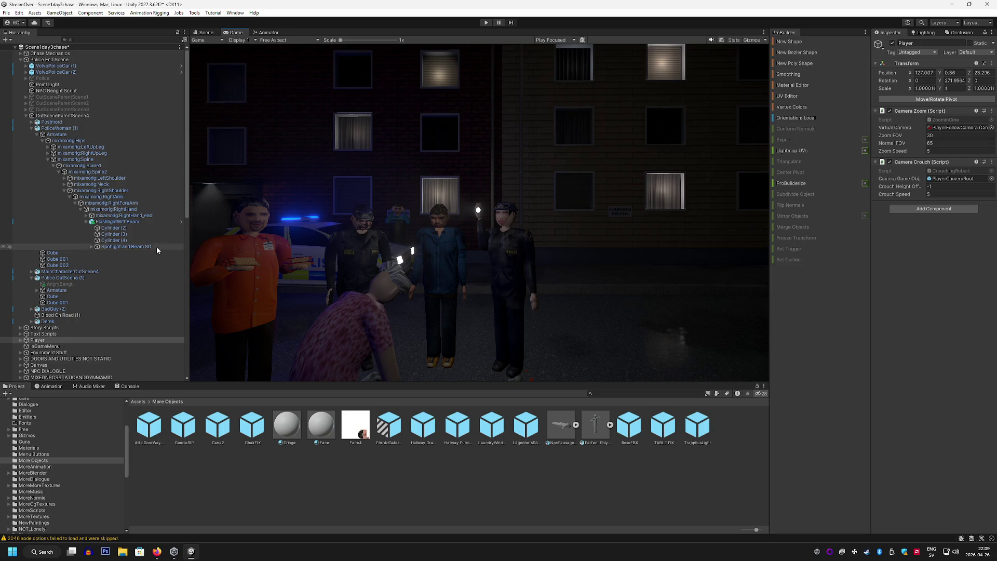
pyautogui.click(206, 32)
pyautogui.moveTo(248, 61)
pyautogui.mouseDown()
pyautogui.moveTo(555, 188)
pyautogui.moveTo(516, 198)
pyautogui.mouseUp()
# Select the bloodied body, expand its rig, and rename BadGuy (2) to BadGuy Scene 4
pyautogui.click(516, 199)
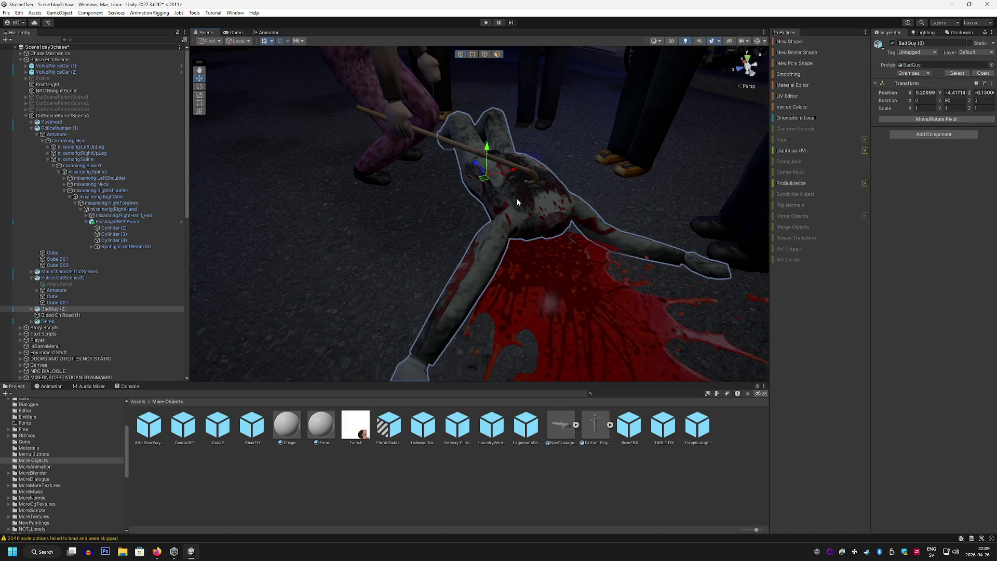
pyautogui.press('f')
pyautogui.click(32, 309)
pyautogui.scroll(-1, 42, 322)
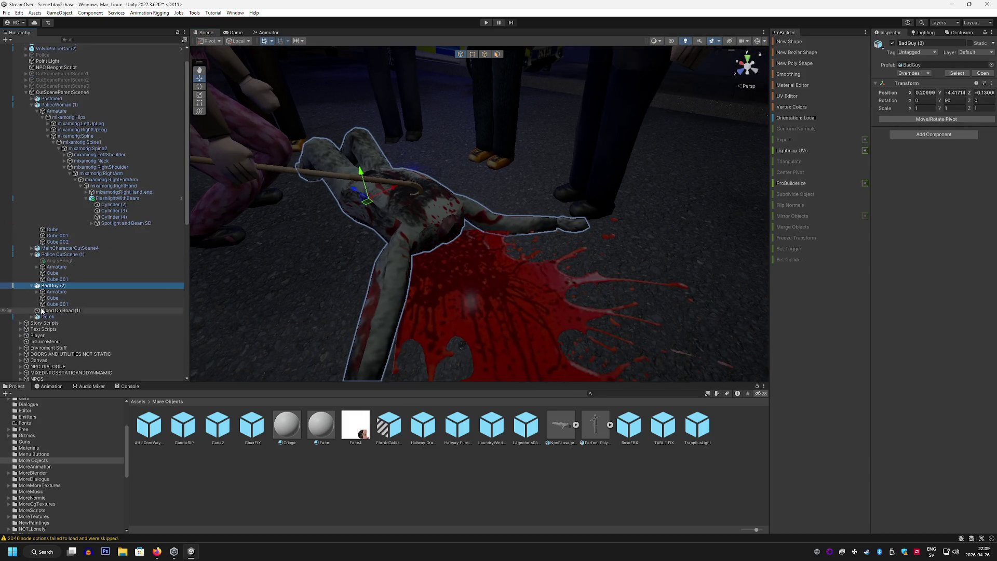
pyautogui.click(38, 292)
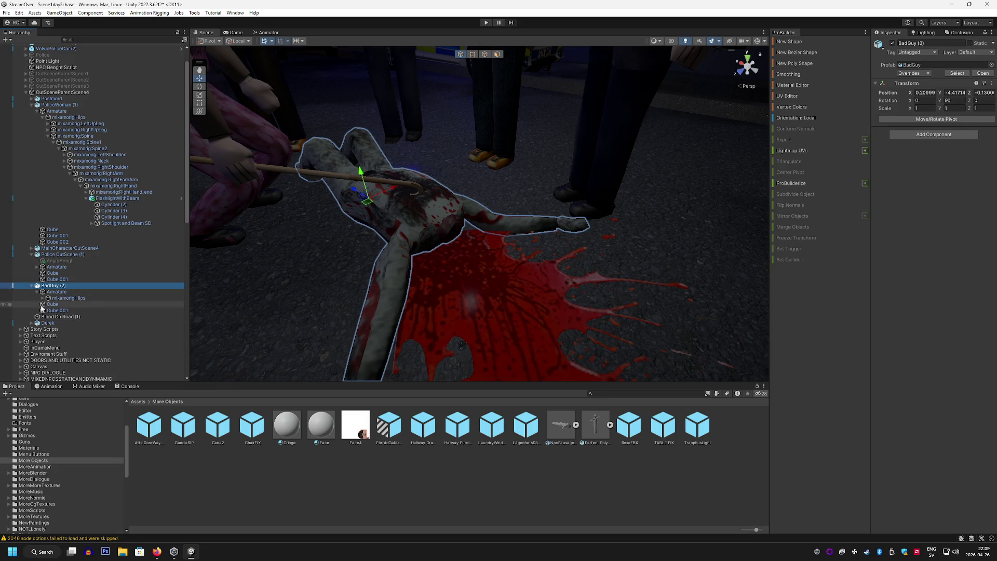
pyautogui.click(43, 299)
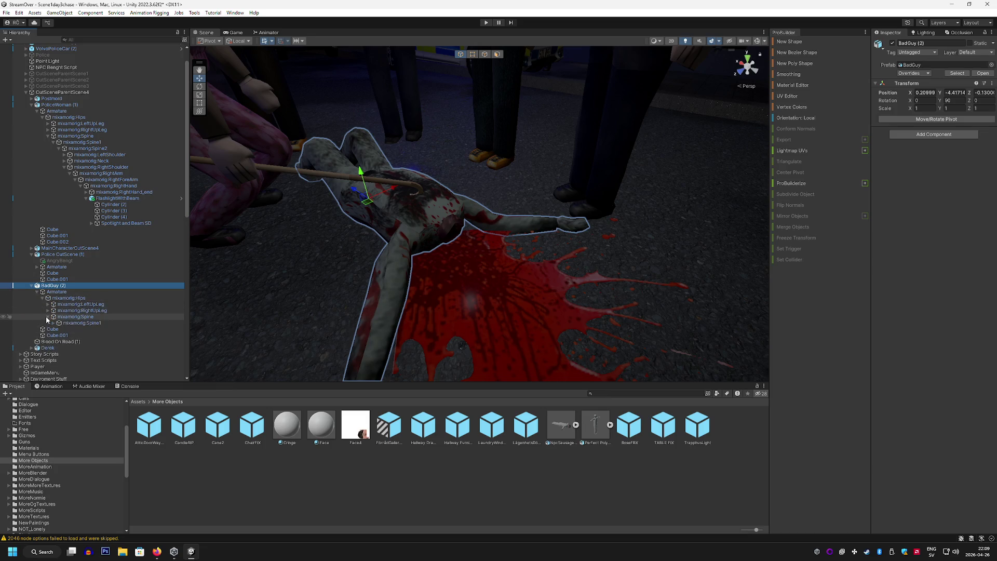
pyautogui.rightClick(56, 287)
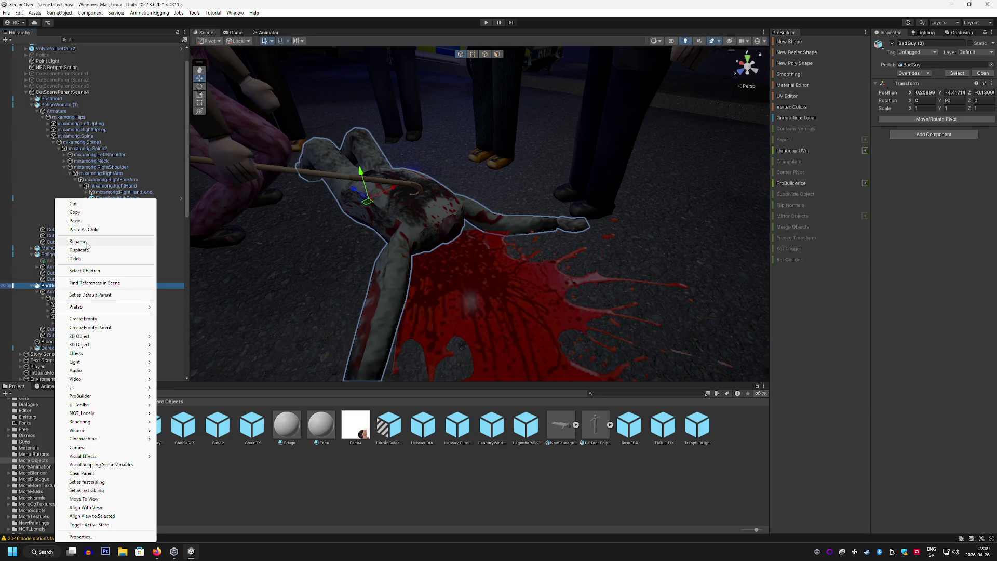
pyautogui.click(78, 241)
pyautogui.write('BadGuy Scene 4')
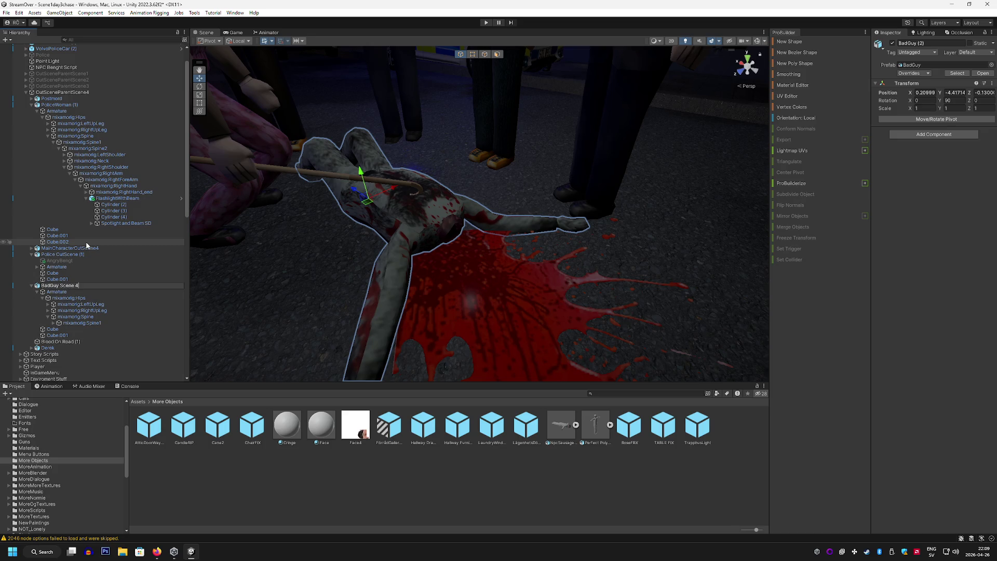
pyautogui.click(81, 305)
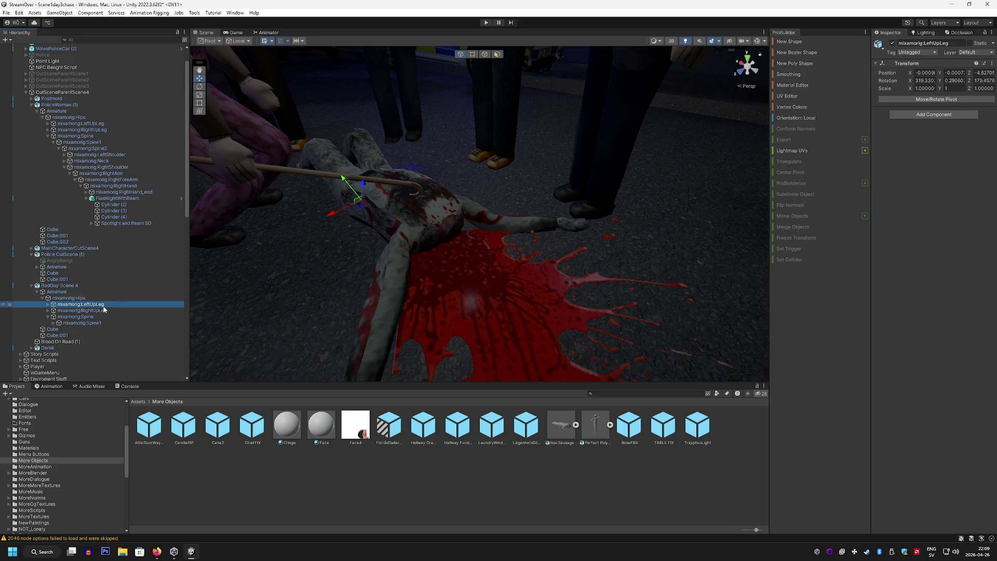
# Switch off the Blood Splatter effect on the body's neck
pyautogui.click(59, 329)
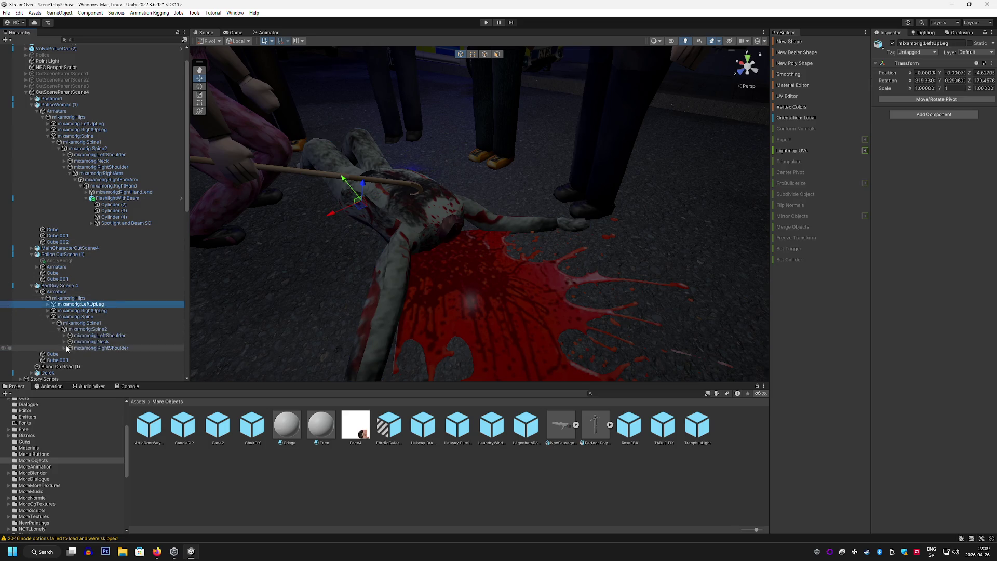
pyautogui.scroll(-3, 65, 343)
pyautogui.click(90, 324)
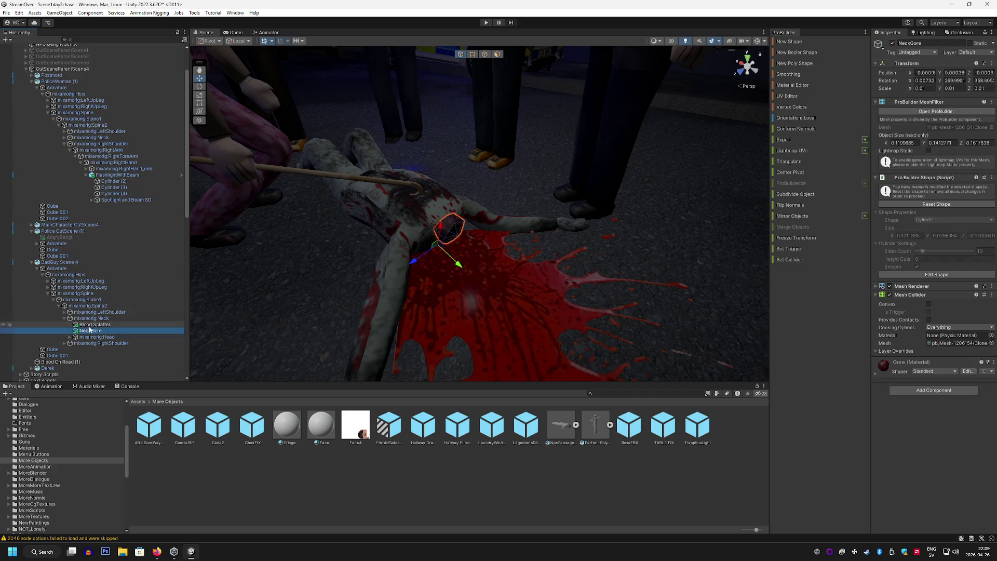
pyautogui.click(892, 43)
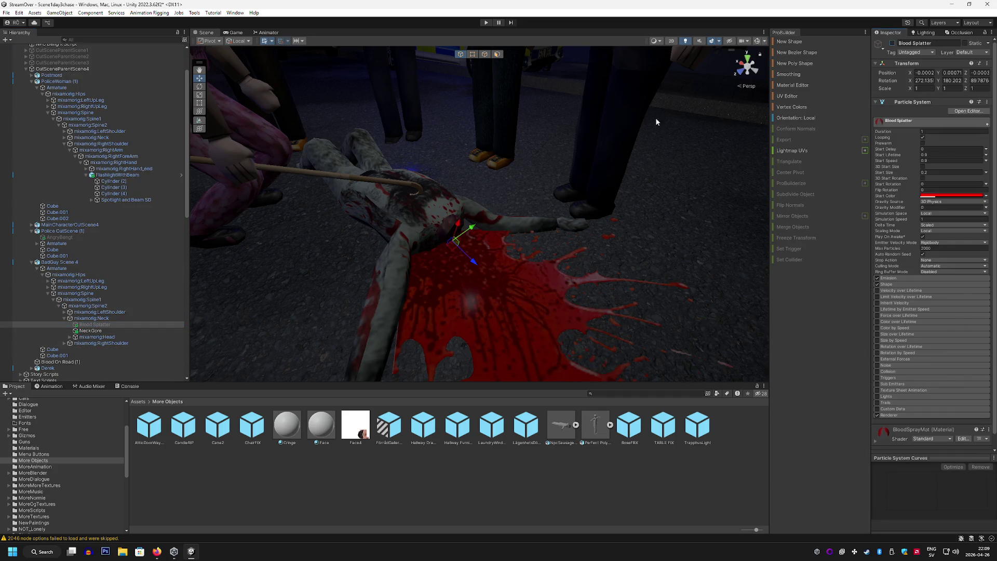
# Check the Snap Rotate script on the body's mixamorig:Spine bone
pyautogui.click(136, 306)
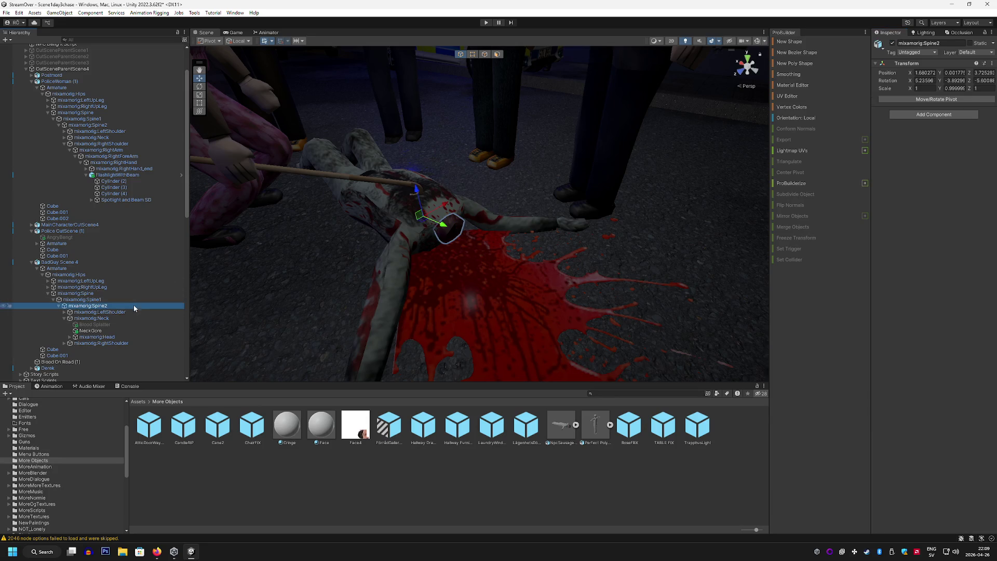
pyautogui.click(120, 300)
pyautogui.click(120, 293)
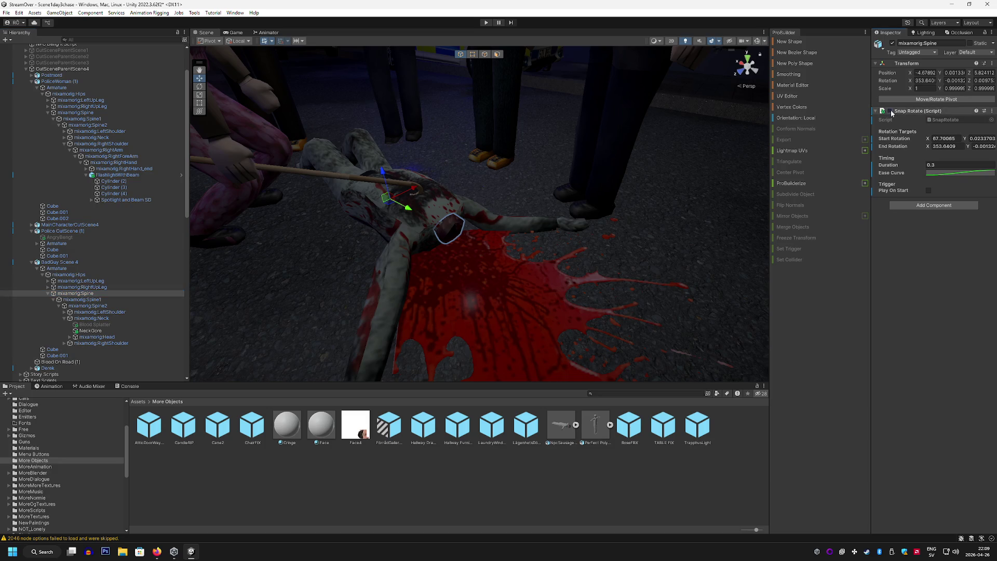
pyautogui.press('s')
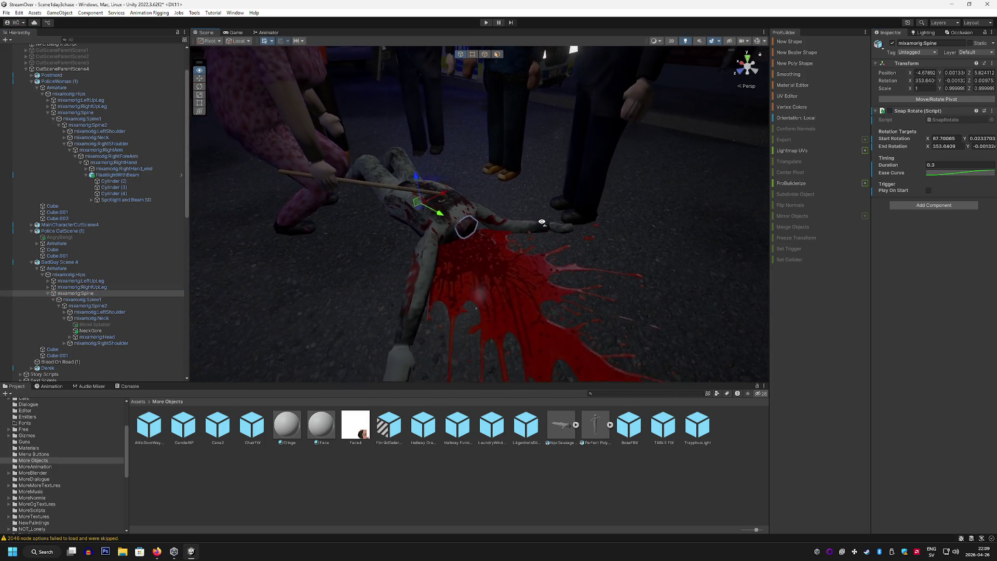
pyautogui.scroll(-1, 107, 243)
pyautogui.scroll(3, 106, 240)
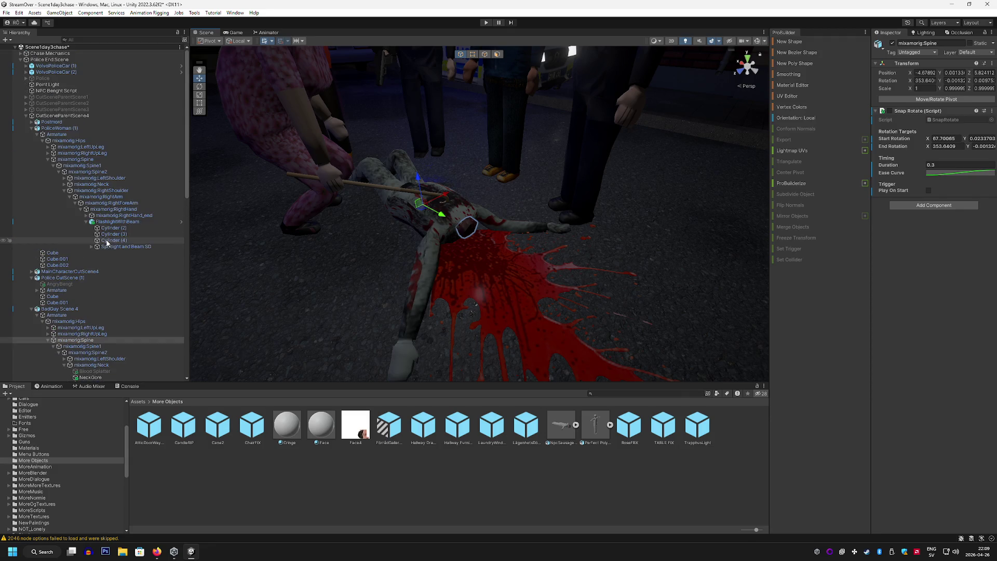
pyautogui.scroll(-15, 129, 225)
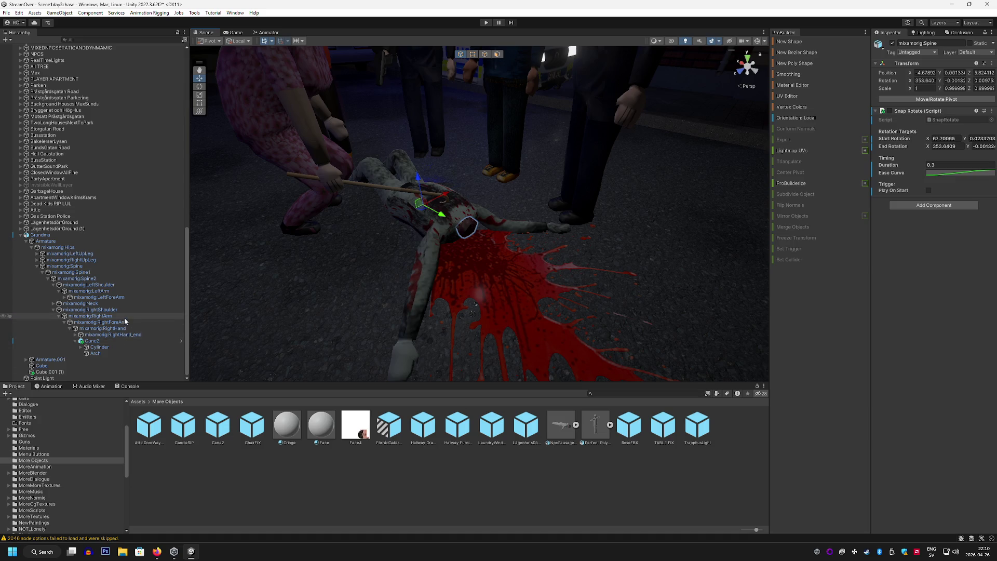
# Select Grandma's mixamorig:RightArm, switch to the Game view and play the cutscene
pyautogui.click(123, 315)
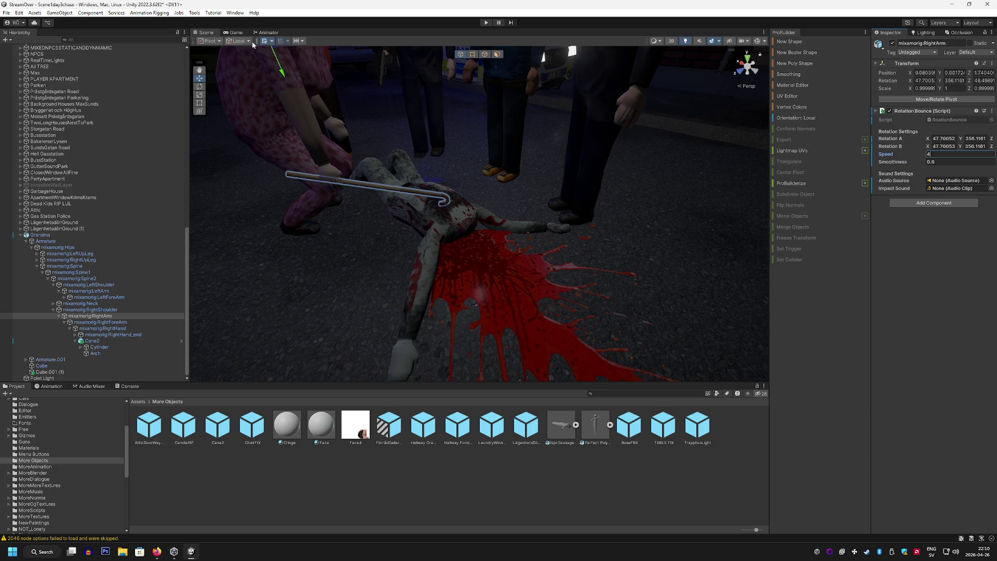
pyautogui.click(234, 32)
pyautogui.click(484, 22)
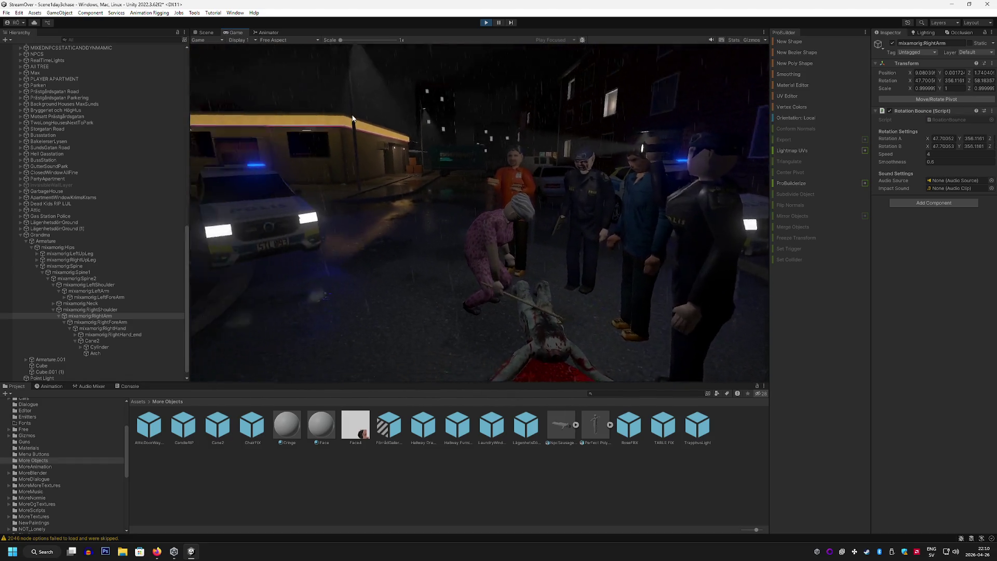
# Maximise the Game view with Shift+Space and open the Windows volume mixer
pyautogui.scroll(2, 79, 231)
pyautogui.scroll(-10, 79, 231)
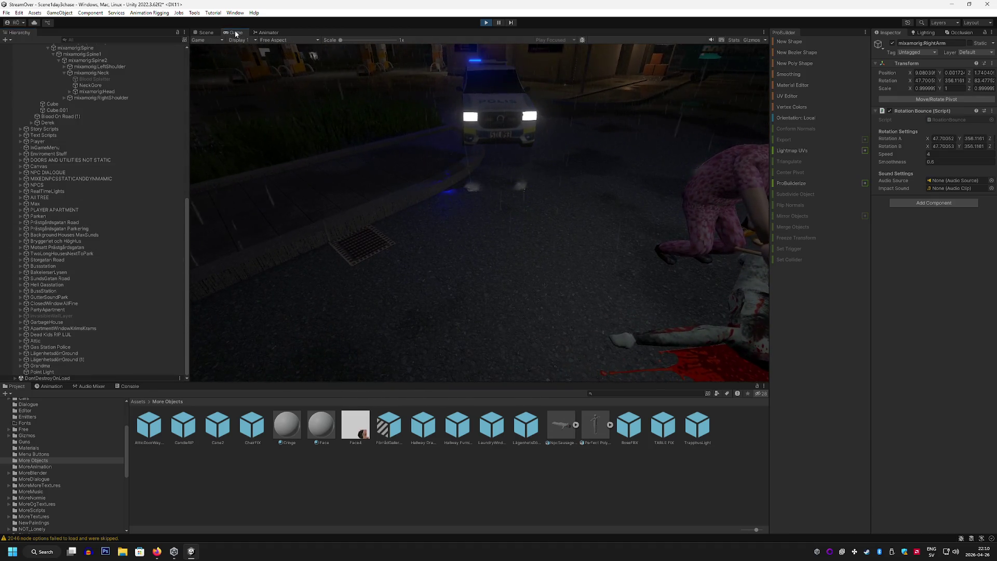
pyautogui.hotkey('shift', 'space')
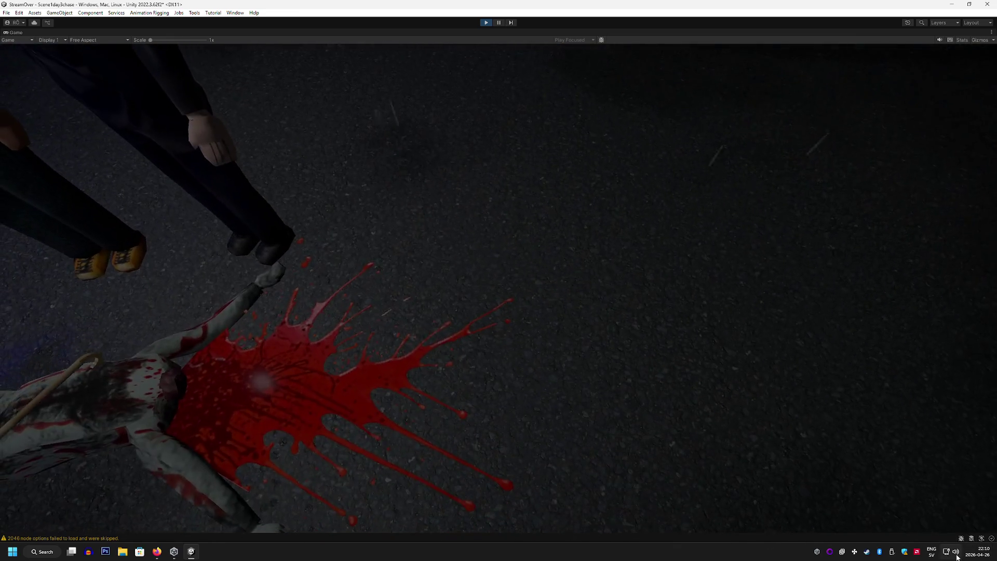
pyautogui.rightClick(956, 552)
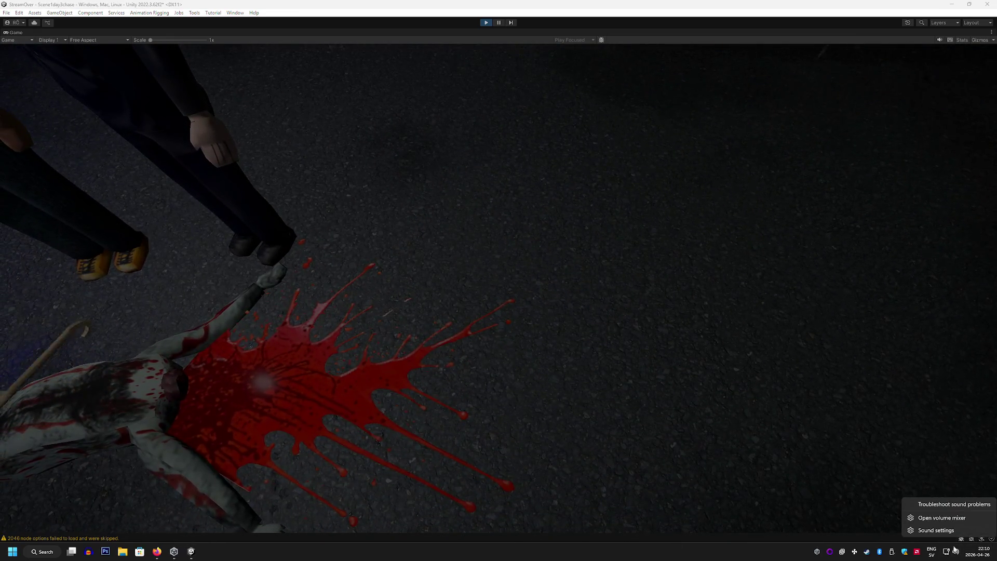
pyautogui.click(951, 519)
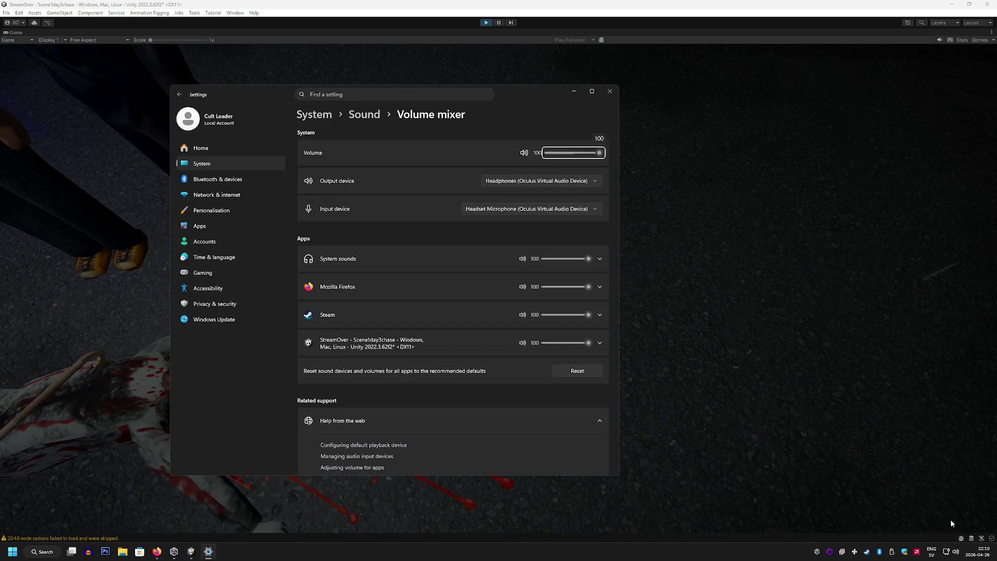
# Set output to Realtek Digital Output and input to Microphone (Realtek(R) Audio), then return to Unity
pyautogui.click(542, 181)
pyautogui.click(549, 196)
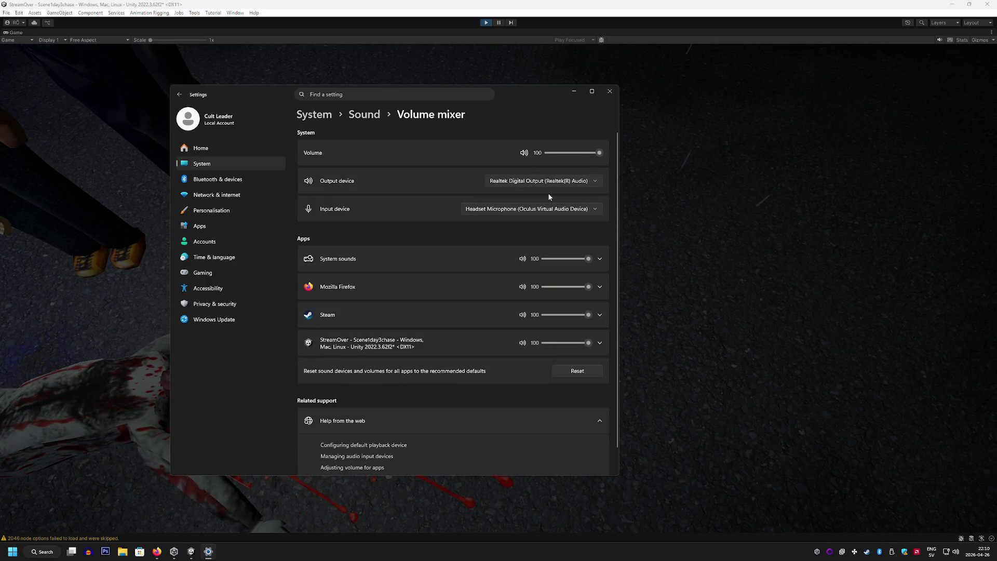
pyautogui.click(584, 207)
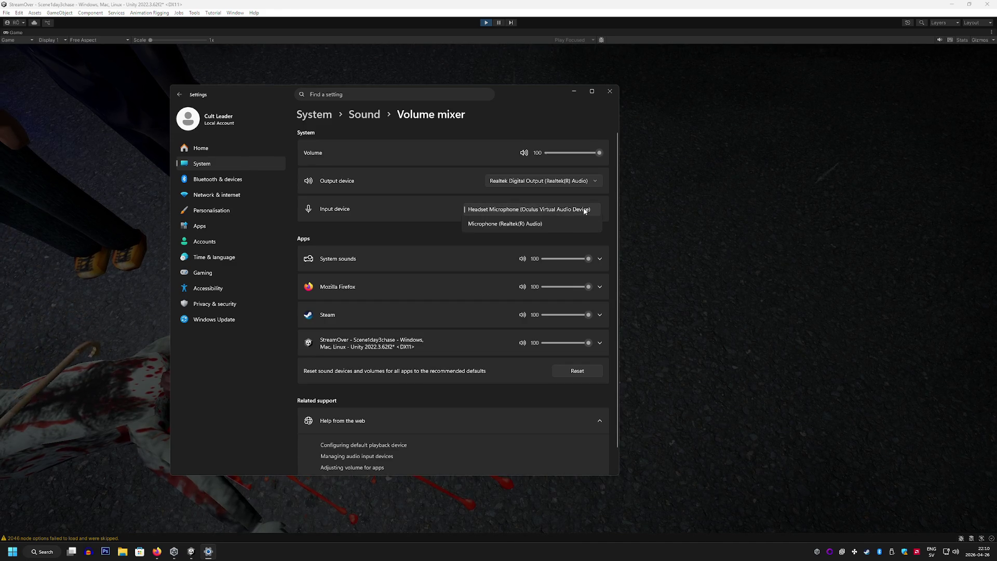
pyautogui.click(543, 224)
pyautogui.click(684, 239)
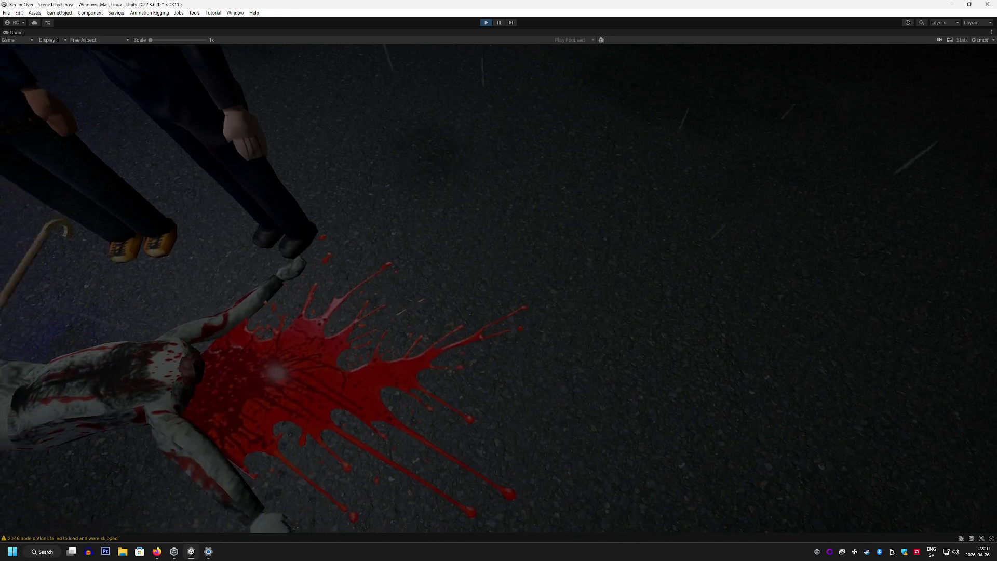
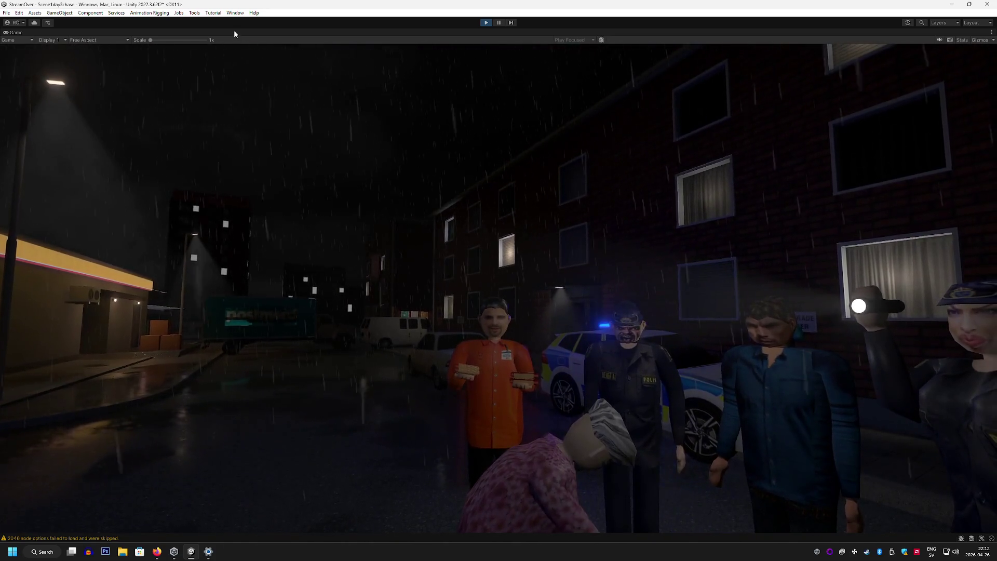
# Stop Play mode, restore the full editor layout, and return to the Scene view
pyautogui.hotkey('shift', 'space')
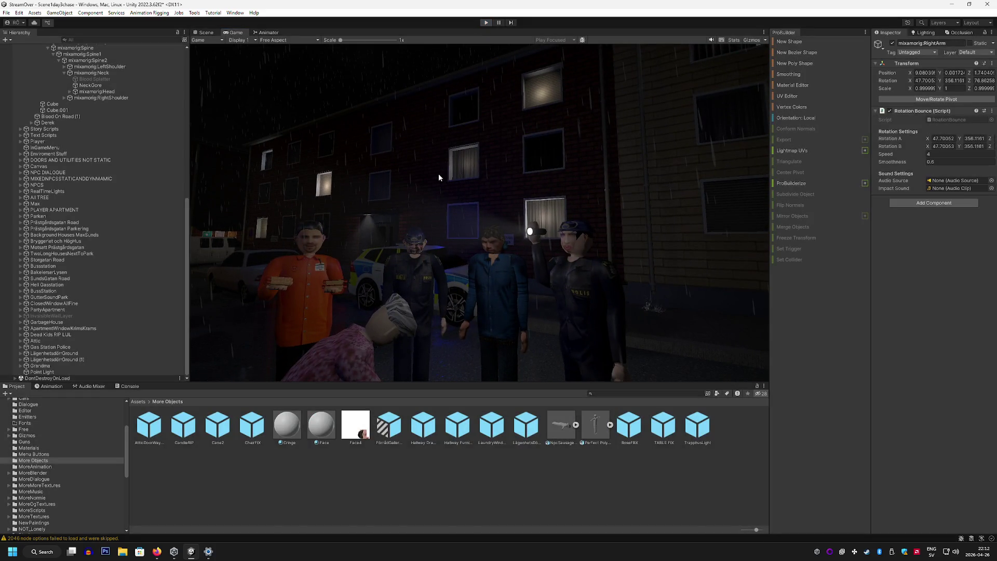
pyautogui.hotkey('ctrl', 'p')
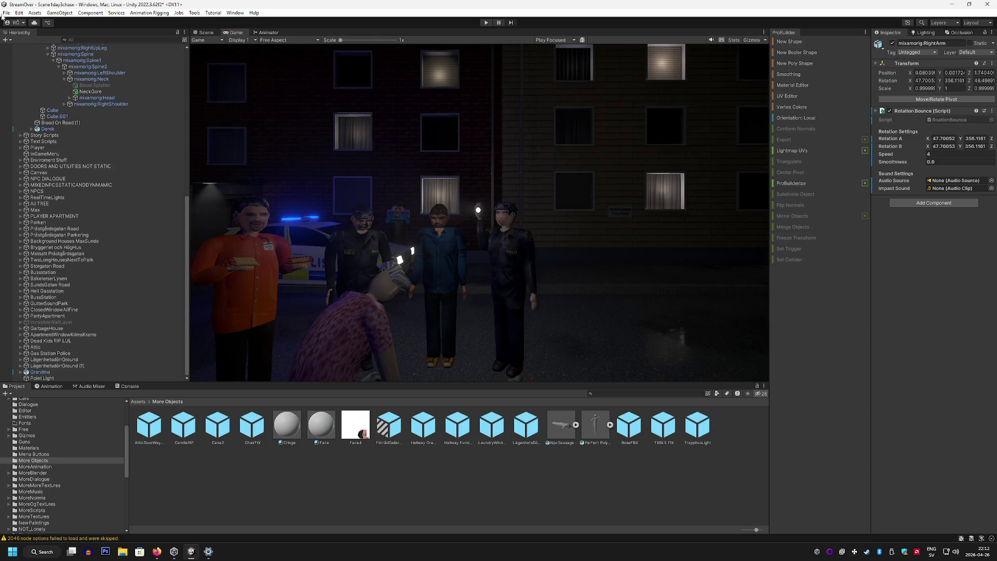
pyautogui.click(204, 33)
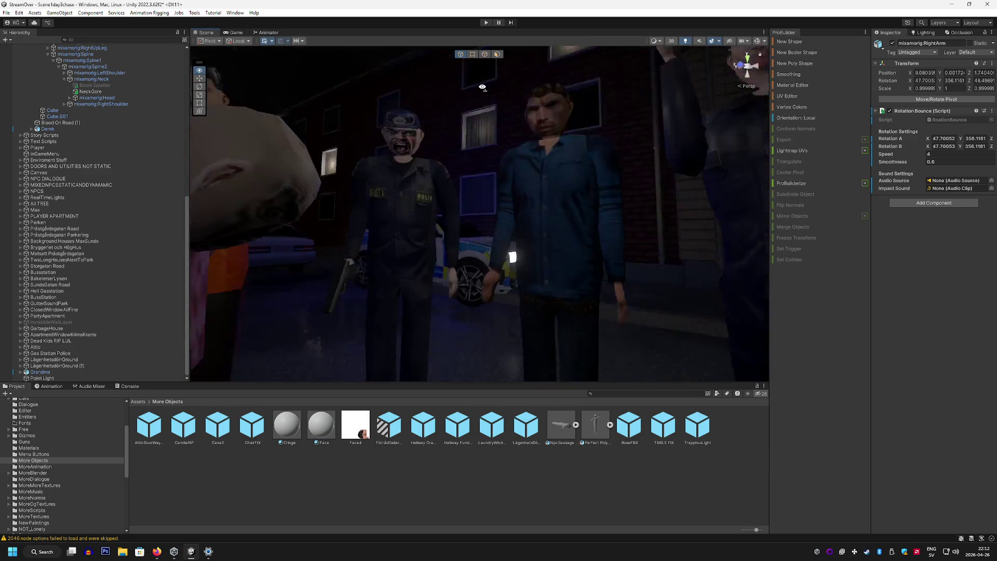
# Parent the Point Light under CutSceneParentScene4 in the Hierarchy, then collapse BadGuy Scene 4
pyautogui.moveTo(459, 178)
pyautogui.mouseDown()
pyautogui.moveTo(465, 168)
pyautogui.moveTo(442, 177)
pyautogui.mouseUp()
pyautogui.scroll(10, 143, 135)
pyautogui.scroll(-10, 144, 141)
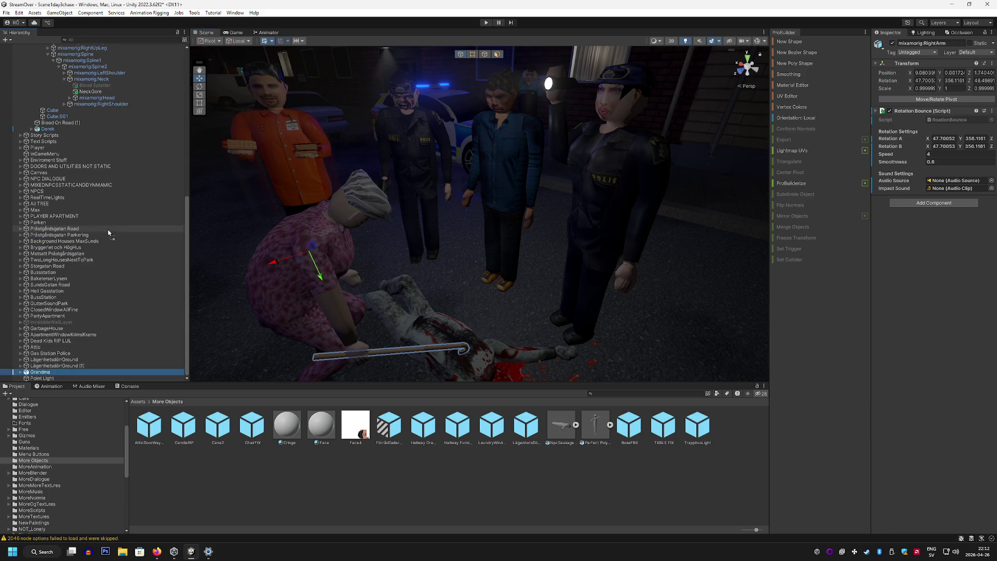
pyautogui.scroll(12, 102, 72)
pyautogui.scroll(-5, 101, 156)
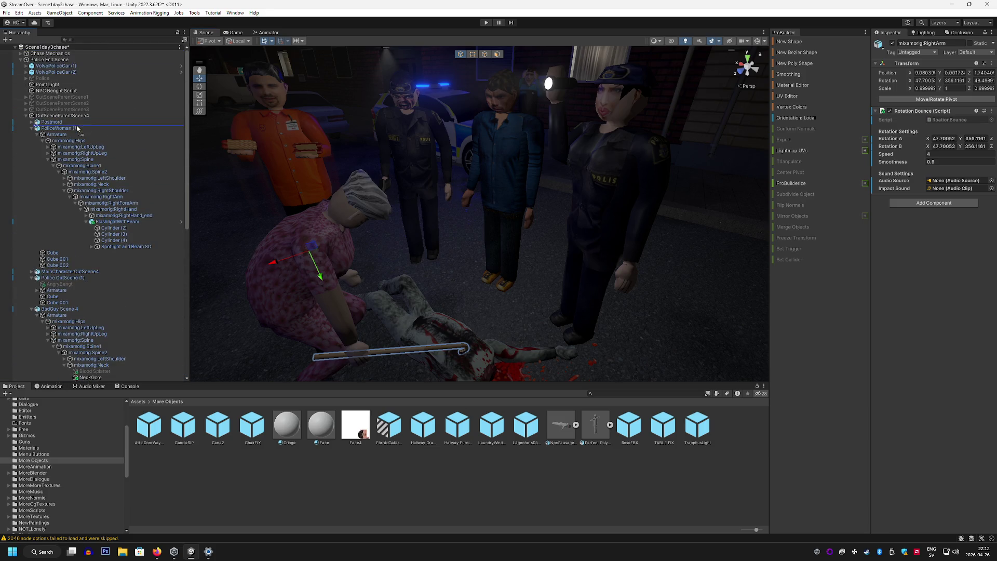
pyautogui.click(49, 309)
pyautogui.scroll(-5, 47, 308)
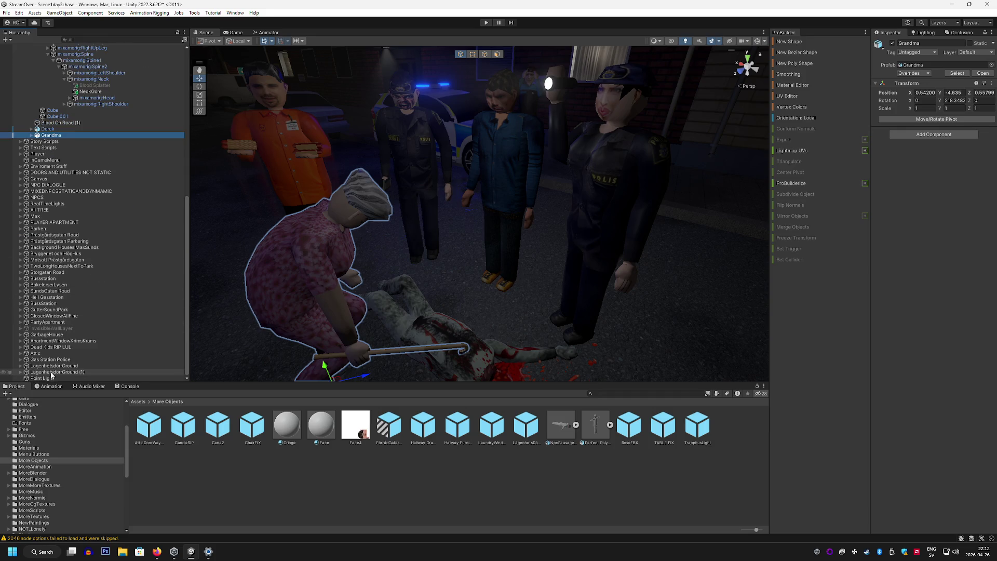
pyautogui.moveTo(50, 135)
pyautogui.mouseDown()
pyautogui.moveTo(130, 42)
pyautogui.moveTo(105, 122)
pyautogui.mouseUp()
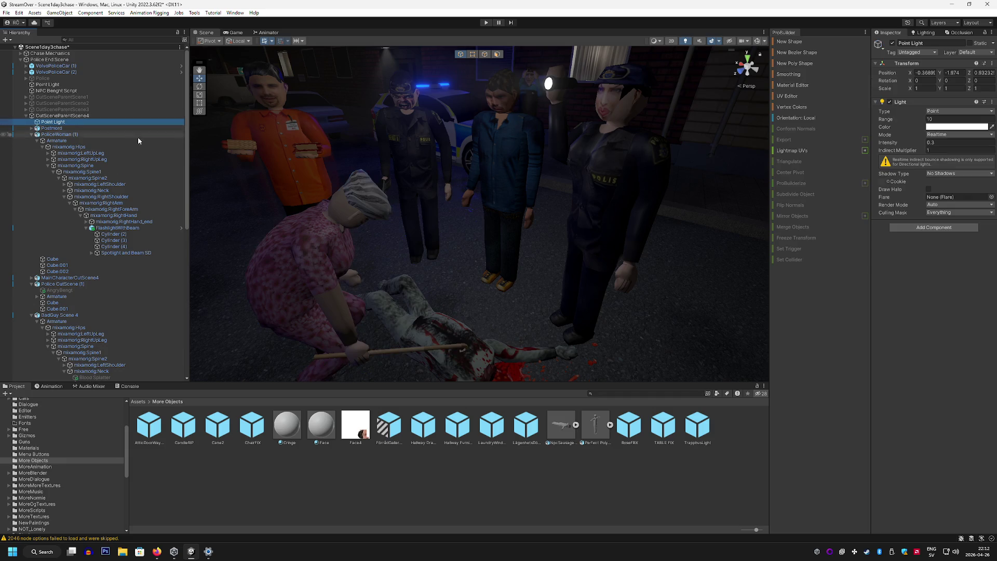
pyautogui.moveTo(467, 197); pyautogui.dragTo(494, 188)
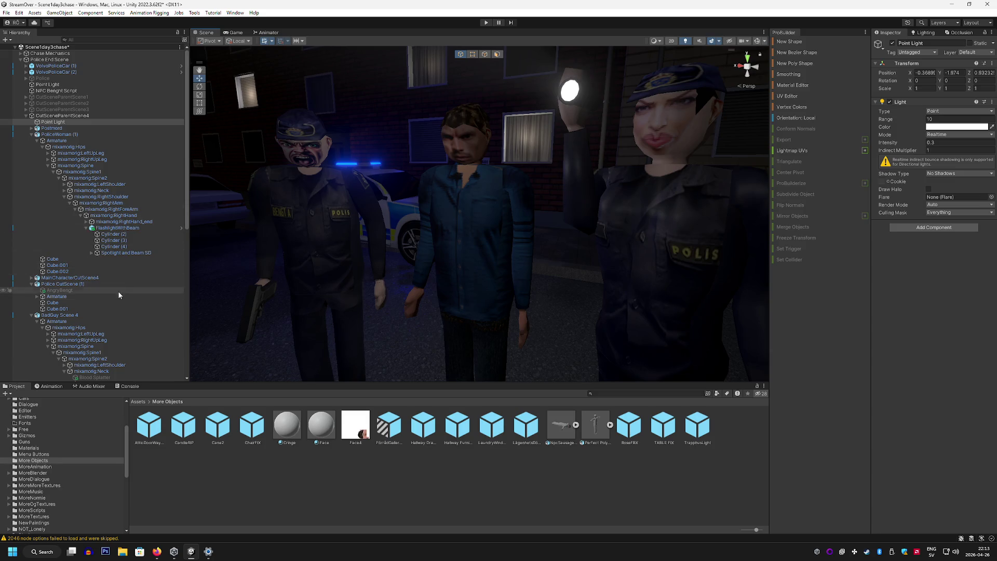
pyautogui.click(29, 314)
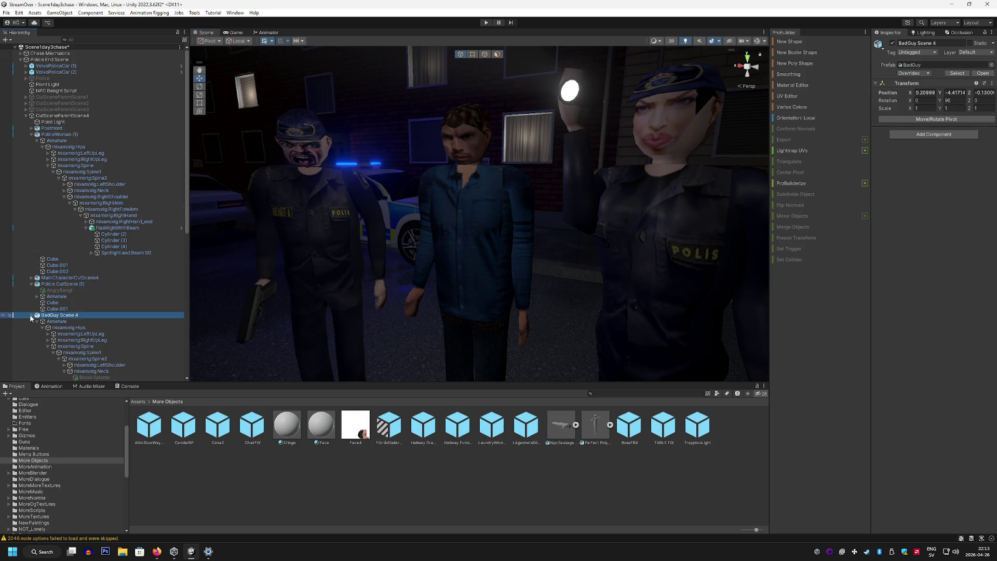
pyautogui.click(30, 315)
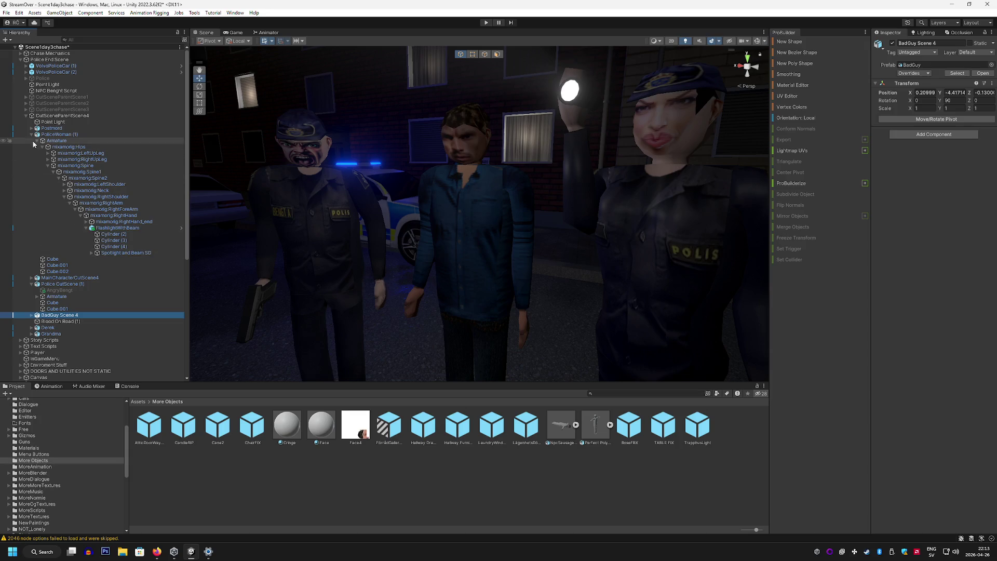
# Rotate the policewoman's right arm and neck bones to re-pose her flashlight arm and head
pyautogui.click(123, 197)
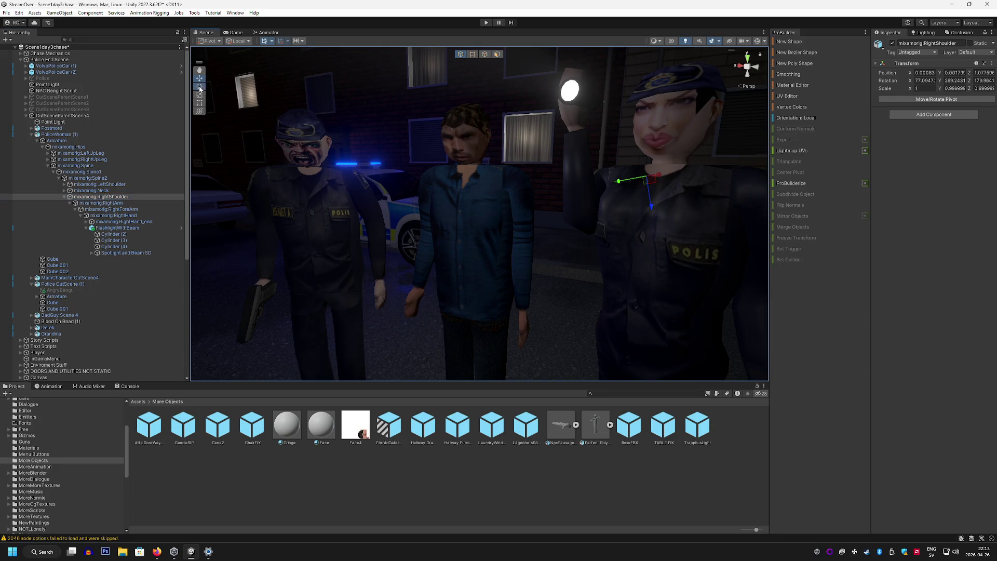
pyautogui.click(199, 86)
pyautogui.click(124, 203)
pyautogui.scroll(-5, 565, 185)
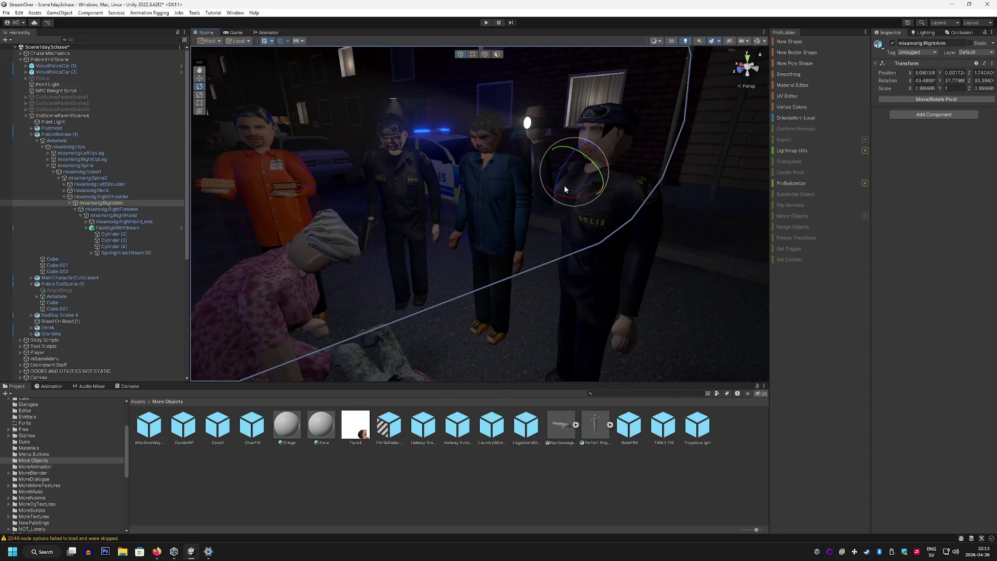
pyautogui.moveTo(564, 185)
pyautogui.mouseDown()
pyautogui.moveTo(538, 200)
pyautogui.moveTo(523, 289)
pyautogui.moveTo(578, 188)
pyautogui.mouseUp()
pyautogui.moveTo(582, 112)
pyautogui.mouseDown()
pyautogui.moveTo(612, 122)
pyautogui.moveTo(597, 155)
pyautogui.moveTo(586, 144)
pyautogui.mouseUp()
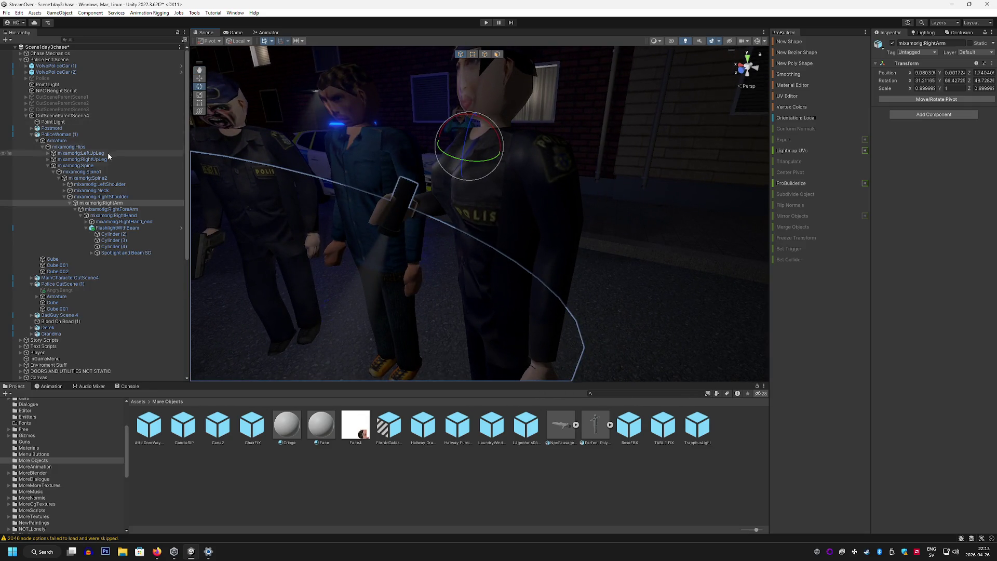
pyautogui.click(93, 190)
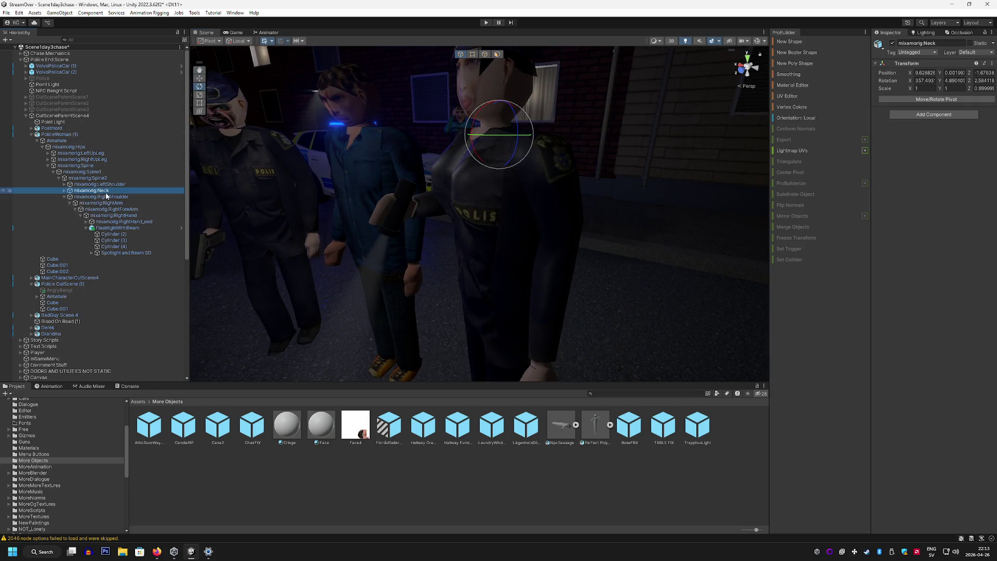
pyautogui.moveTo(479, 132)
pyautogui.mouseDown()
pyautogui.moveTo(473, 155)
pyautogui.moveTo(398, 202)
pyautogui.mouseUp()
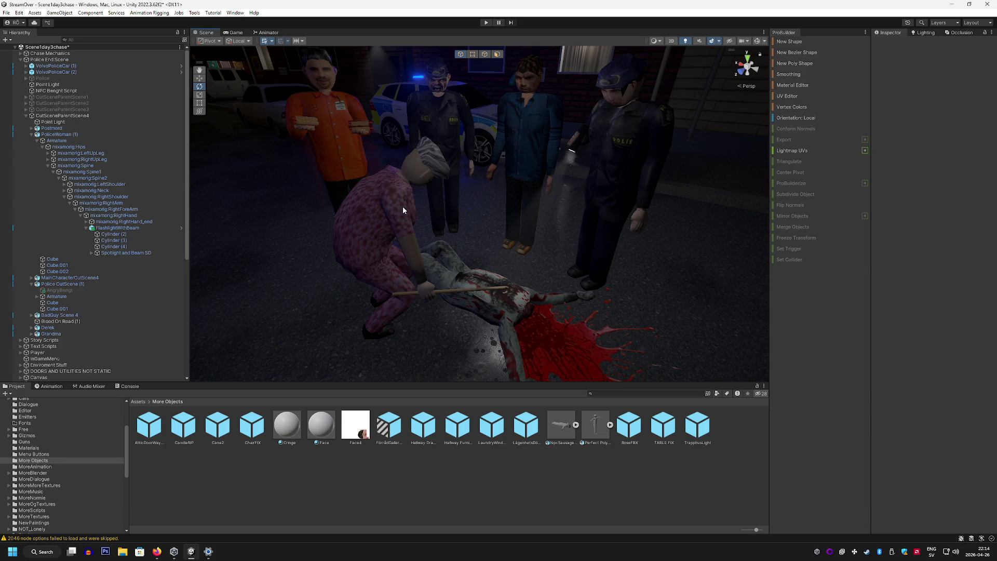
# Search the Project panel for 'ecan', clear the search, and save the current scene
pyautogui.moveTo(640, 236); pyautogui.dragTo(694, 232)
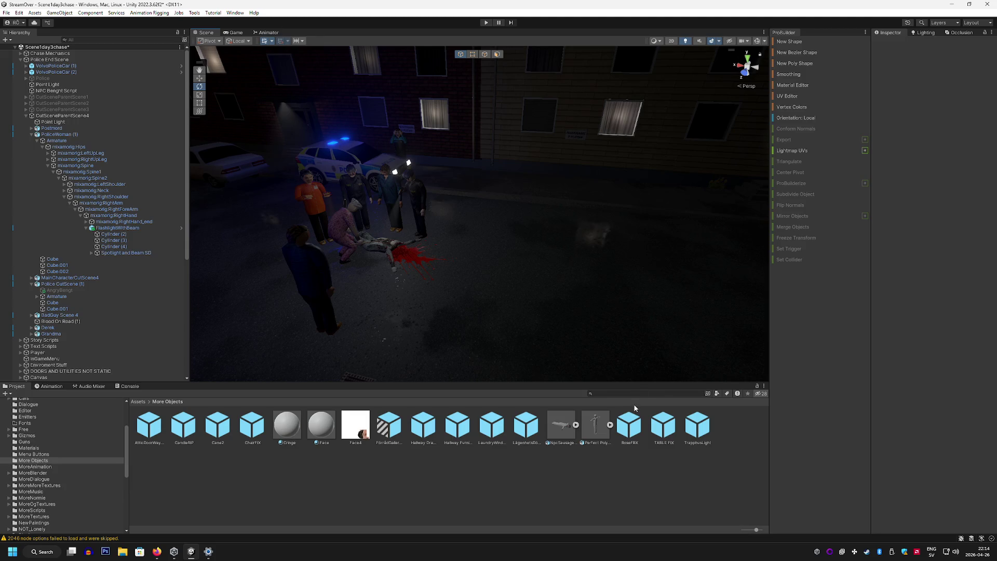
pyautogui.write('mocce')
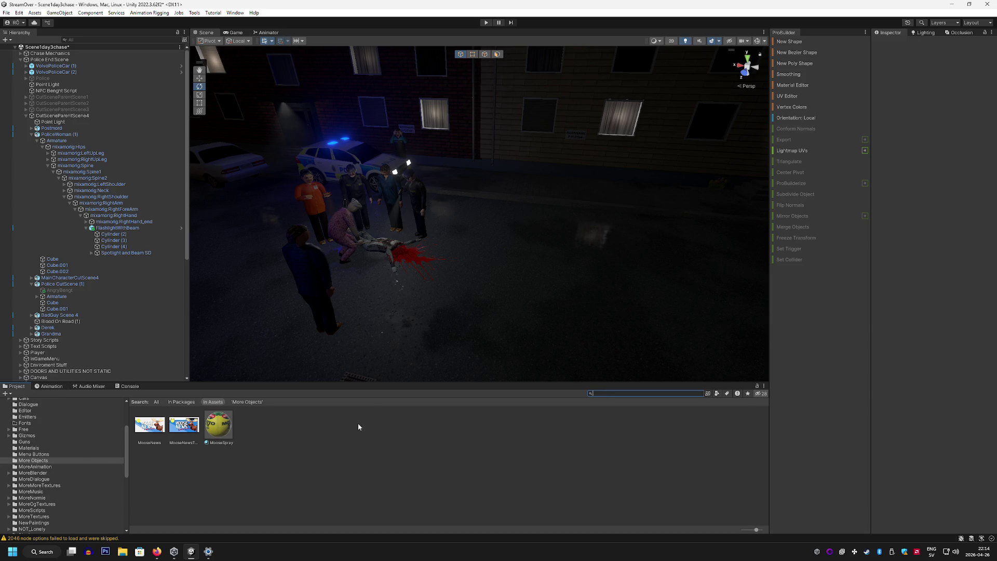
pyautogui.write('ca')
pyautogui.write('n')
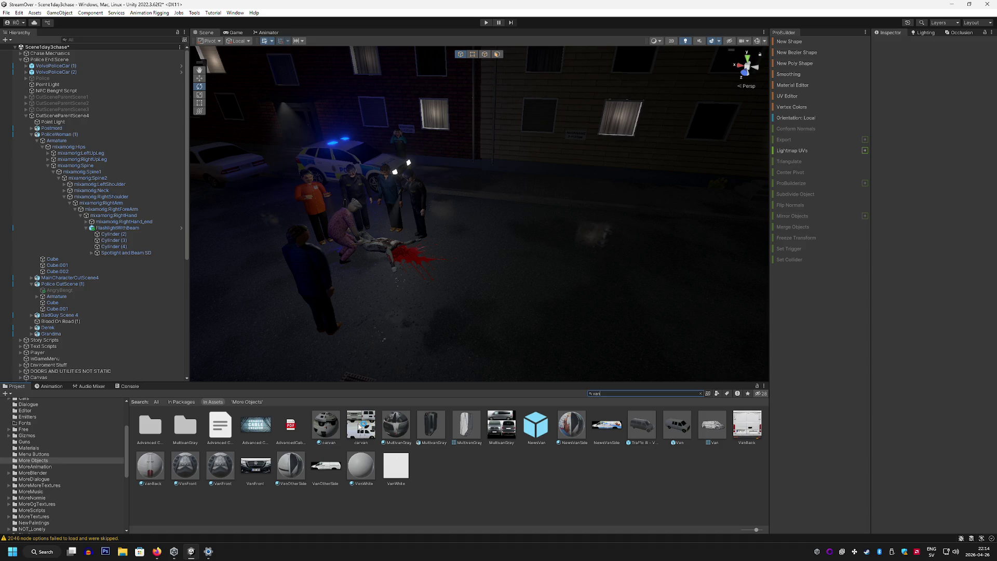
pyautogui.press('BackSpace')
pyautogui.press('BackSpace')
pyautogui.press('BackSpace')
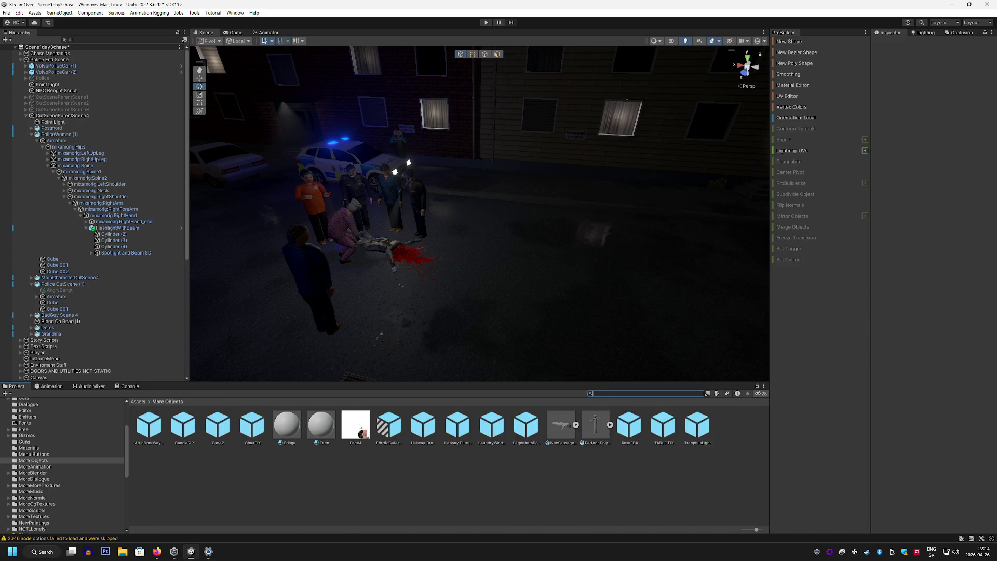
pyautogui.click(6, 12)
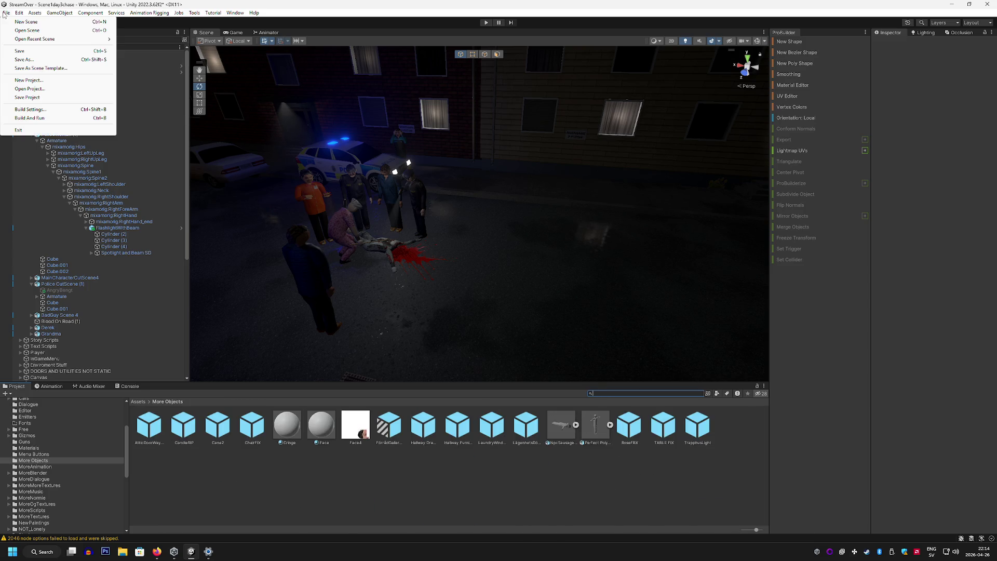
pyautogui.click(39, 53)
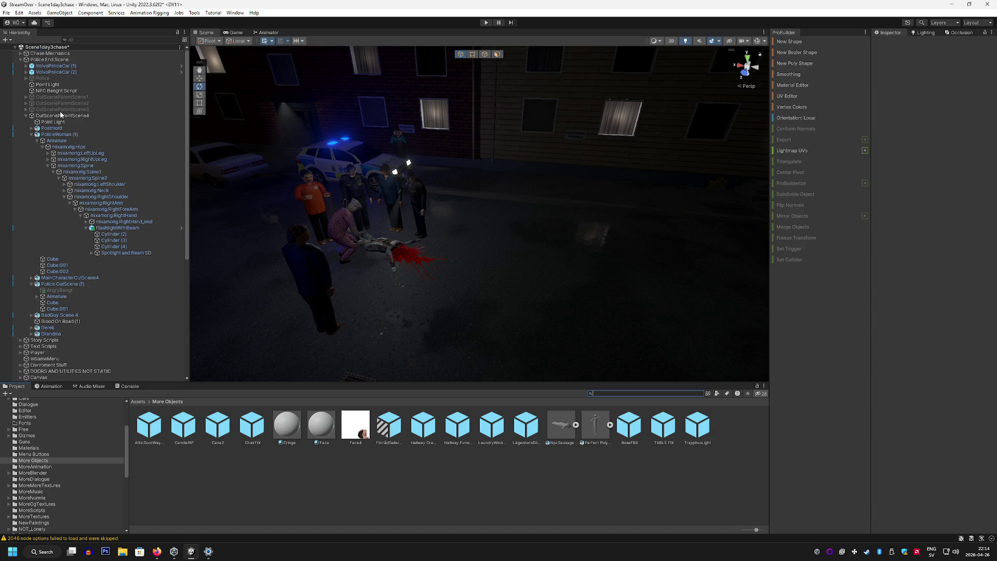
# Open Scene1day2 from the recent scenes list and narrow the Hierarchy panel
pyautogui.click(6, 13)
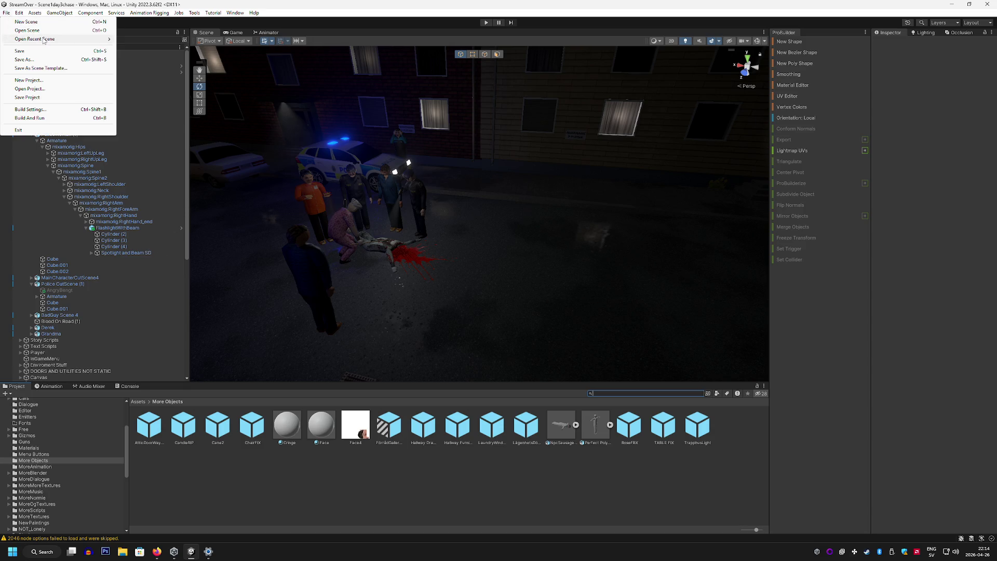
pyautogui.moveTo(44, 41)
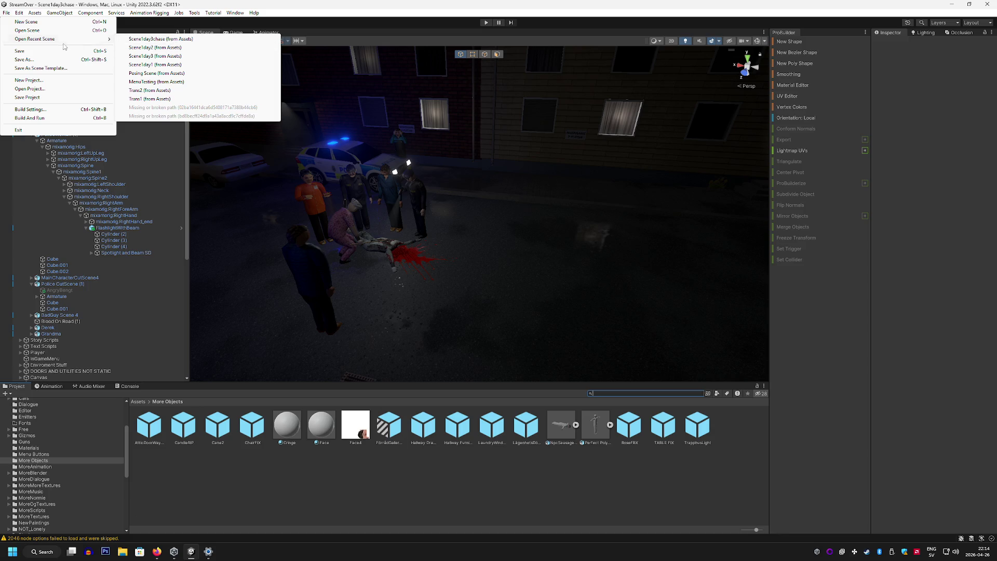
pyautogui.click(6, 13)
pyautogui.click(7, 13)
pyautogui.moveTo(18, 13)
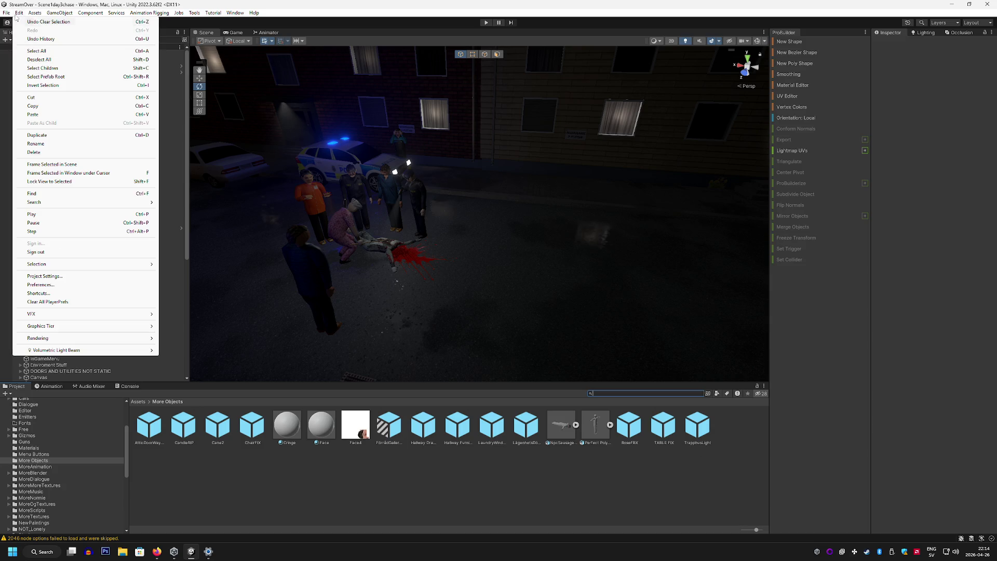
pyautogui.moveTo(49, 39)
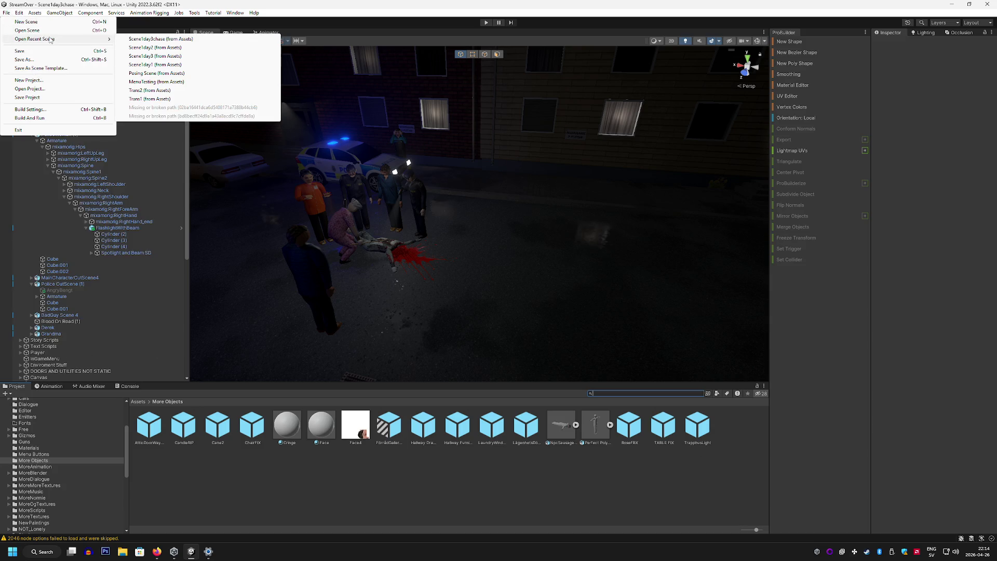
pyautogui.click(167, 50)
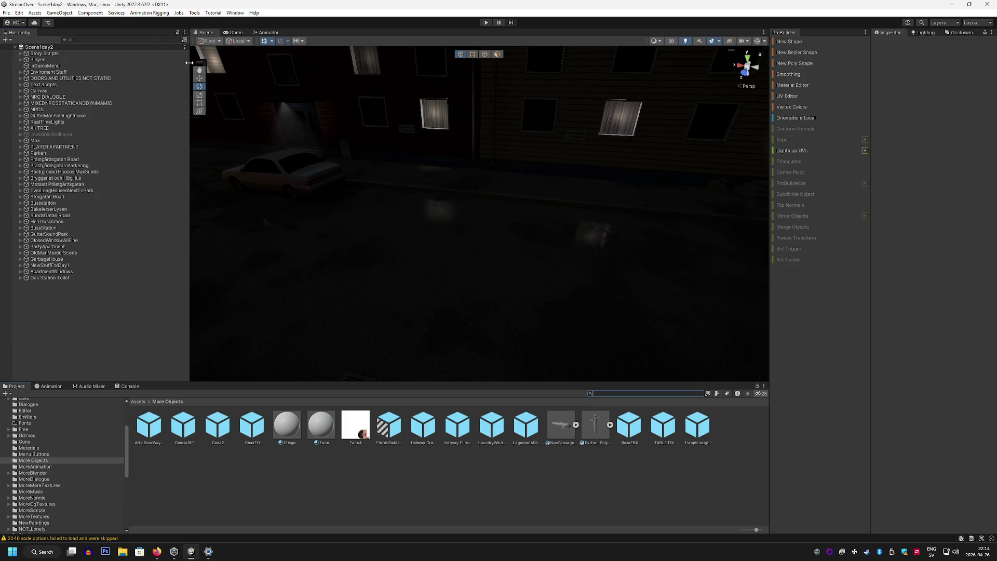
pyautogui.moveTo(189, 63); pyautogui.dragTo(112, 62)
# Inspect the news van in the maximized view, selecting its PolyShape body and the NewsVan object
pyautogui.hotkey('shift', 'space')
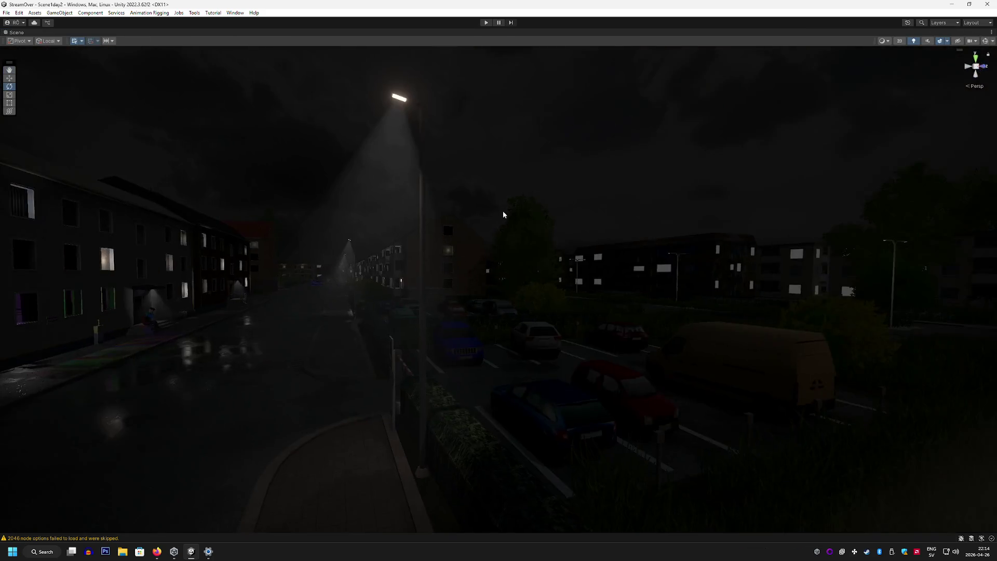
pyautogui.moveTo(503, 214)
pyautogui.mouseDown()
pyautogui.moveTo(434, 196)
pyautogui.moveTo(529, 270)
pyautogui.mouseUp()
pyautogui.click(529, 270)
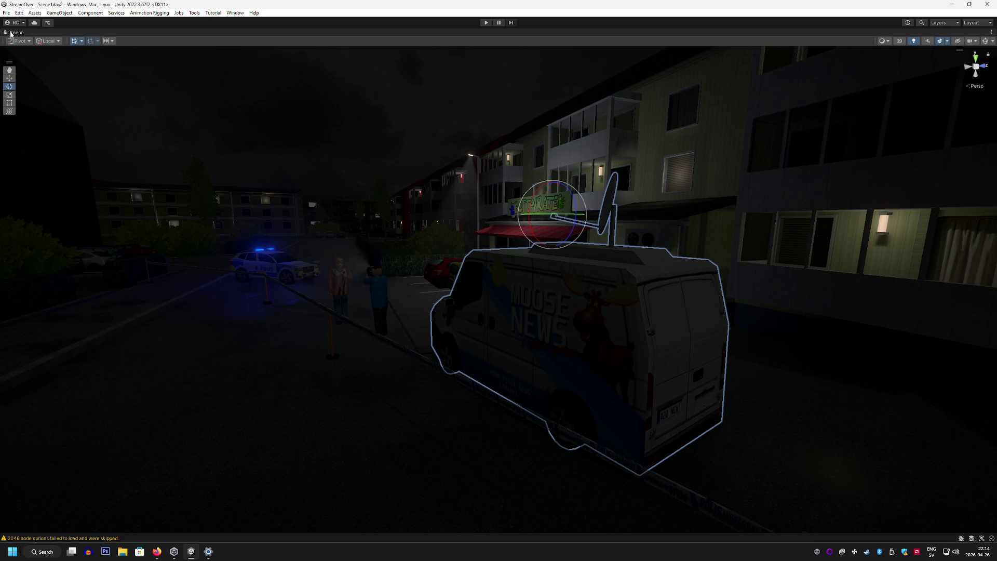
pyautogui.doubleClick(17, 34)
pyautogui.click(475, 233)
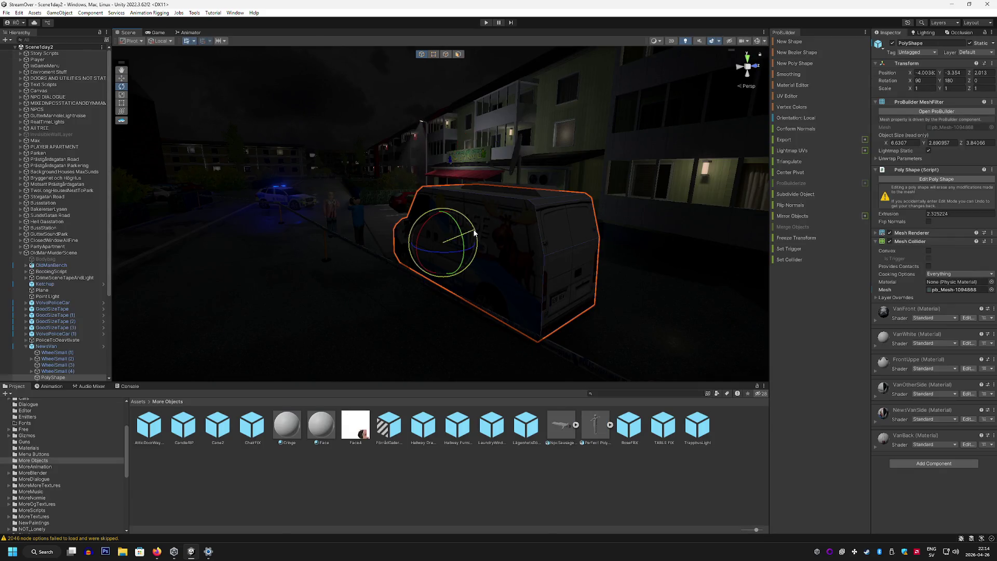
pyautogui.click(68, 347)
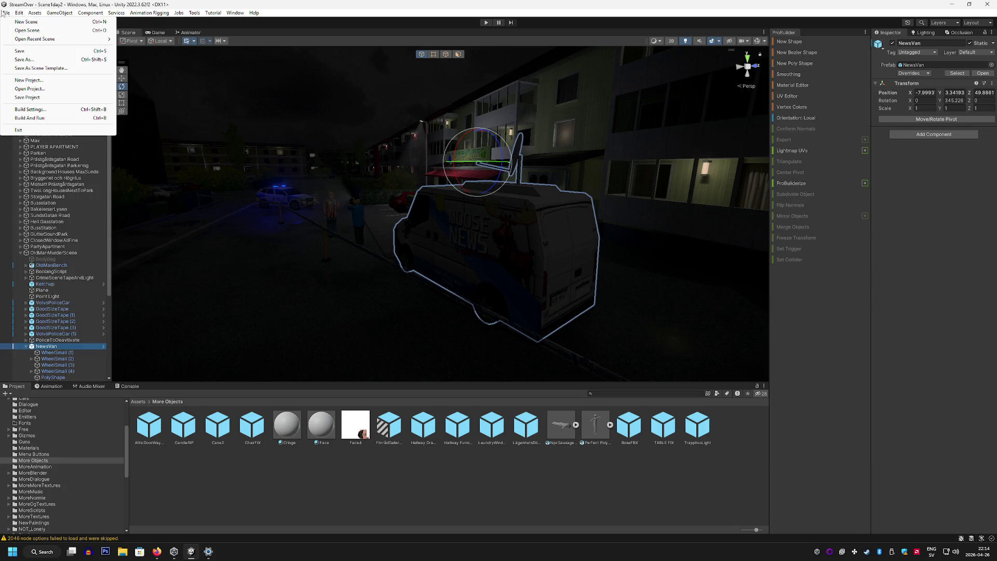
# Open Scene1day3chase and fly the camera down the street toward the police cars and crowd
pyautogui.moveTo(94, 40)
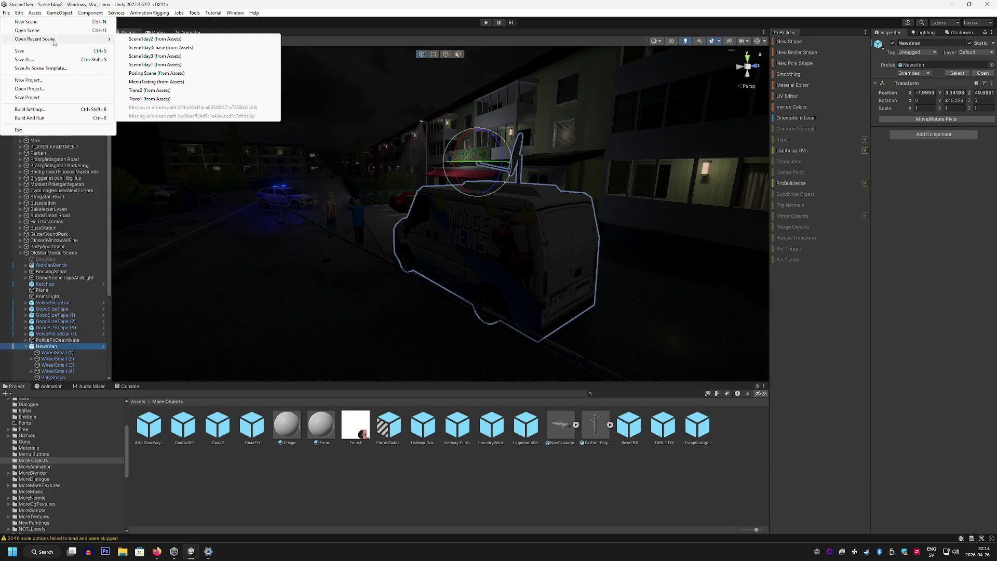
pyautogui.click(180, 48)
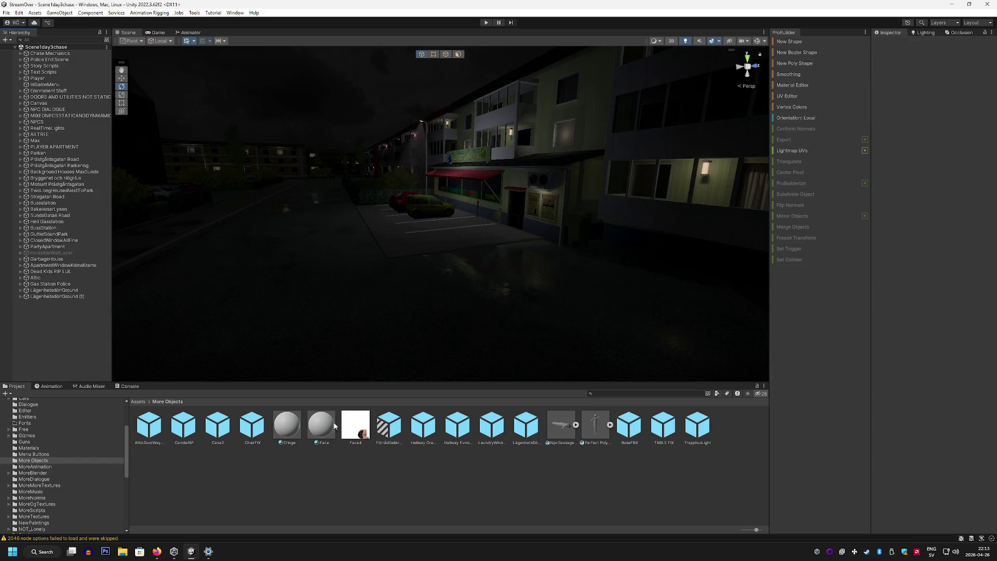
pyautogui.click(132, 34)
pyautogui.doubleClick(132, 35)
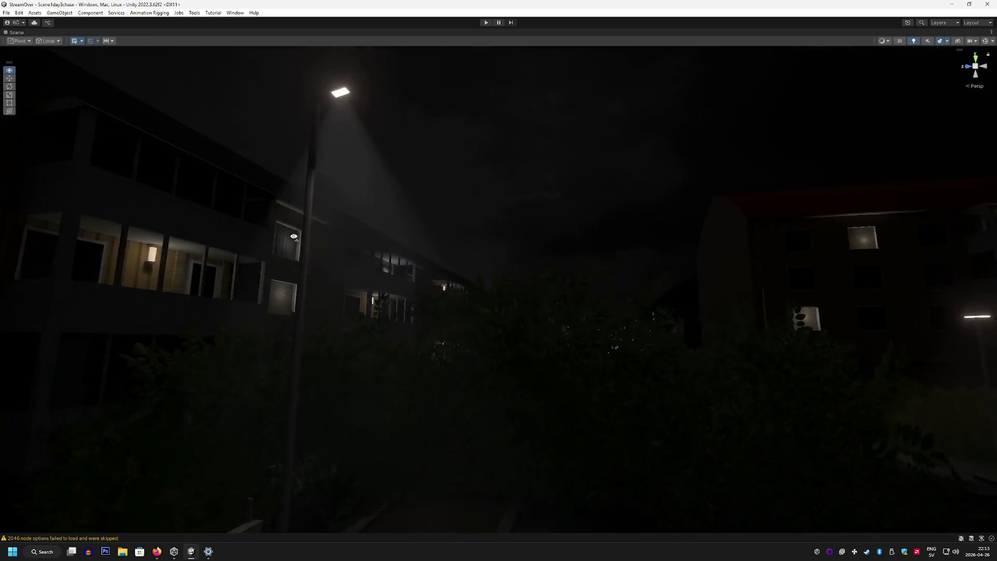
pyautogui.press('w')
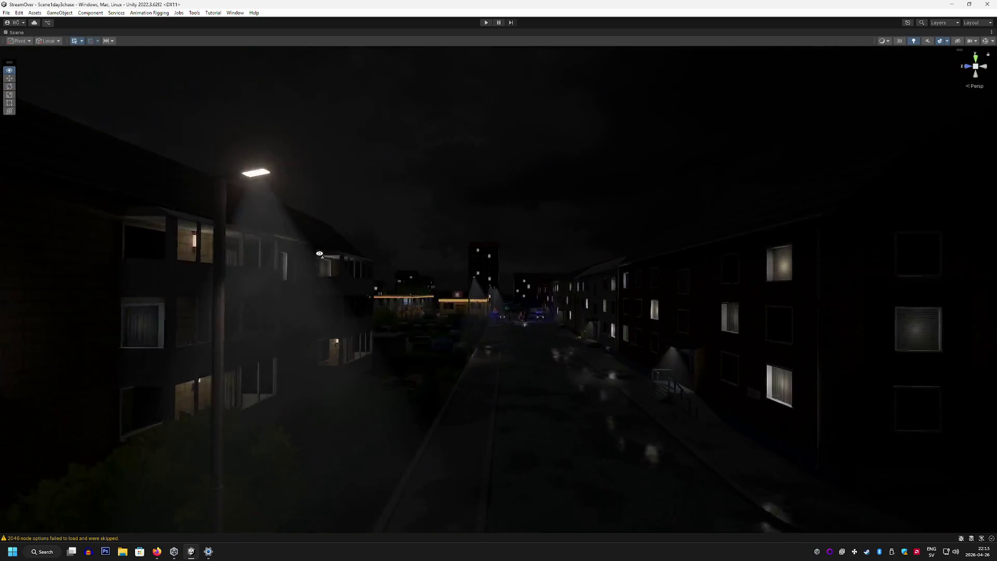
pyautogui.press('w')
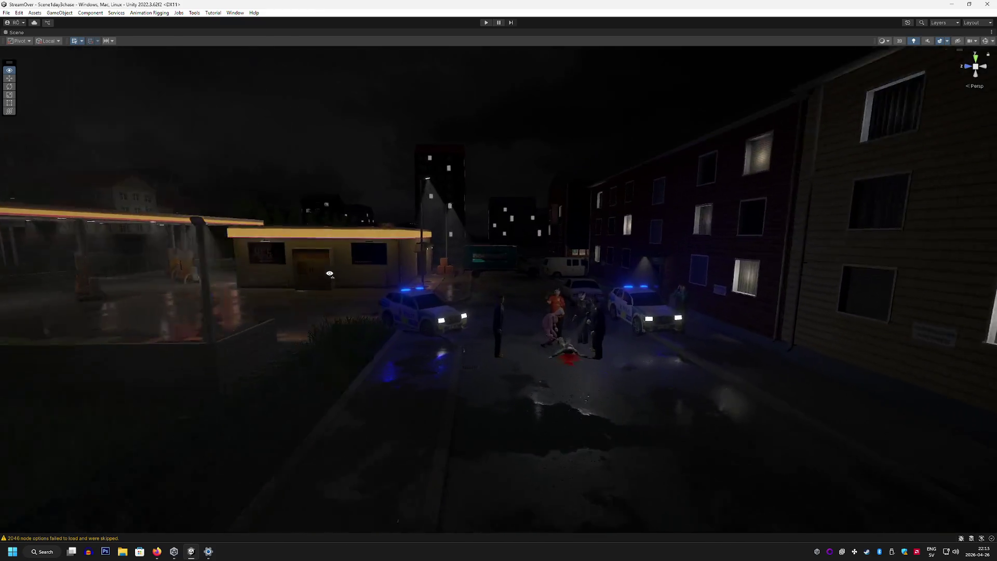
pyautogui.press('w')
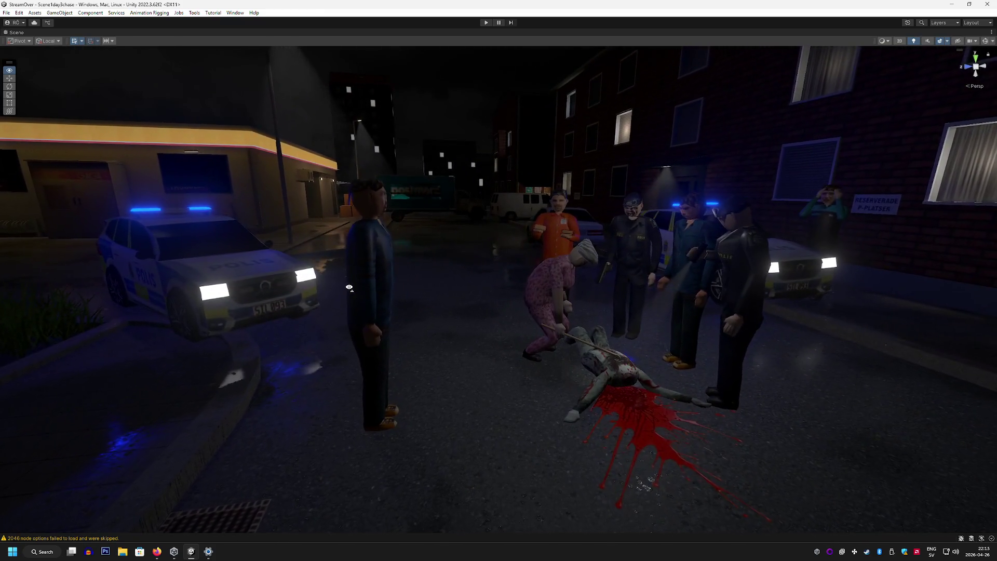
pyautogui.moveTo(349, 288)
pyautogui.mouseDown()
pyautogui.moveTo(467, 296)
pyautogui.moveTo(530, 338)
pyautogui.moveTo(307, 142)
pyautogui.mouseUp()
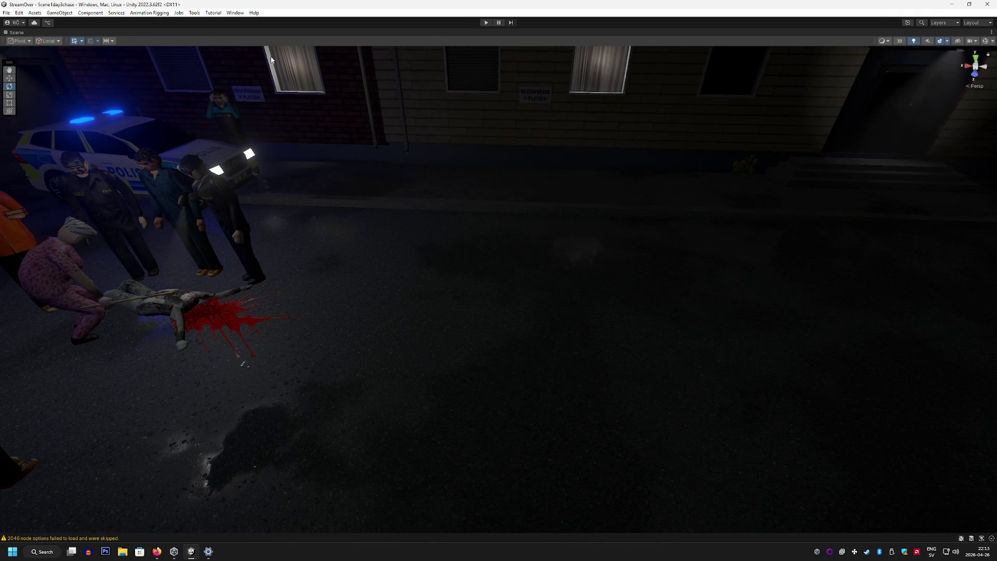
pyautogui.hotkey('shift', 'space')
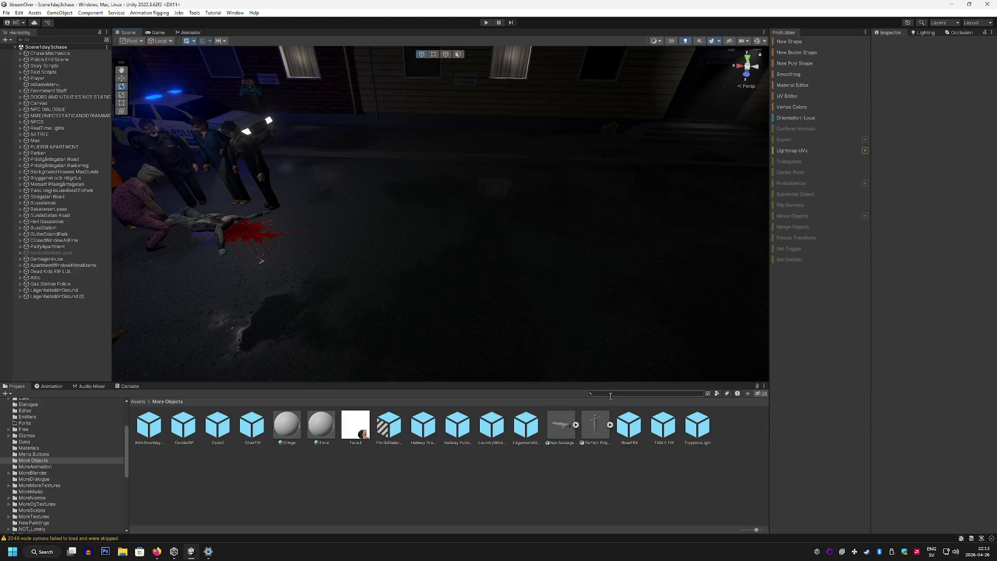
# Search the Project panel and drop the NewsVan prefab into the chase scene
pyautogui.click(611, 394)
pyautogui.write('np')
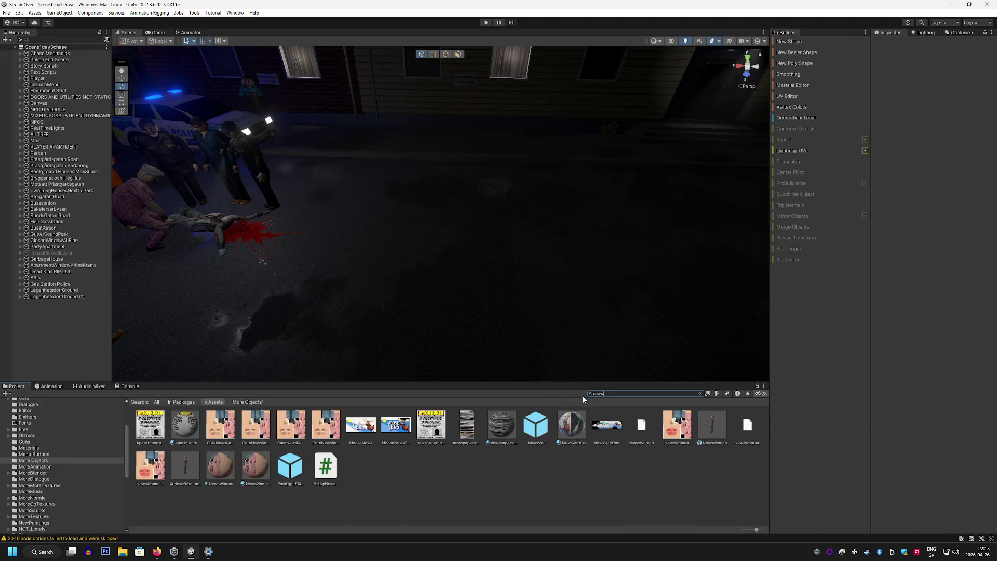
pyautogui.moveTo(536, 425); pyautogui.dragTo(570, 285)
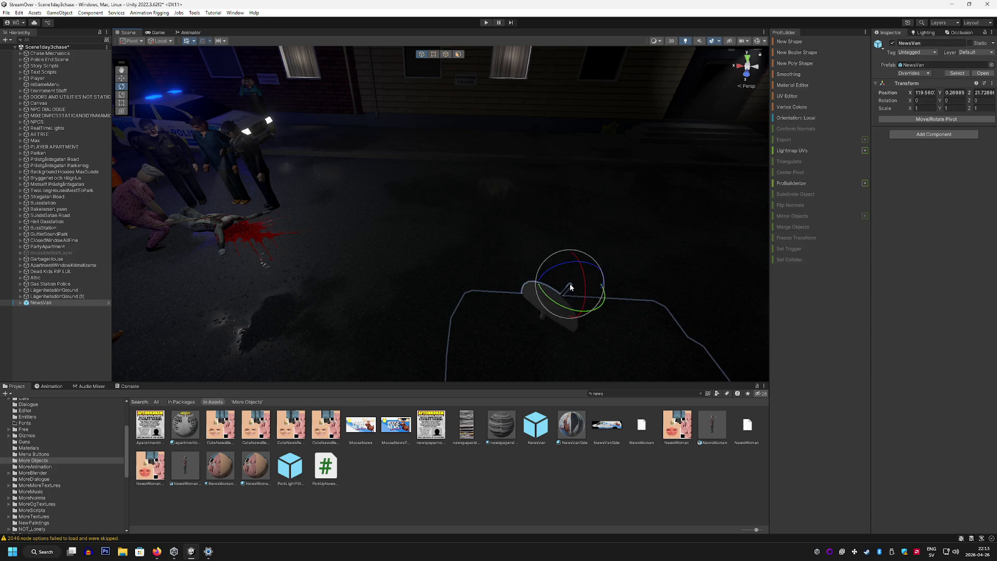
pyautogui.click(122, 78)
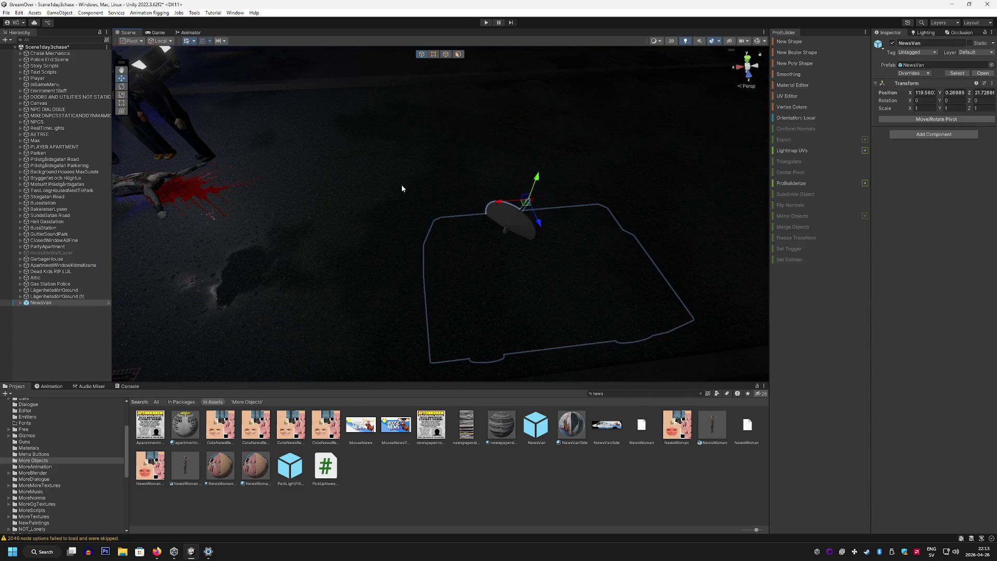
pyautogui.scroll(5, 610, 239)
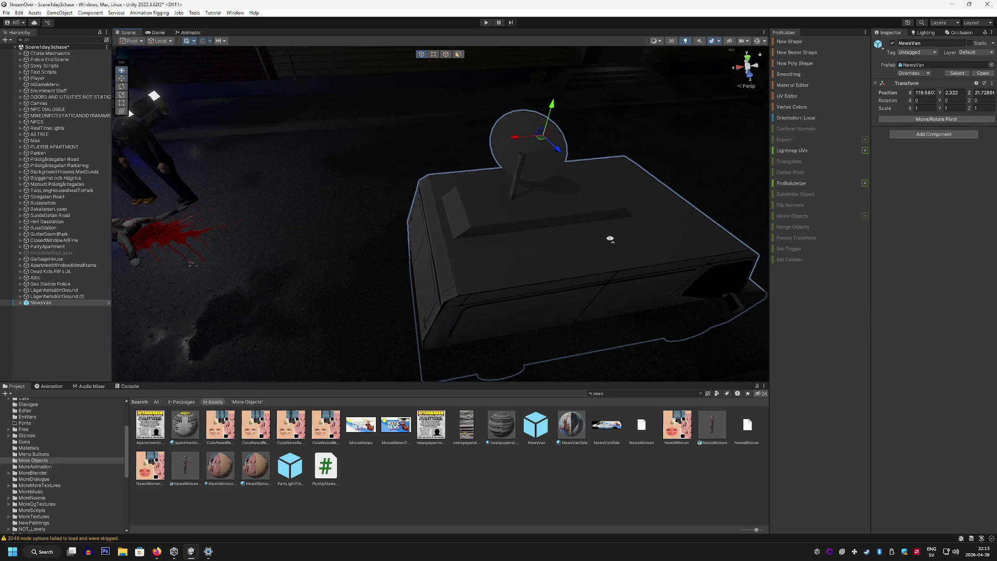
pyautogui.scroll(-5, 610, 239)
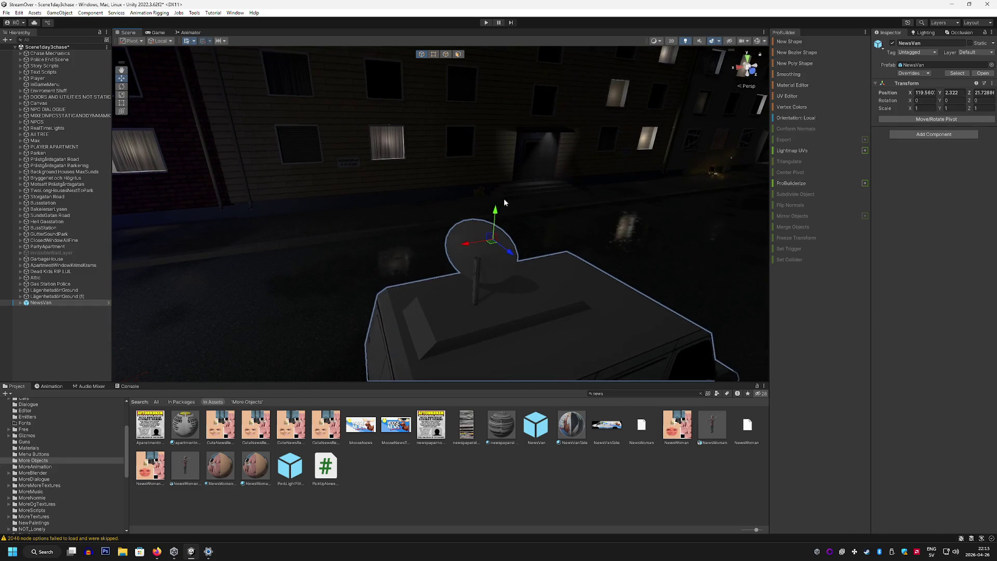
pyautogui.click(519, 114)
pyautogui.click(532, 303)
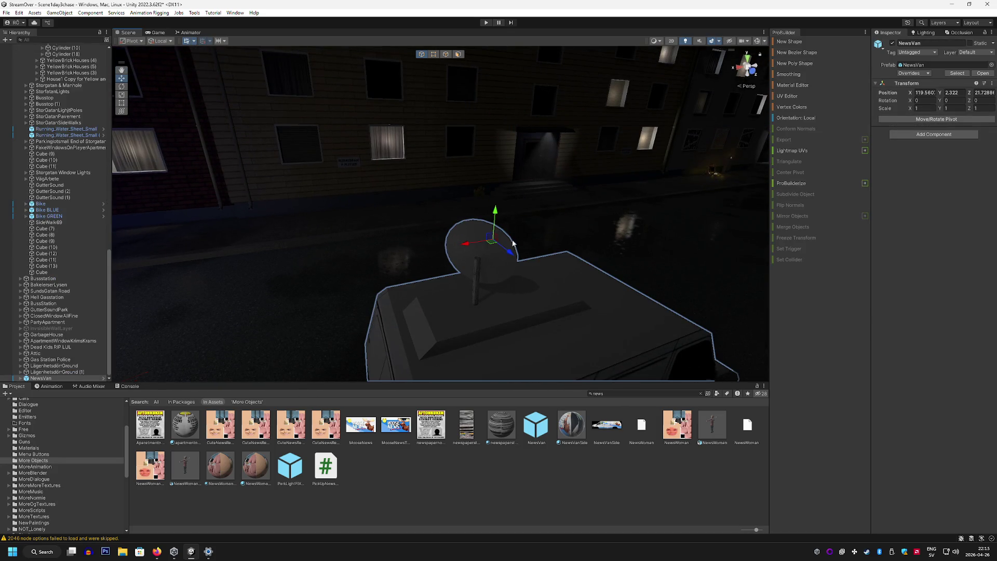
pyautogui.moveTo(513, 243)
pyautogui.mouseDown()
pyautogui.moveTo(553, 290)
pyautogui.moveTo(592, 269)
pyautogui.moveTo(766, 253)
pyautogui.moveTo(454, 267)
pyautogui.moveTo(439, 144)
pyautogui.moveTo(394, 105)
pyautogui.moveTo(508, 116)
pyautogui.moveTo(374, 149)
pyautogui.moveTo(359, 127)
pyautogui.moveTo(244, 174)
pyautogui.mouseUp()
# Turn the NewsVan to about 183 degrees on the street
pyautogui.click(121, 86)
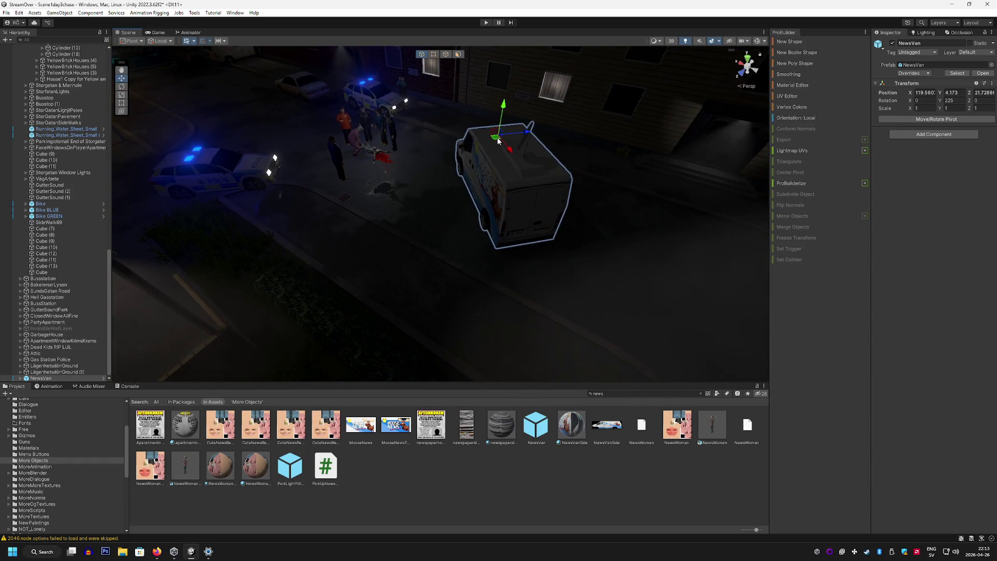
pyautogui.moveTo(501, 156)
pyautogui.mouseDown()
pyautogui.moveTo(528, 209)
pyautogui.moveTo(463, 195)
pyautogui.moveTo(568, 163)
pyautogui.moveTo(709, 154)
pyautogui.moveTo(650, 120)
pyautogui.moveTo(457, 104)
pyautogui.mouseUp()
pyautogui.moveTo(364, 155)
pyautogui.mouseDown()
pyautogui.moveTo(231, 154)
pyautogui.moveTo(342, 151)
pyautogui.mouseUp()
pyautogui.click(122, 86)
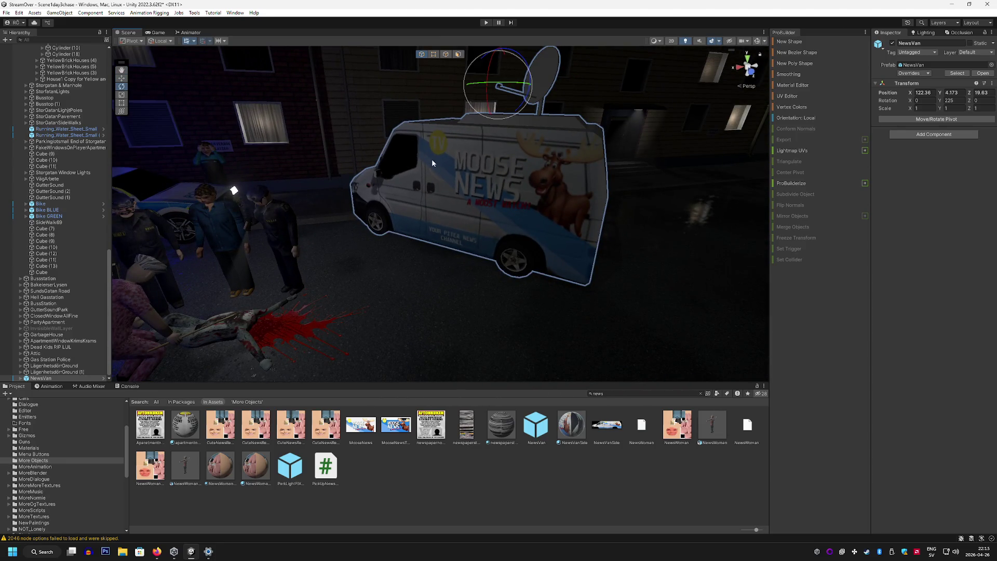
pyautogui.moveTo(522, 83); pyautogui.dragTo(491, 92)
pyautogui.moveTo(468, 98); pyautogui.dragTo(314, 127)
# Slide the van along its length into place and close in on its moose graphic
pyautogui.press('w')
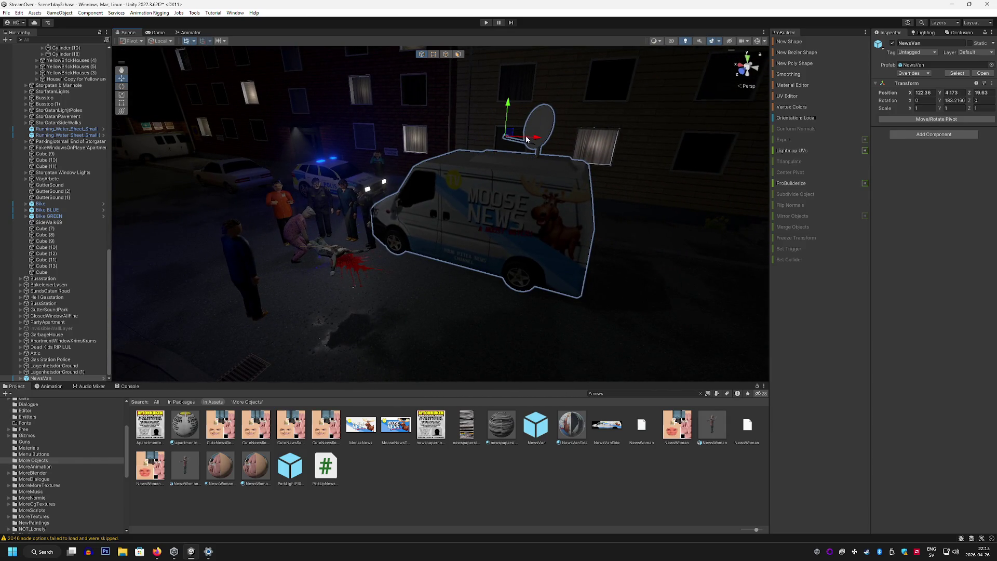
pyautogui.moveTo(526, 135)
pyautogui.mouseDown()
pyautogui.moveTo(656, 162)
pyautogui.moveTo(547, 199)
pyautogui.moveTo(534, 167)
pyautogui.moveTo(675, 168)
pyautogui.moveTo(586, 111)
pyautogui.moveTo(495, 109)
pyautogui.mouseUp()
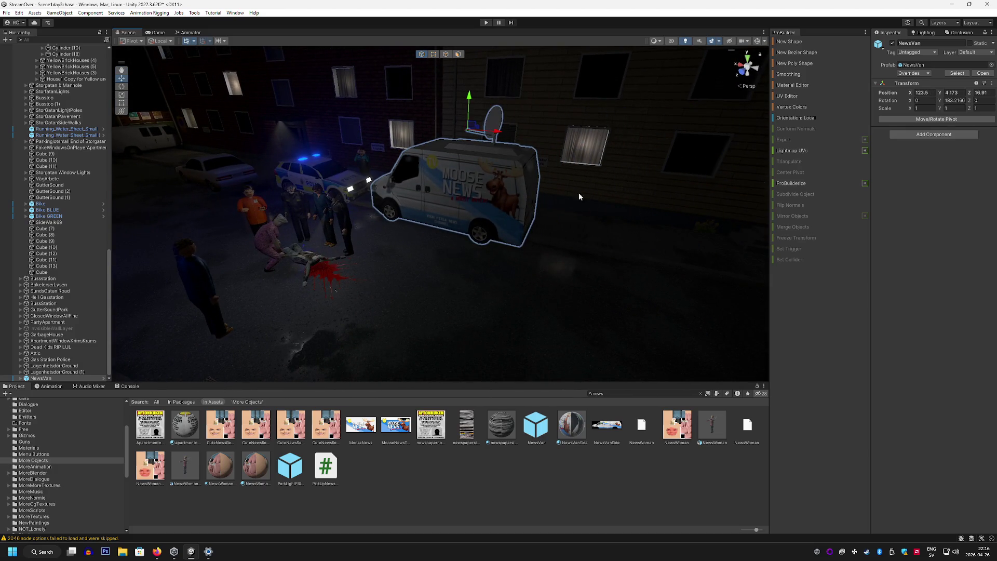
pyautogui.moveTo(484, 283); pyautogui.dragTo(390, 273)
pyautogui.moveTo(636, 127)
pyautogui.mouseDown()
pyautogui.moveTo(992, 196)
pyautogui.moveTo(779, 197)
pyautogui.moveTo(921, 203)
pyautogui.moveTo(909, 205)
pyautogui.mouseUp()
pyautogui.moveTo(524, 224)
pyautogui.mouseDown()
pyautogui.moveTo(596, 267)
pyautogui.moveTo(675, 223)
pyautogui.moveTo(533, 211)
pyautogui.mouseUp()
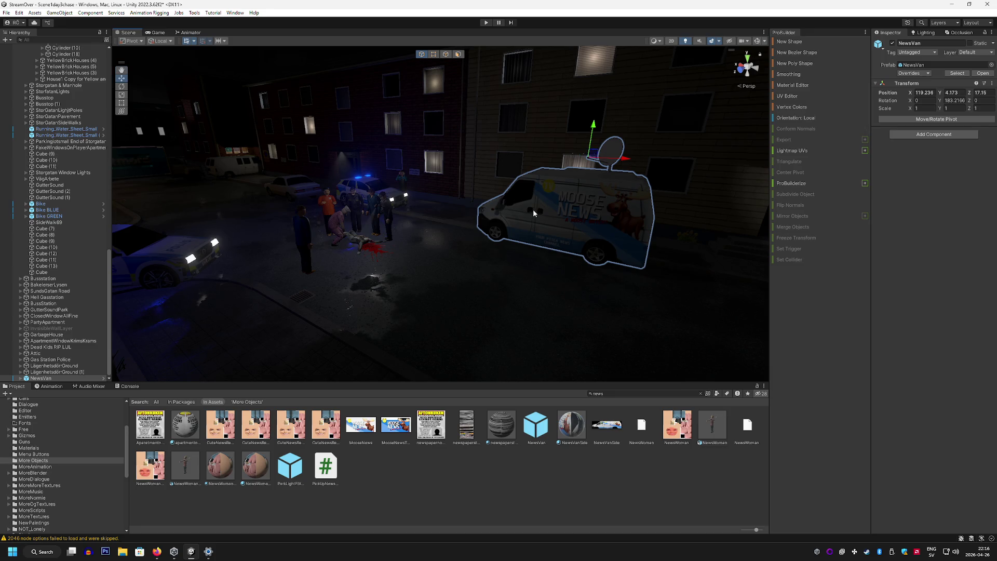
pyautogui.moveTo(581, 204)
pyautogui.mouseDown()
pyautogui.moveTo(619, 190)
pyautogui.moveTo(603, 194)
pyautogui.mouseUp()
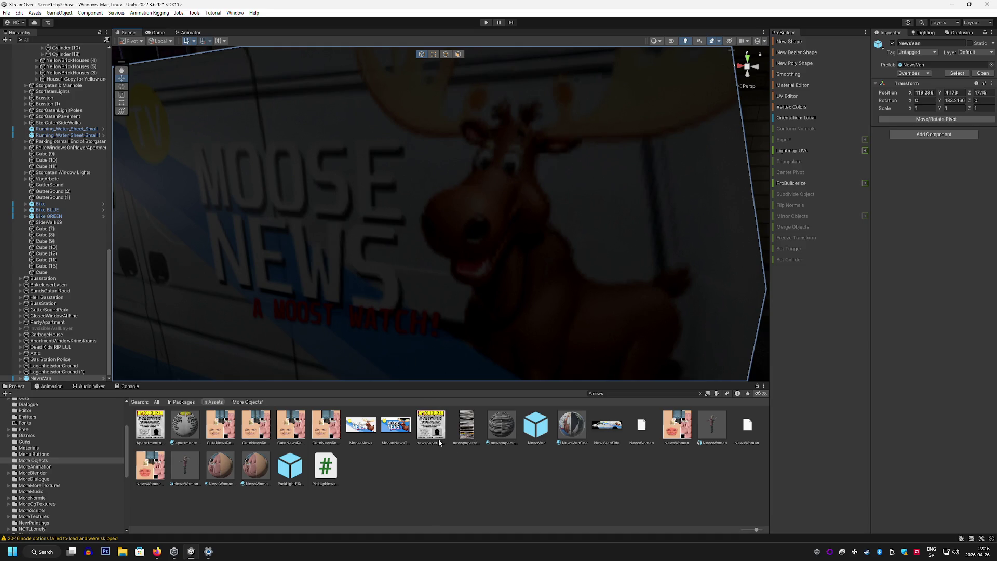
# Reveal the MooseNews texture in File Explorer and bring Photoshop forward
pyautogui.rightClick(364, 425)
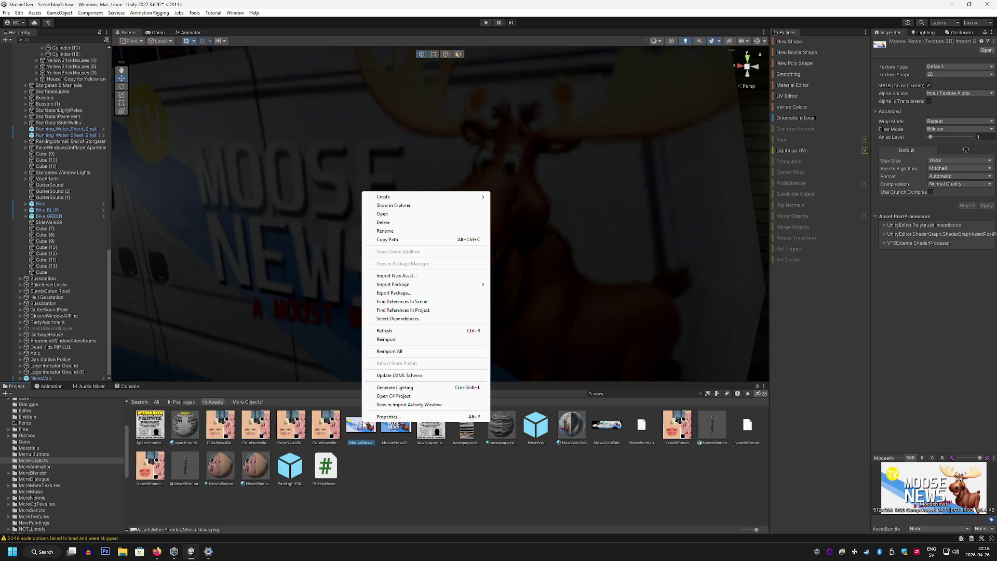
pyautogui.click(415, 205)
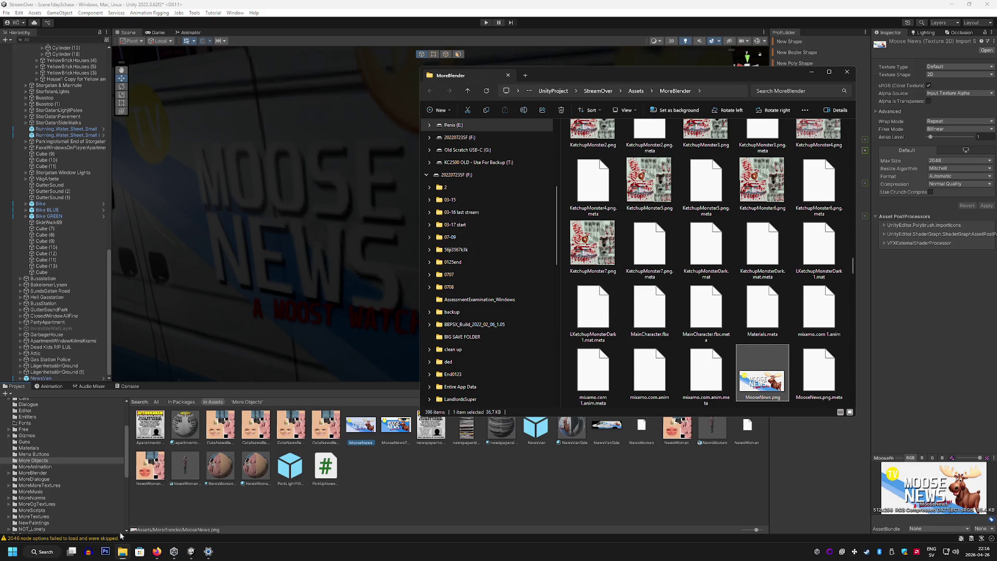
pyautogui.click(111, 550)
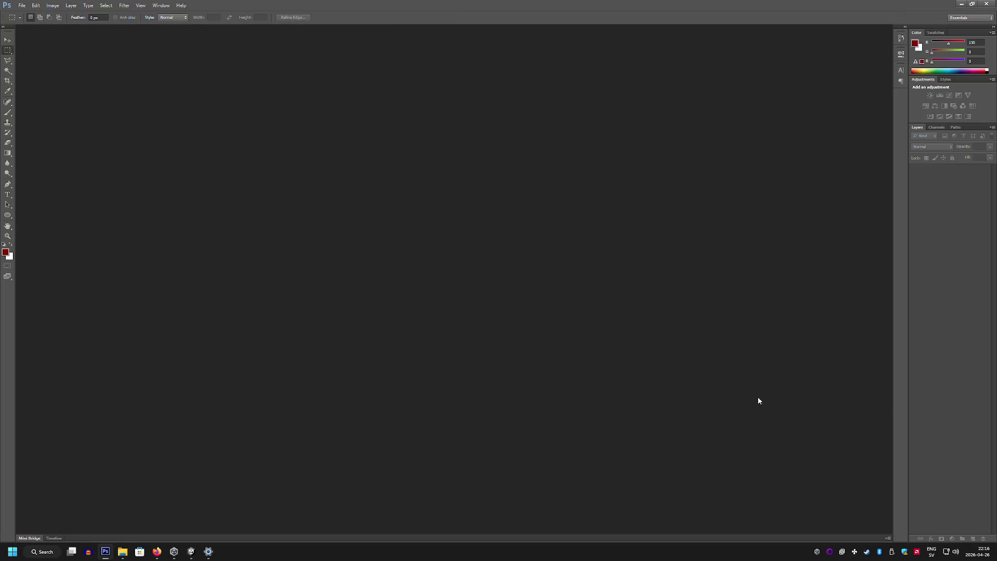
# Open MooseNews.png in Photoshop from Explorer, zoom it to 300%, then return to Unity
pyautogui.click(123, 552)
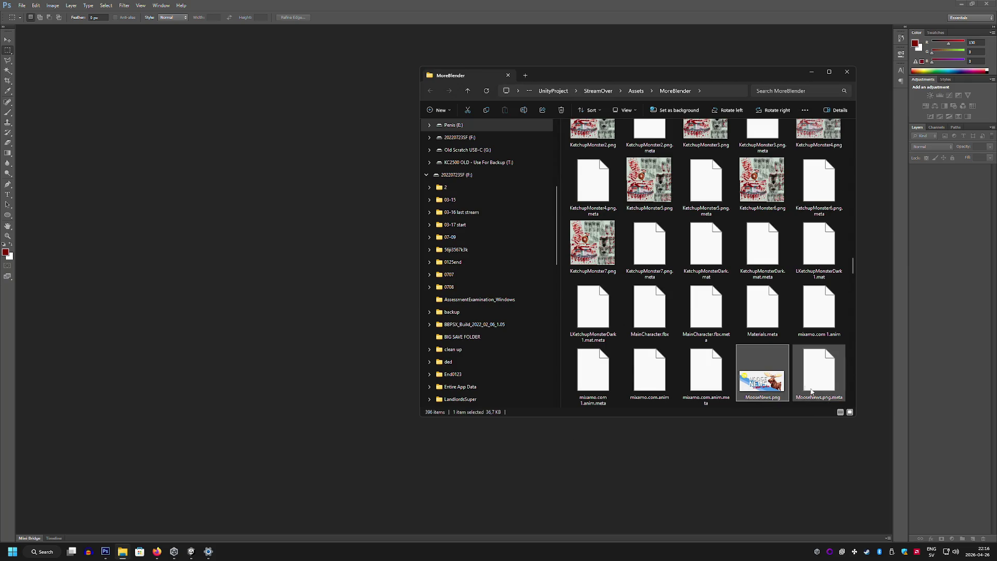
pyautogui.moveTo(819, 369)
pyautogui.mouseDown()
pyautogui.moveTo(509, 150)
pyautogui.moveTo(318, 49)
pyautogui.mouseUp()
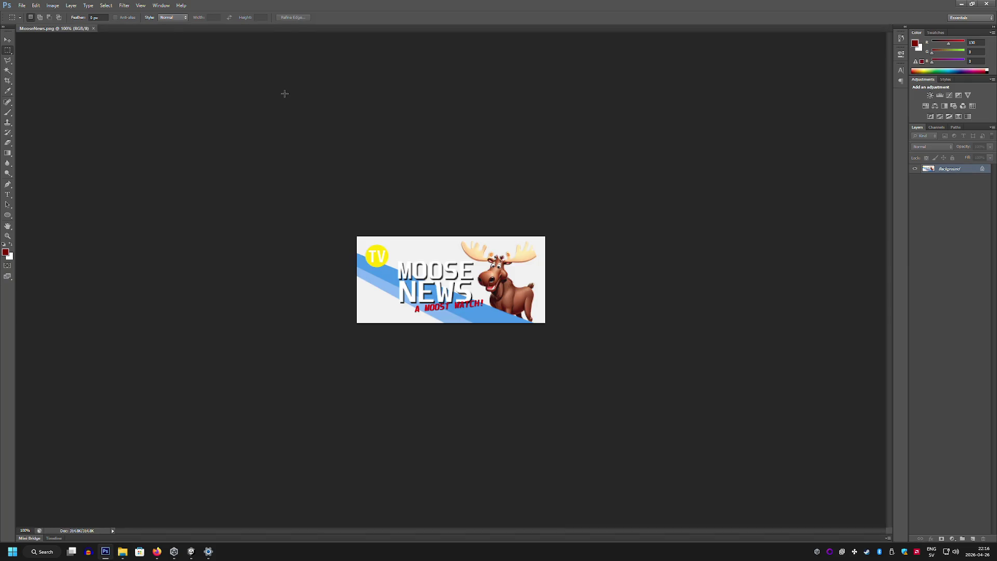
pyautogui.press('z')
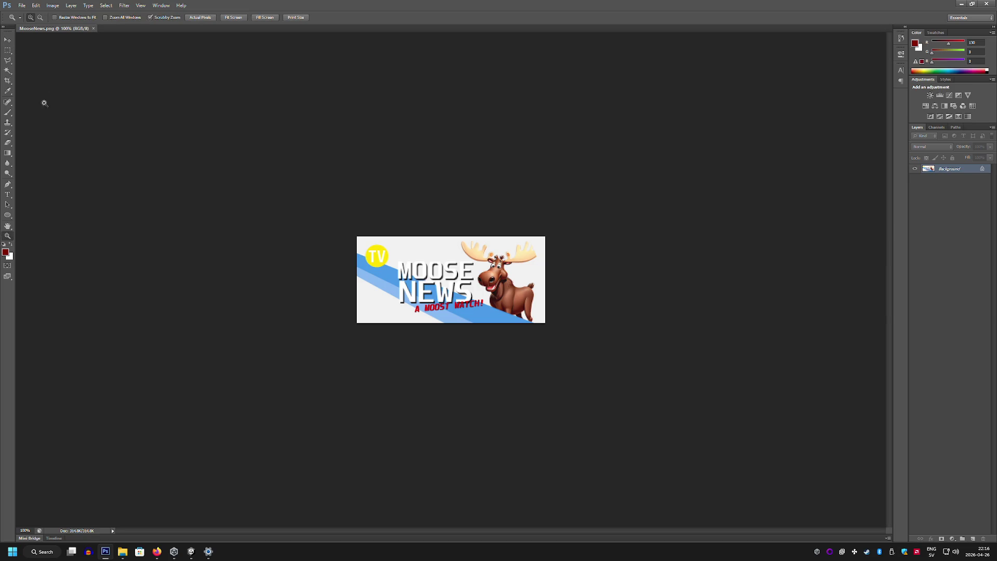
pyautogui.click(501, 270)
pyautogui.click(501, 270)
pyautogui.click(507, 250)
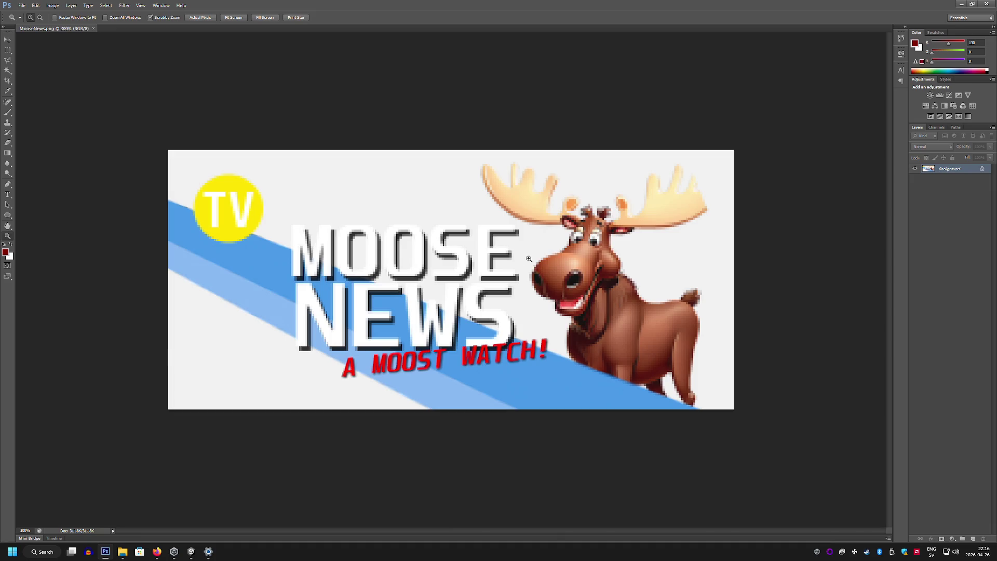
pyautogui.moveTo(191, 551)
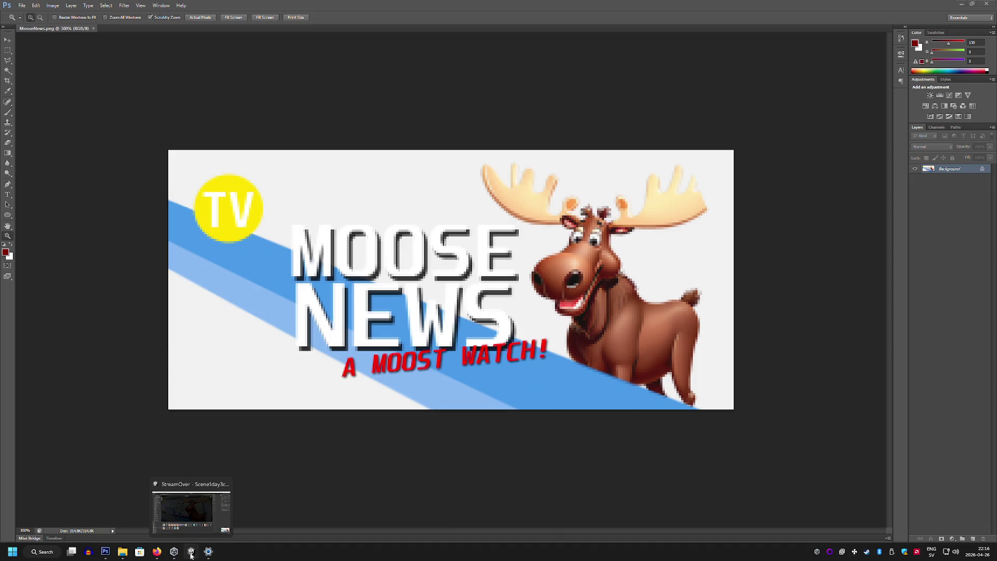
pyautogui.click(192, 498)
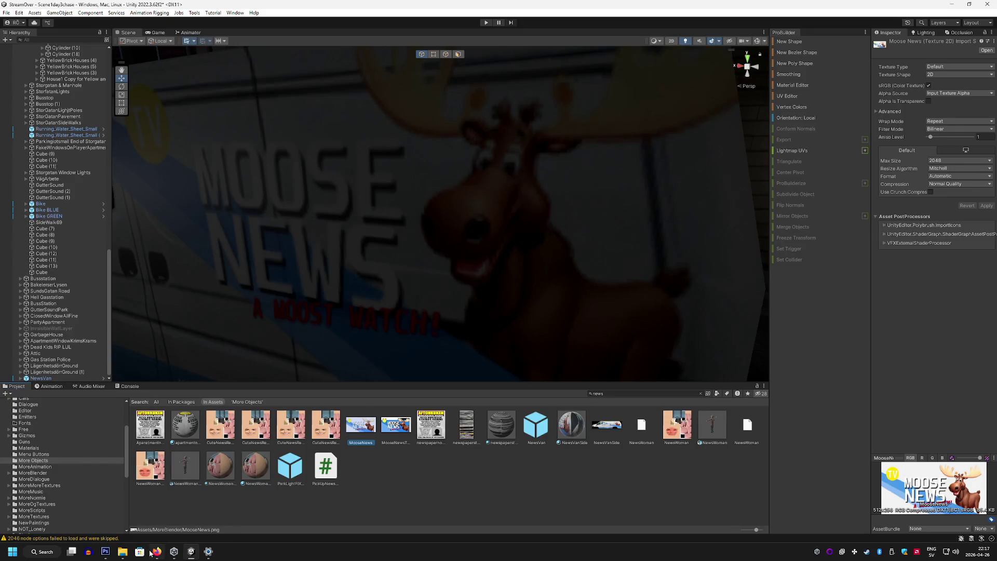
# Launch Amuse and load the Dreamshaper Lightning model for text-to-image generation
pyautogui.click(50, 556)
pyautogui.write('amuse')
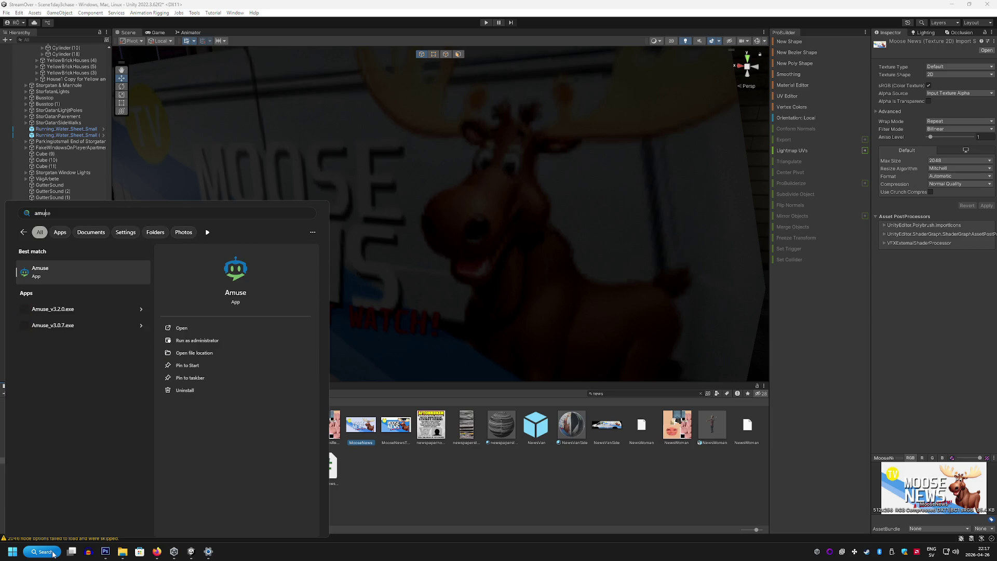
pyautogui.click(125, 273)
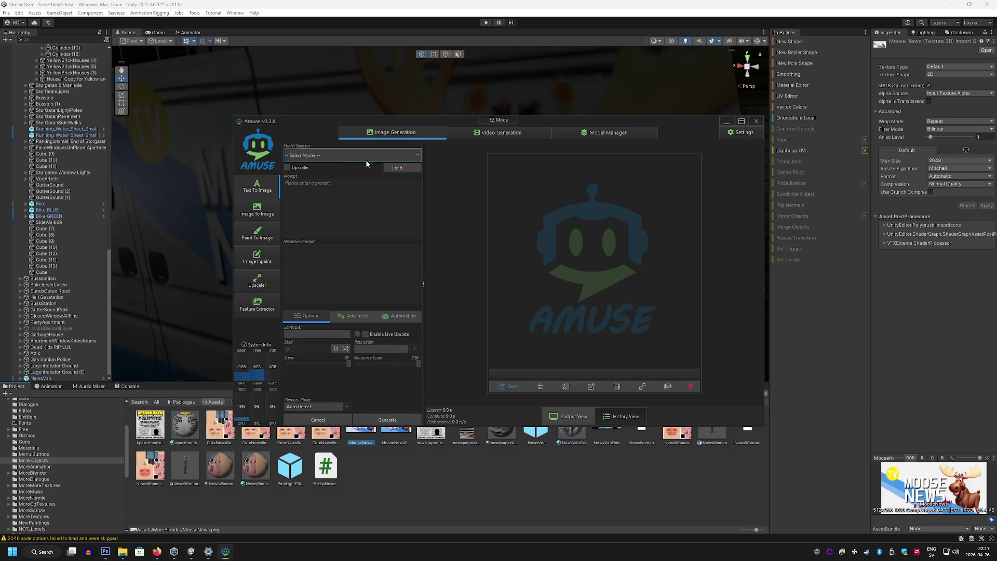
pyautogui.scroll(-1, 359, 156)
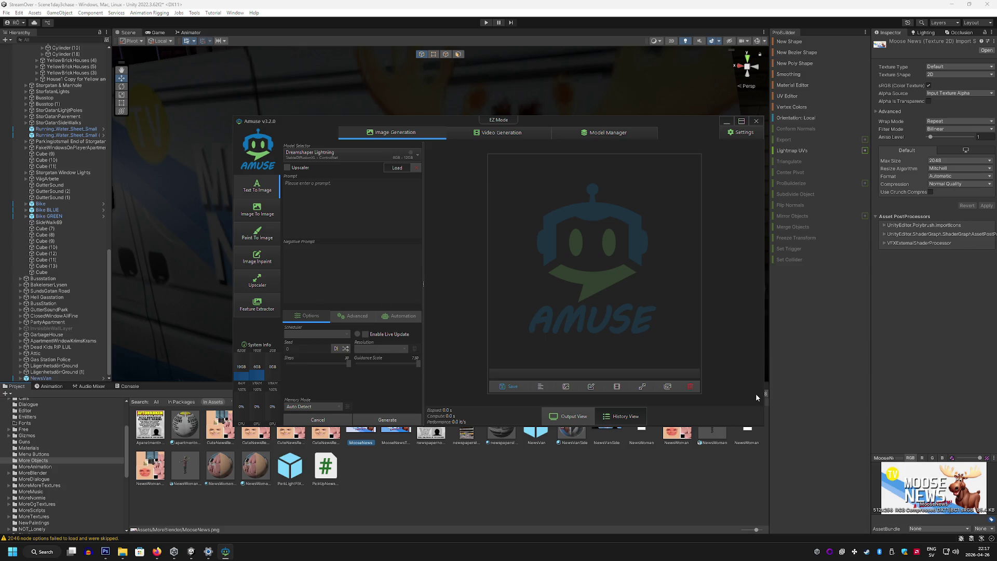
pyautogui.click(397, 167)
pyautogui.click(330, 193)
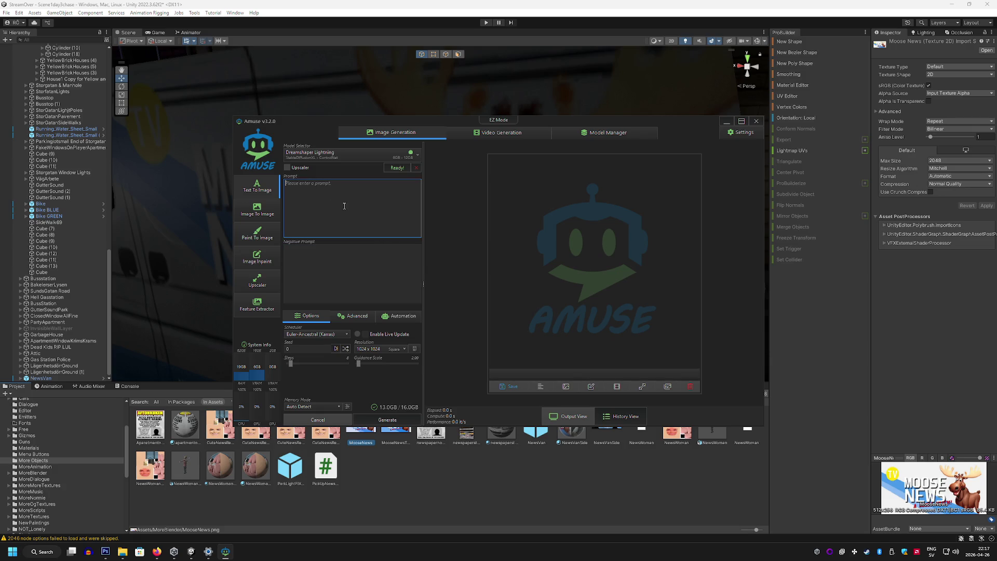
# Generate an image from the prompt 'Moose Looking At You'
pyautogui.write('M')
pyautogui.write('oose Looking')
pyautogui.press('BackSpace')
pyautogui.press('BackSpace')
pyautogui.press('BackSpace')
pyautogui.press('BackSpace')
pyautogui.press('BackSpace')
pyautogui.press('BackSpace')
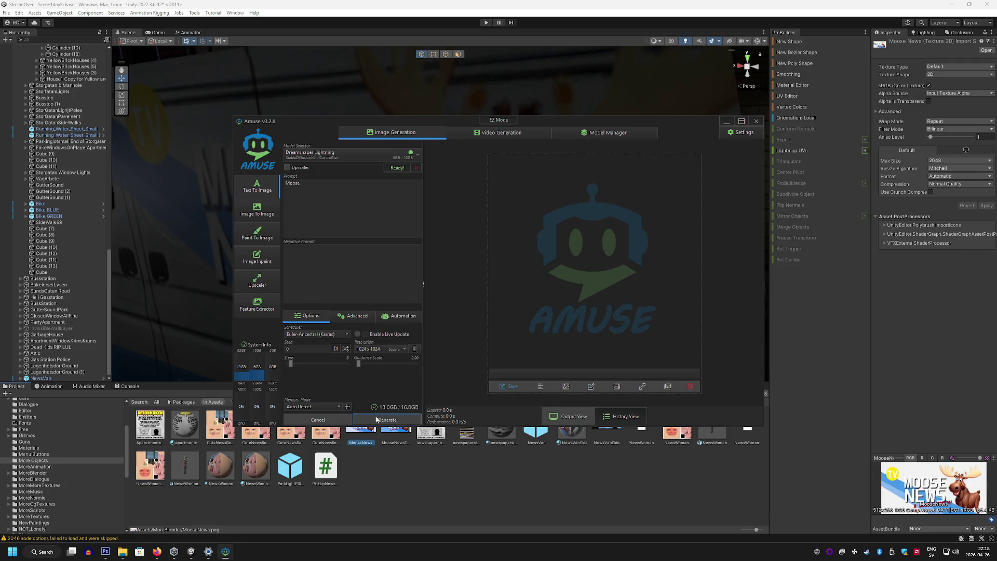
pyautogui.click(408, 420)
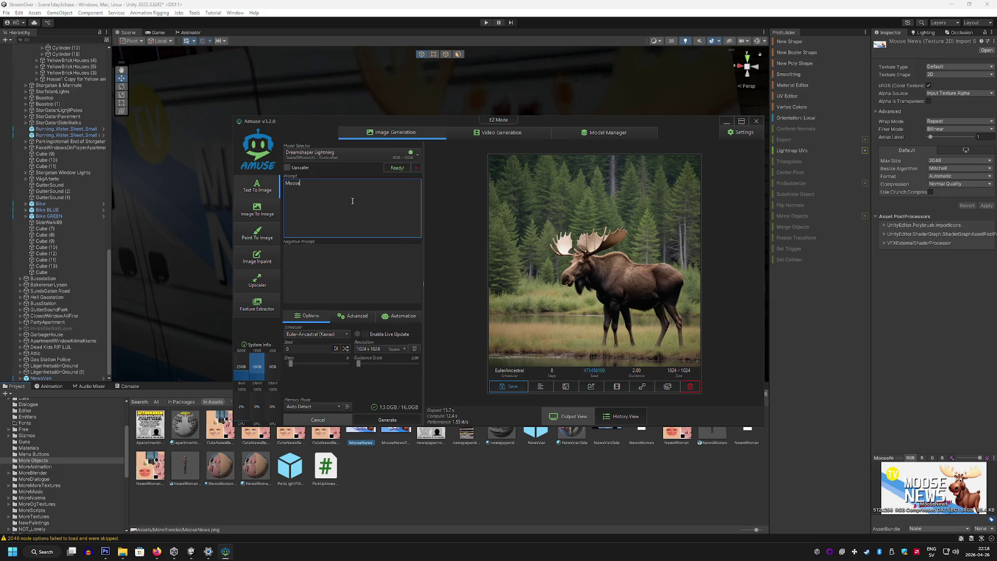
pyautogui.write('Lookng At Yo')
pyautogui.write('u')
pyautogui.press('Return')
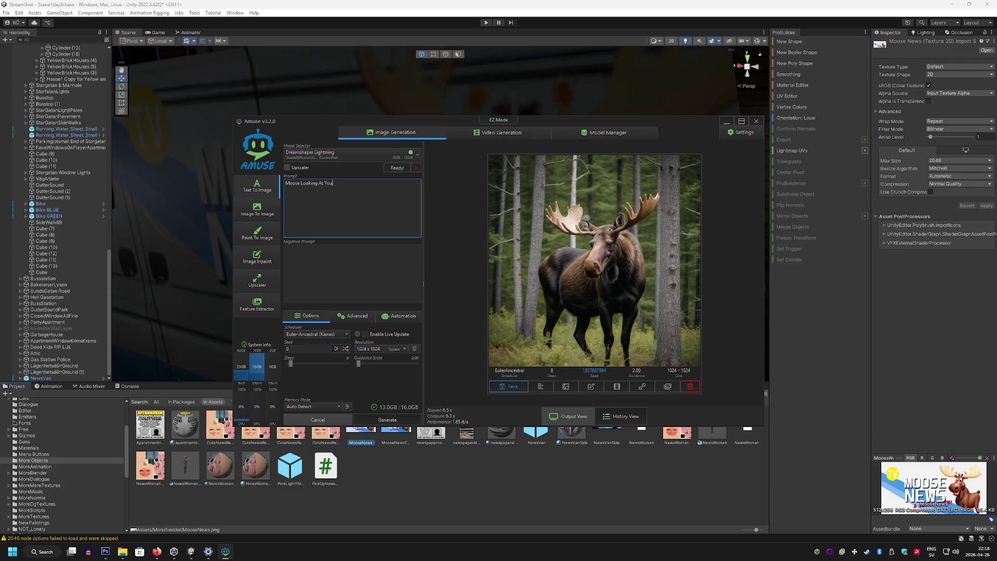
# Copy the generated moose image and bring Photoshop back to the front
pyautogui.rightClick(630, 262)
pyautogui.click(656, 280)
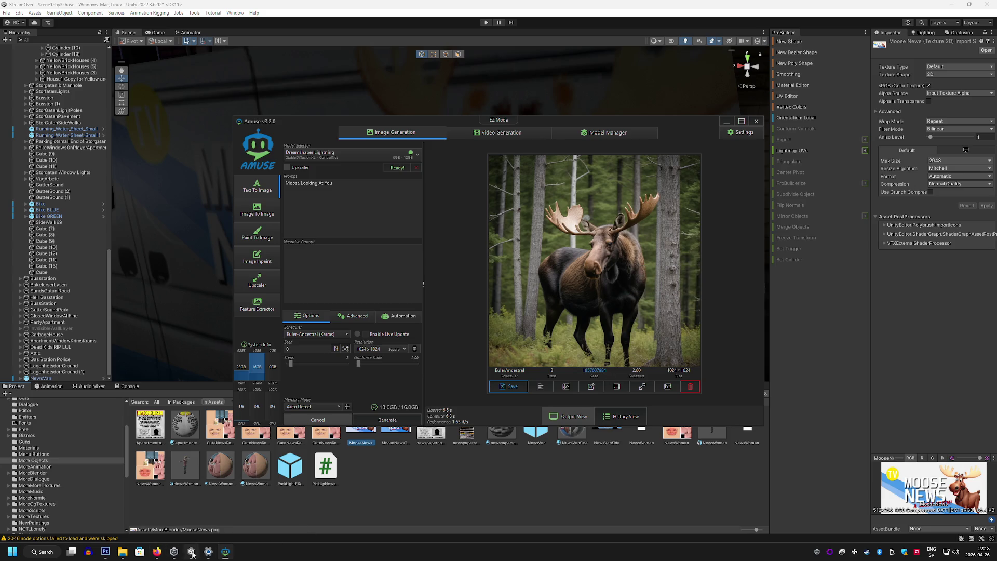
pyautogui.click(105, 551)
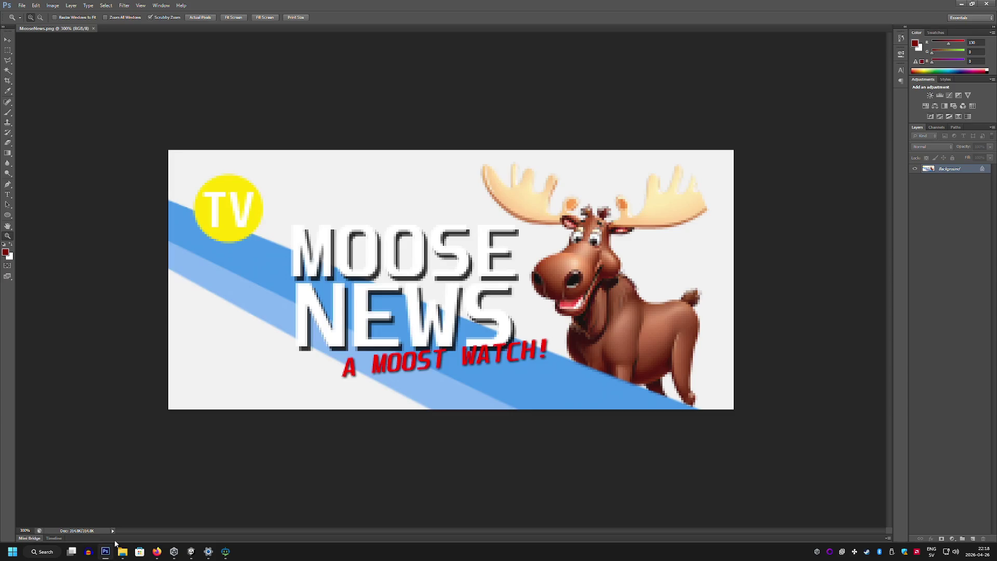
# Create a new 1024x1024 document from the clipboard preset and paste in the moose photo
pyautogui.click(22, 5)
pyautogui.click(29, 13)
pyautogui.click(567, 157)
pyautogui.hotkey('ctrl', 'v')
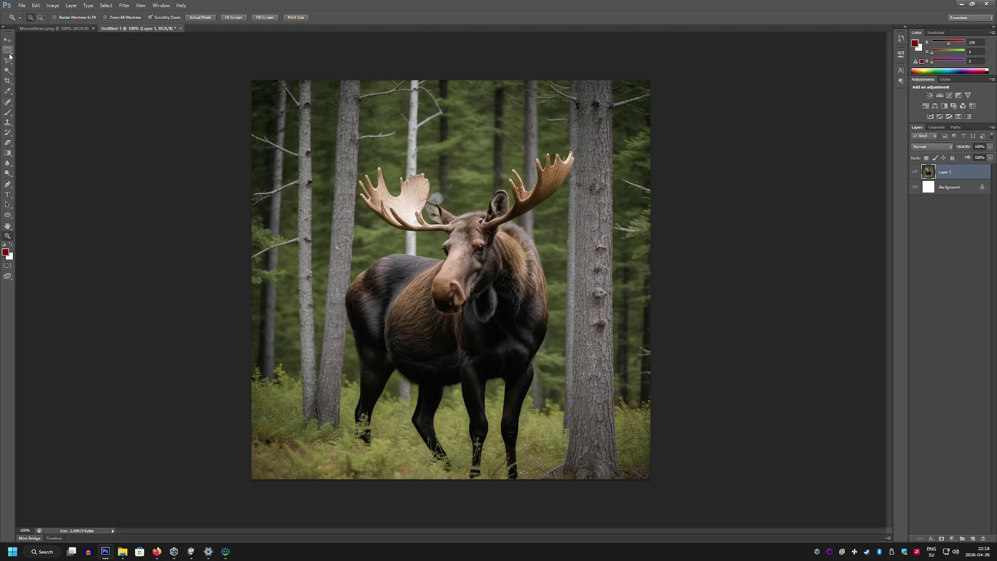
# Zoom in and start a Polygonal Lasso outline along the moose's rump and back
pyautogui.click(8, 60)
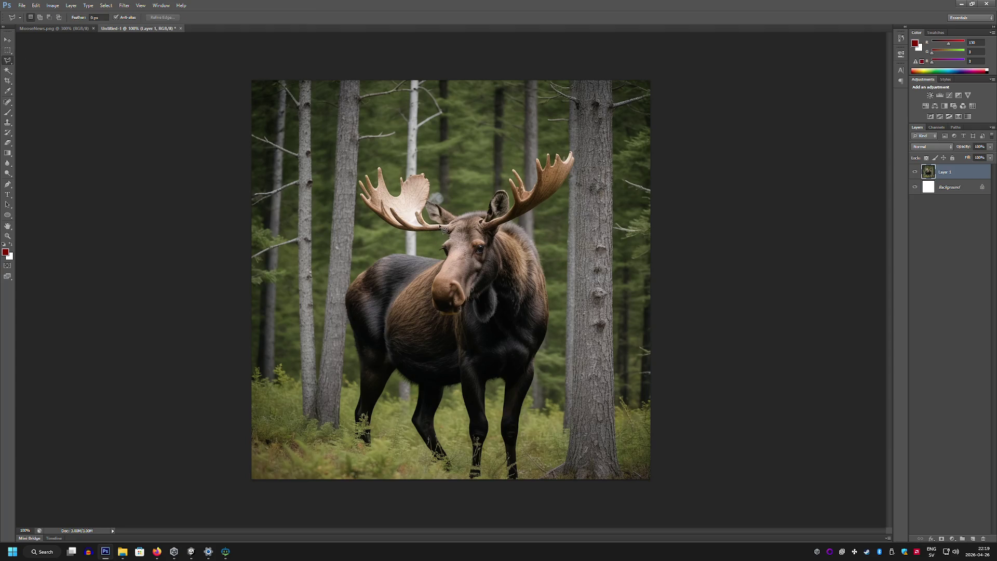
pyautogui.click(8, 237)
pyautogui.click(388, 213)
pyautogui.click(387, 213)
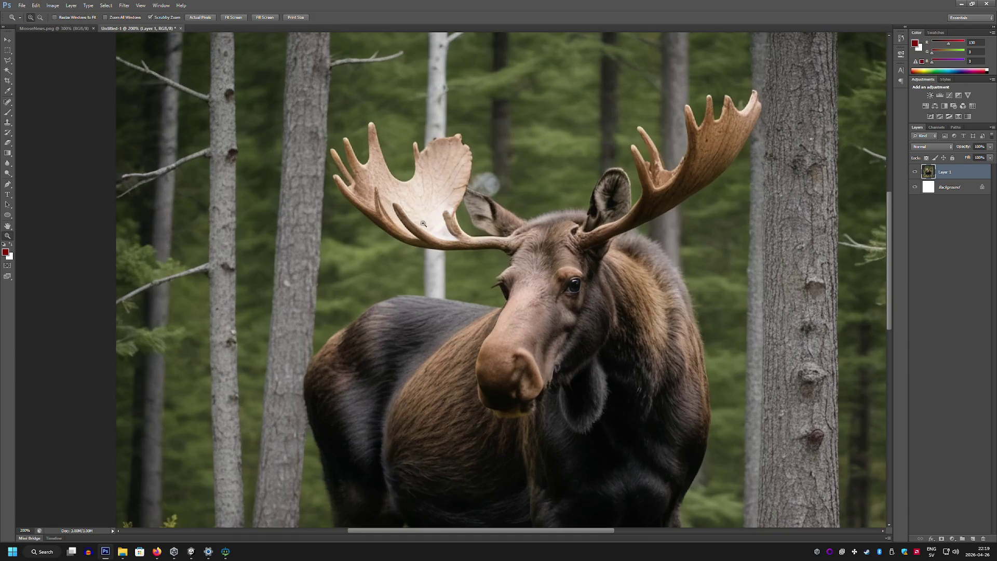
pyautogui.click(7, 60)
pyautogui.click(328, 499)
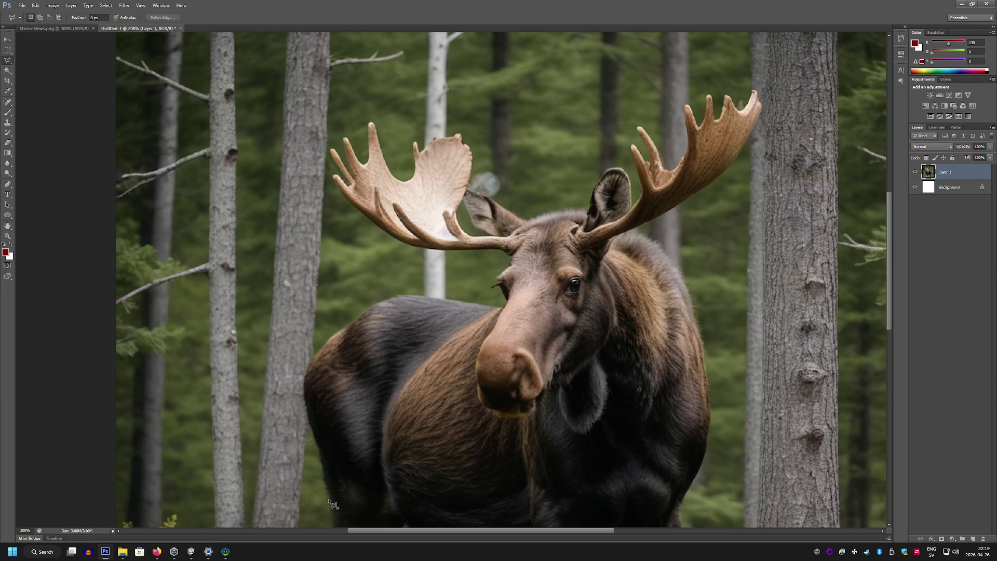
pyautogui.click(308, 383)
pyautogui.click(325, 343)
pyautogui.click(499, 311)
# Trace the moose's legs, left side, ear, antlers and neck into a closed lasso selection
pyautogui.doubleClick(331, 157)
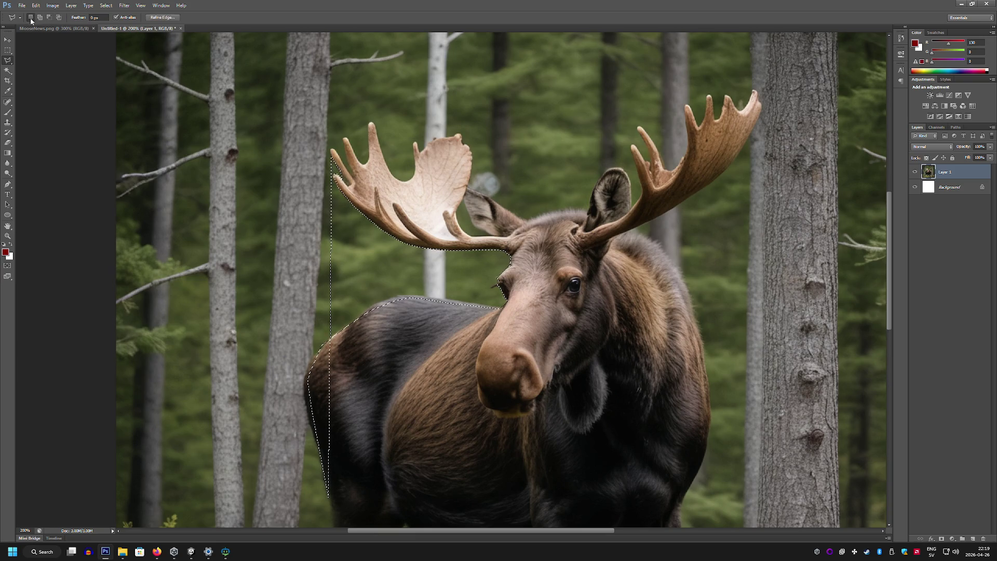
pyautogui.click(335, 515)
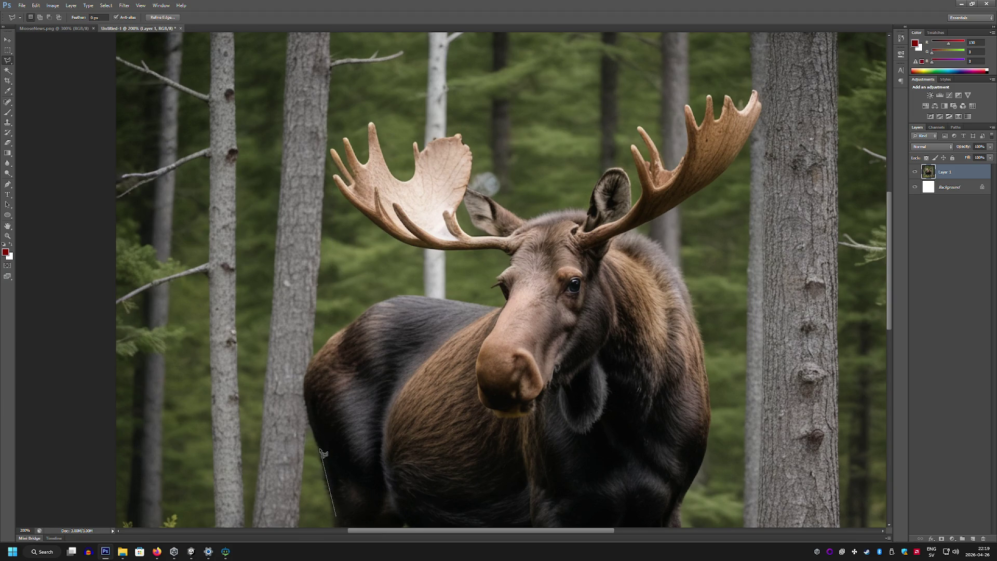
pyautogui.click(306, 387)
pyautogui.click(310, 363)
pyautogui.moveTo(593, 217)
pyautogui.mouseDown()
pyautogui.moveTo(615, 171)
pyautogui.moveTo(630, 180)
pyautogui.moveTo(635, 216)
pyautogui.moveTo(645, 202)
pyautogui.moveTo(637, 153)
pyautogui.moveTo(655, 175)
pyautogui.moveTo(641, 130)
pyautogui.moveTo(677, 173)
pyautogui.moveTo(690, 144)
pyautogui.moveTo(687, 102)
pyautogui.moveTo(699, 129)
pyautogui.moveTo(713, 98)
pyautogui.moveTo(717, 121)
pyautogui.moveTo(733, 102)
pyautogui.moveTo(745, 115)
pyautogui.moveTo(758, 101)
pyautogui.mouseUp()
pyautogui.moveTo(749, 142)
pyautogui.mouseDown()
pyautogui.moveTo(698, 200)
pyautogui.moveTo(619, 244)
pyautogui.moveTo(651, 275)
pyautogui.mouseUp()
pyautogui.moveTo(673, 312)
pyautogui.mouseDown()
pyautogui.moveTo(702, 408)
pyautogui.moveTo(698, 525)
pyautogui.moveTo(697, 173)
pyautogui.moveTo(653, 337)
pyautogui.moveTo(347, 344)
pyautogui.moveTo(326, 312)
pyautogui.moveTo(336, 217)
pyautogui.mouseUp()
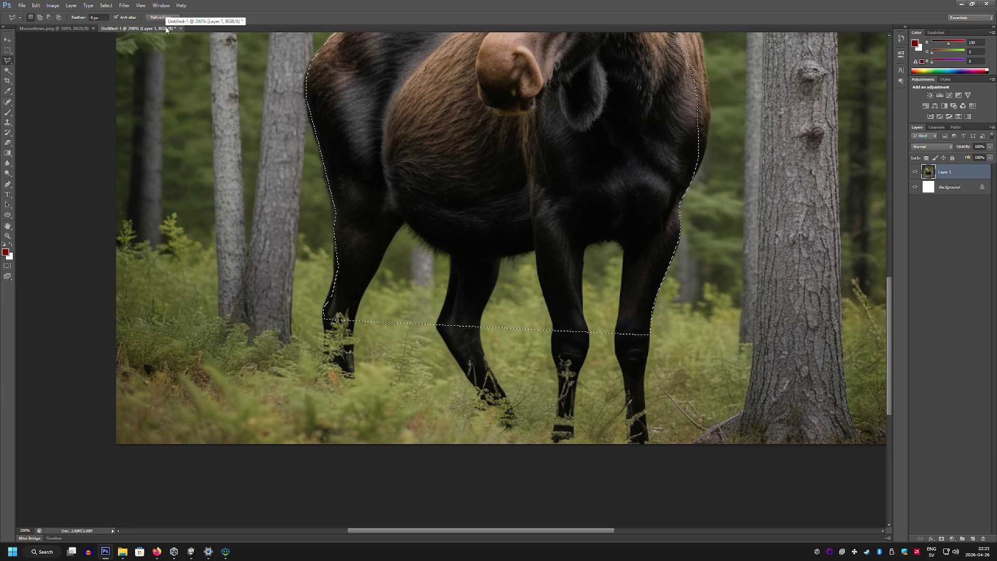
pyautogui.click(57, 28)
# Paste the moose into MooseNews.png, scale it down repeatedly, and park it past the right edge
pyautogui.hotkey('ctrl', 'v')
pyautogui.hotkey('ctrl', 't')
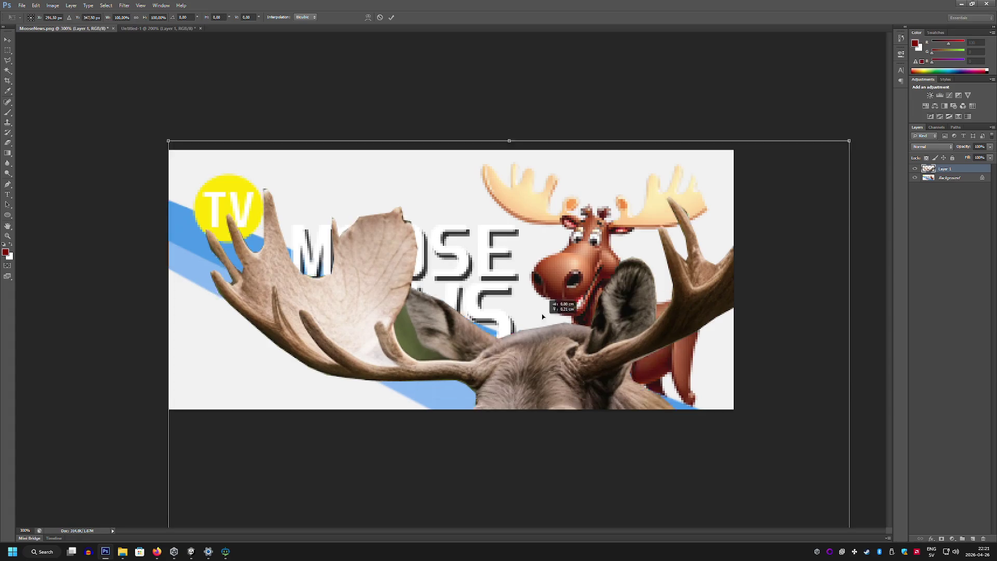
pyautogui.moveTo(615, 300)
pyautogui.mouseDown()
pyautogui.moveTo(560, 152)
pyautogui.moveTo(541, 255)
pyautogui.mouseUp()
pyautogui.moveTo(776, 95); pyautogui.dragTo(569, 340)
pyautogui.moveTo(467, 390); pyautogui.dragTo(659, 112)
pyautogui.moveTo(760, 62); pyautogui.dragTo(597, 149)
pyautogui.moveTo(584, 183); pyautogui.dragTo(720, 155)
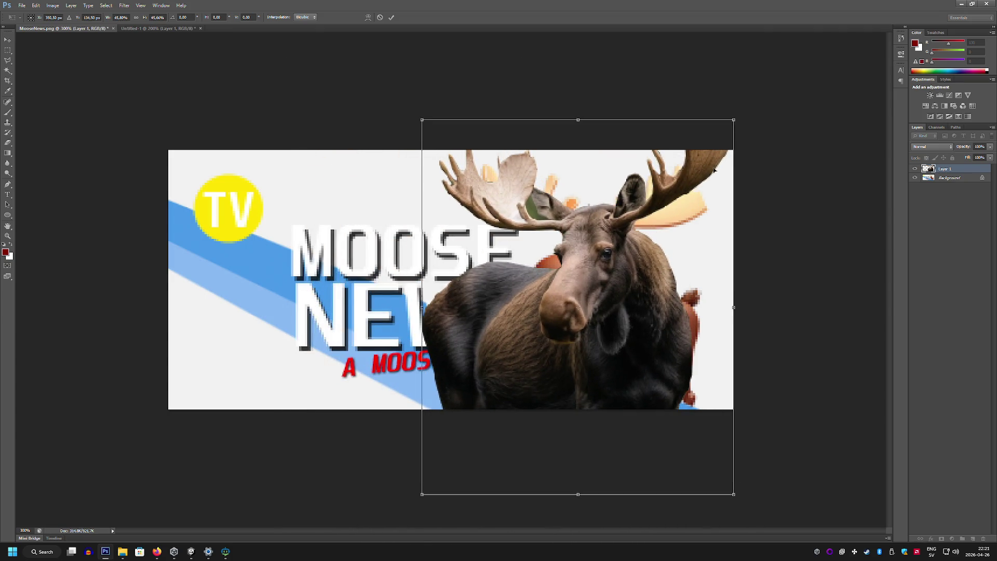
pyautogui.moveTo(636, 199)
pyautogui.mouseDown()
pyautogui.moveTo(724, 198)
pyautogui.moveTo(651, 197)
pyautogui.mouseUp()
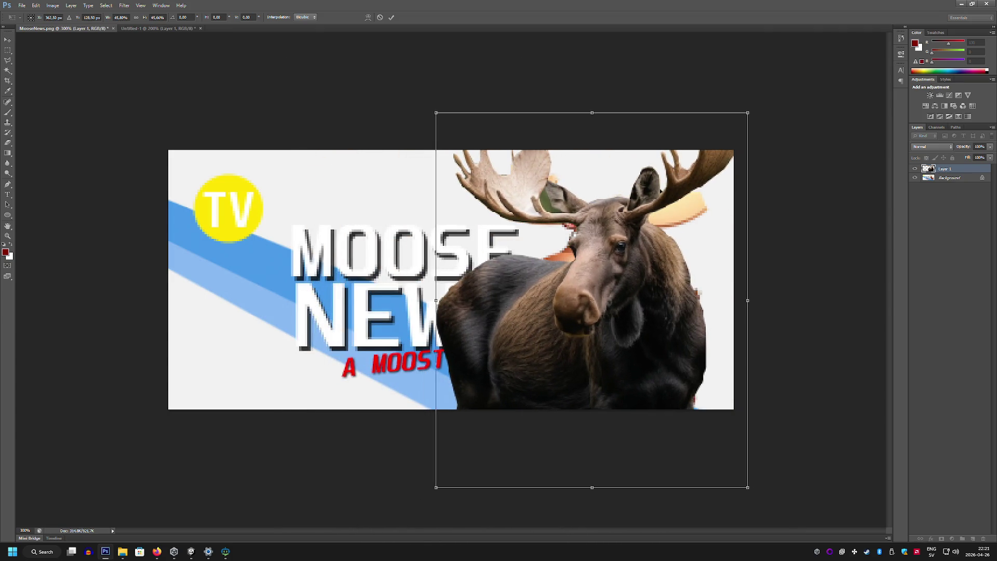
pyautogui.moveTo(742, 126); pyautogui.dragTo(673, 203)
pyautogui.moveTo(608, 240)
pyautogui.mouseDown()
pyautogui.moveTo(638, 189)
pyautogui.moveTo(415, 206)
pyautogui.moveTo(638, 294)
pyautogui.moveTo(911, 191)
pyautogui.moveTo(875, 191)
pyautogui.moveTo(897, 179)
pyautogui.mouseUp()
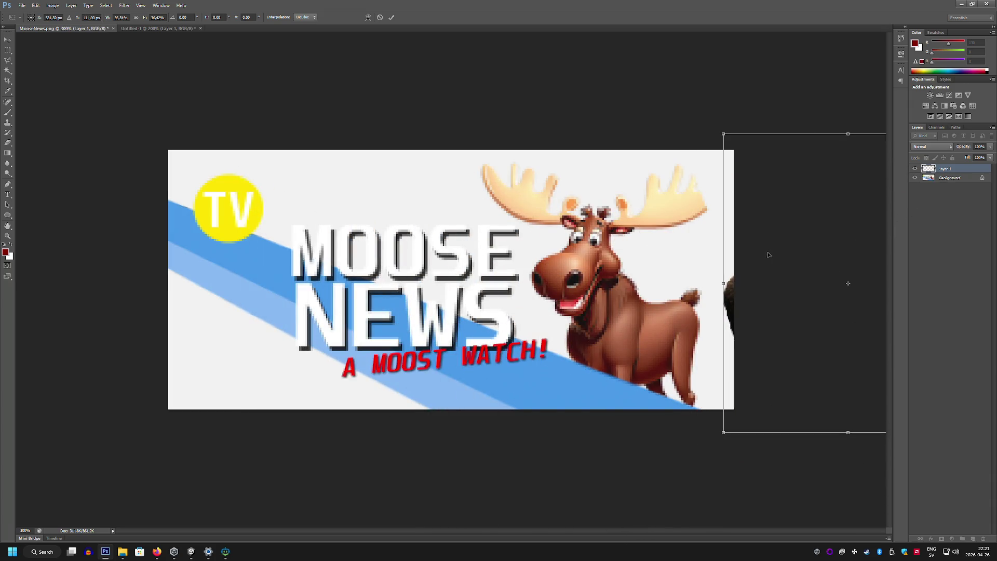
pyautogui.press('Return')
pyautogui.press('l')
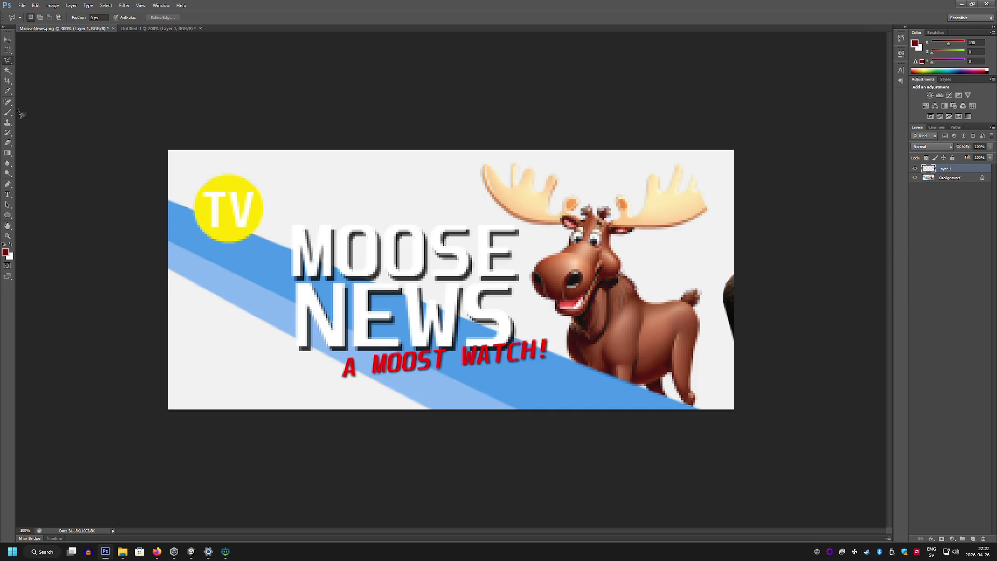
# Pick the Type tool and set the font to Consolas
pyautogui.click(4, 194)
pyautogui.click(83, 18)
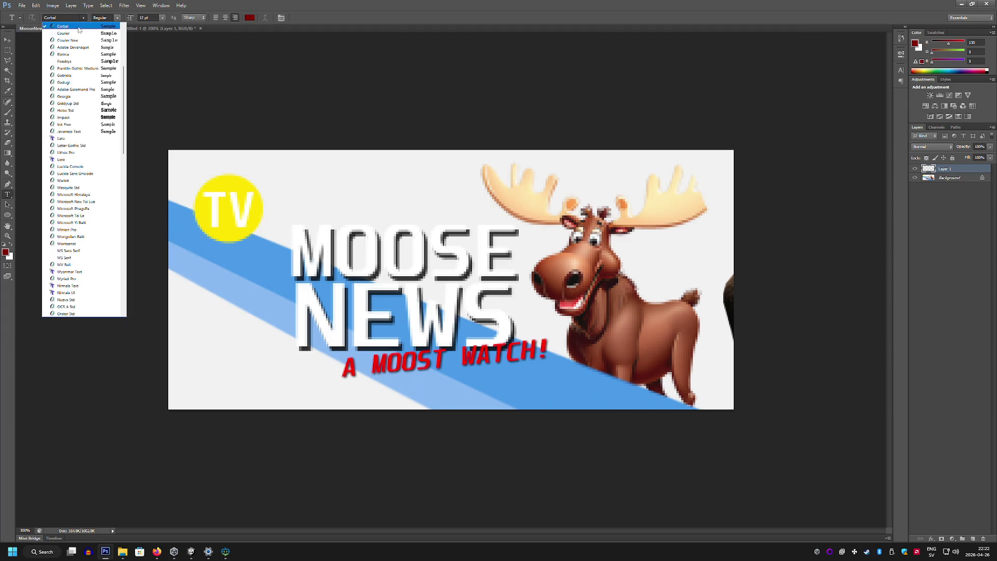
pyautogui.scroll(3, 63, 92)
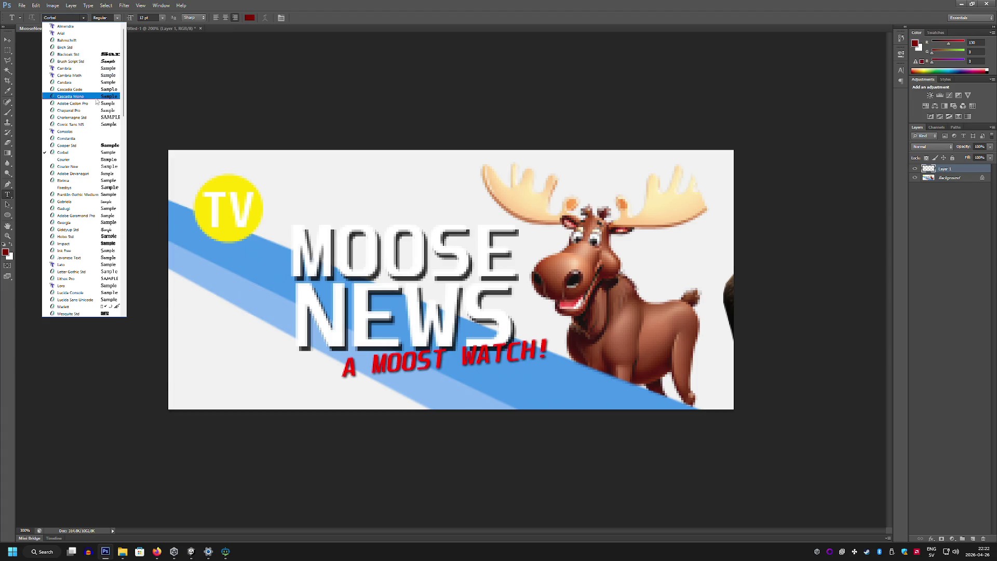
pyautogui.scroll(-1, 103, 198)
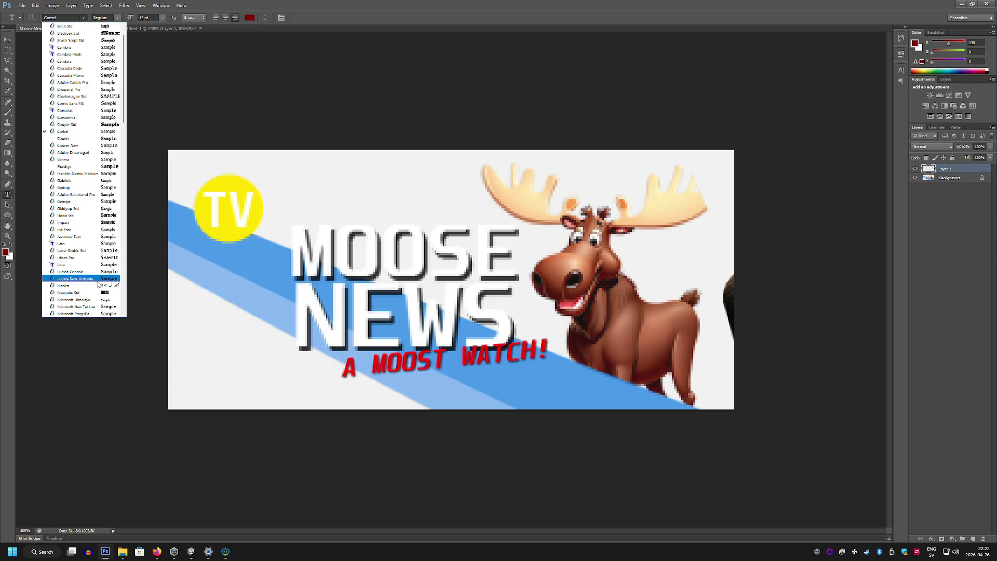
pyautogui.scroll(1, 93, 229)
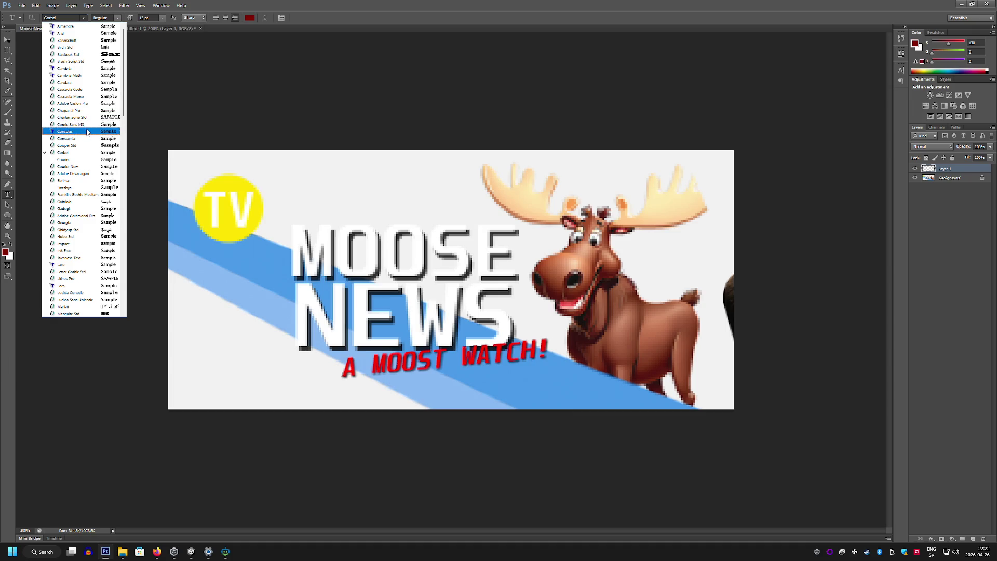
pyautogui.click(90, 132)
# Add a two-line 'OOSE' / 'EWS' text block and scale and move it over the title
pyautogui.click(227, 333)
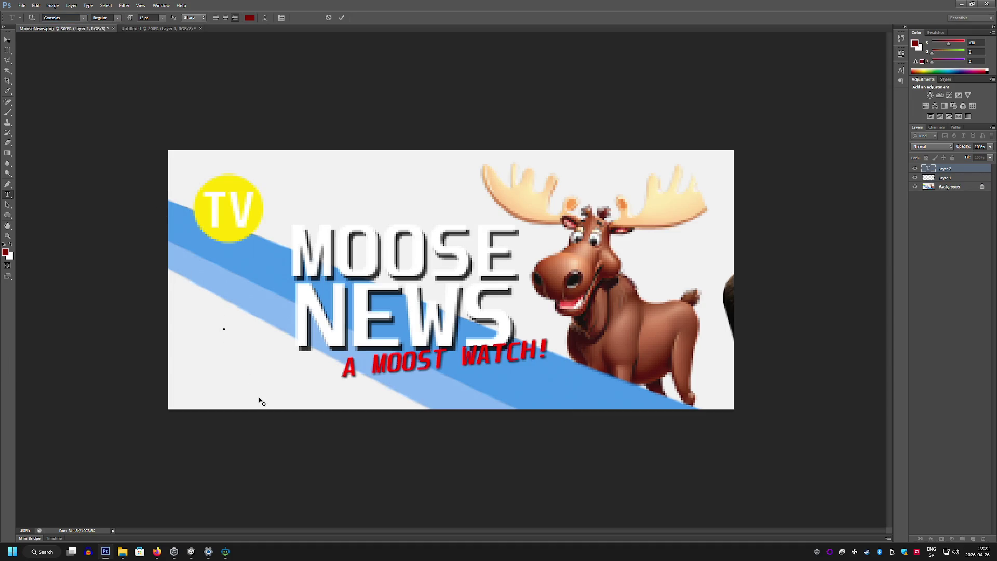
pyautogui.write('MOOSE')
pyautogui.press('Return')
pyautogui.write('NEWS')
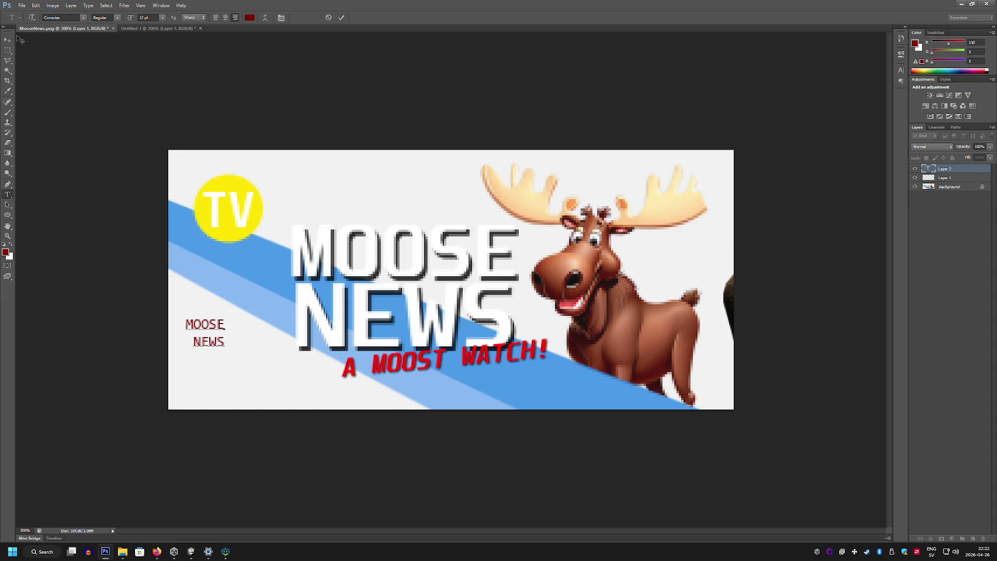
pyautogui.hotkey('ctrl', 't')
pyautogui.moveTo(205, 332)
pyautogui.mouseDown()
pyautogui.moveTo(321, 209)
pyautogui.moveTo(507, 357)
pyautogui.mouseUp()
pyautogui.moveTo(416, 260); pyautogui.dragTo(355, 259)
pyautogui.press('Return')
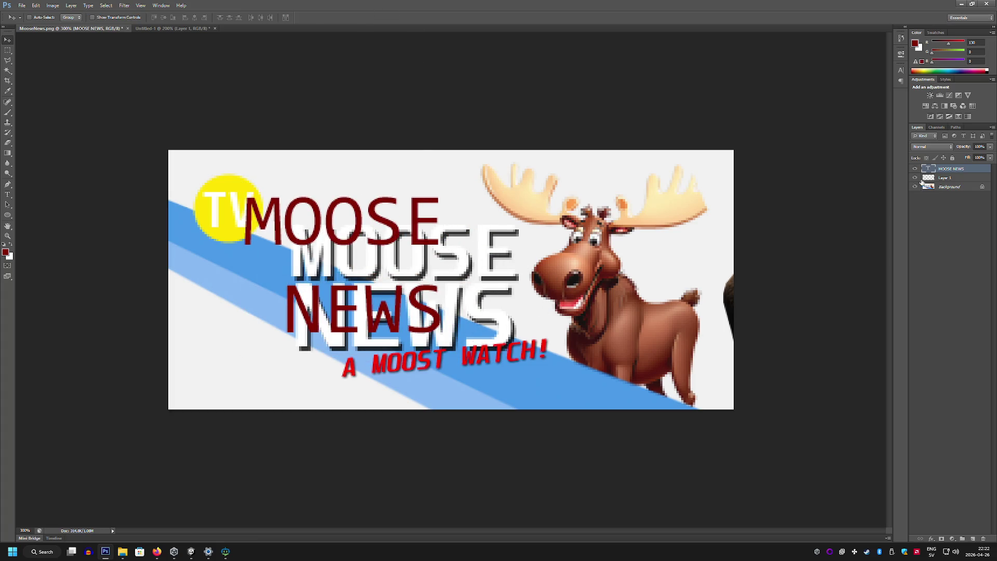
# Center-align the MOOSE NEWS text in the Paragraph settings
pyautogui.doubleClick(930, 168)
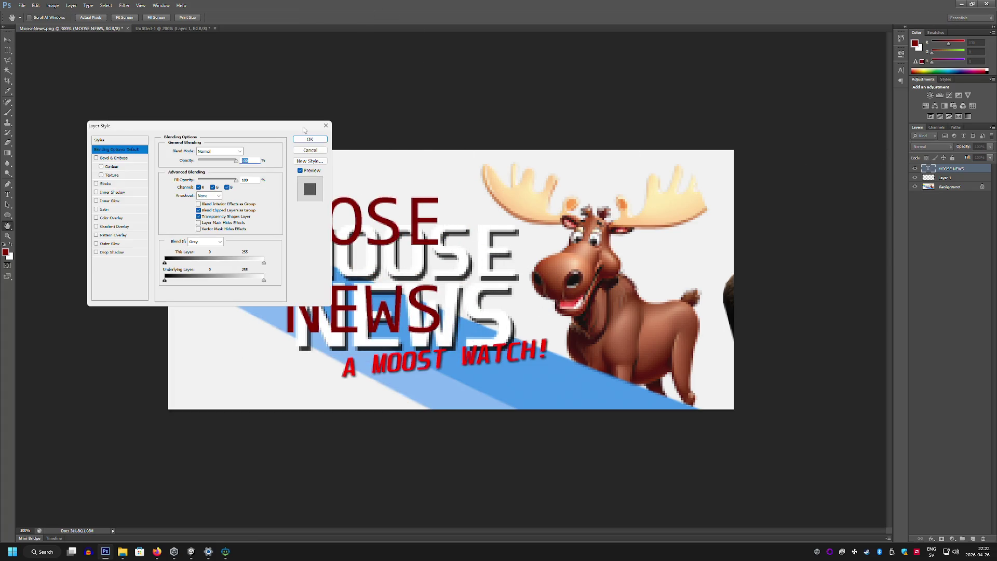
pyautogui.press('Escape')
pyautogui.press('t')
pyautogui.press('Return')
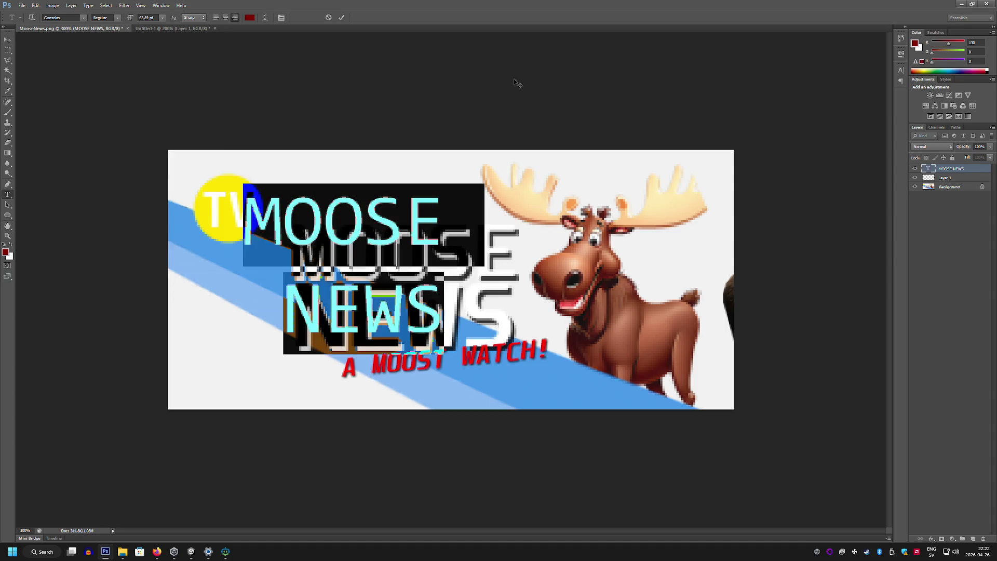
pyautogui.click(282, 18)
pyautogui.click(844, 65)
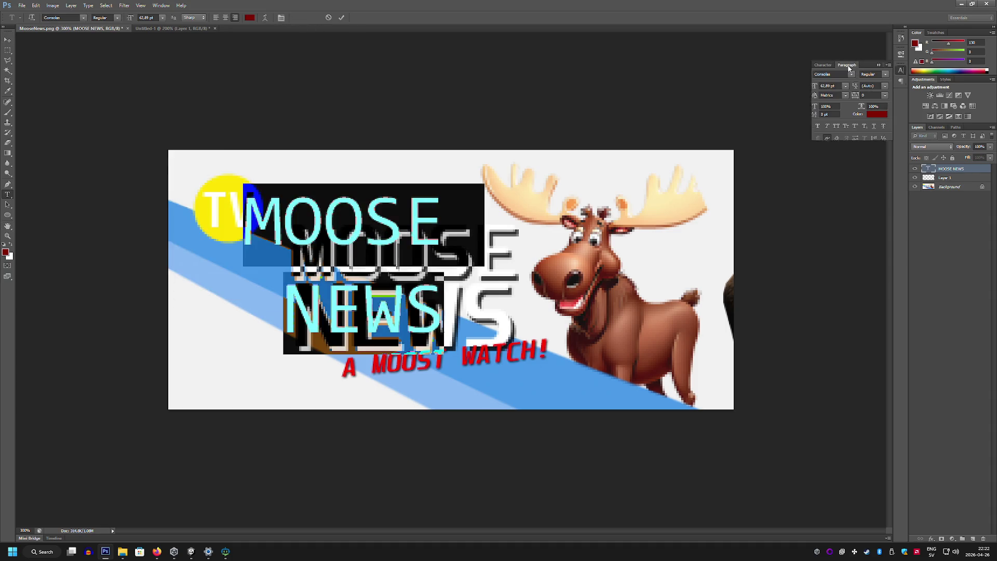
pyautogui.click(828, 121)
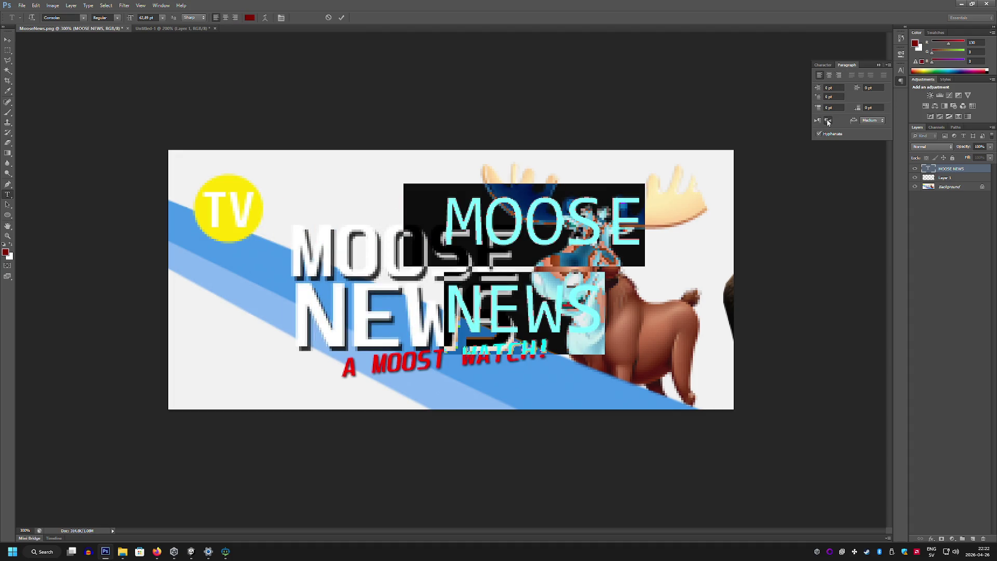
pyautogui.click(830, 77)
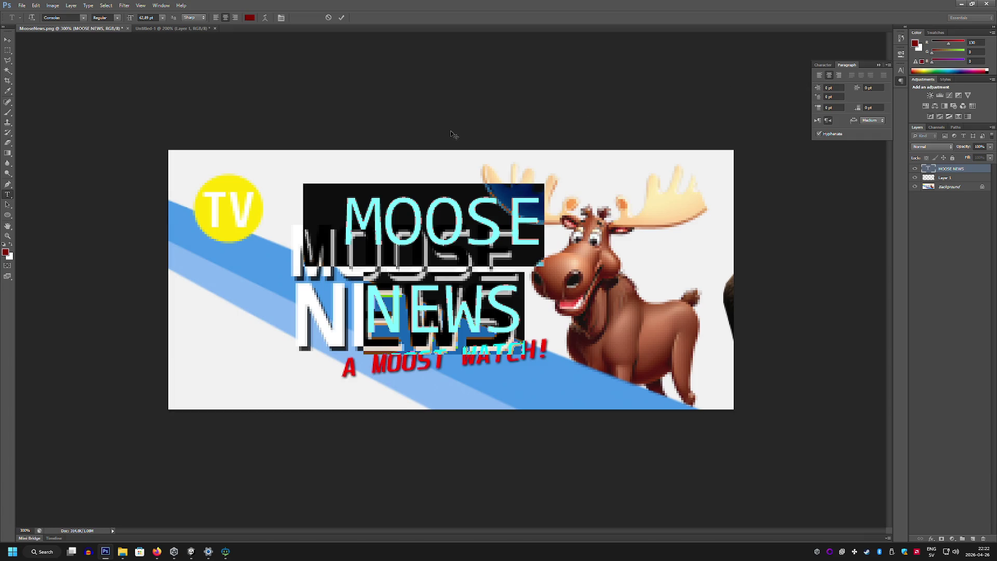
pyautogui.click(9, 40)
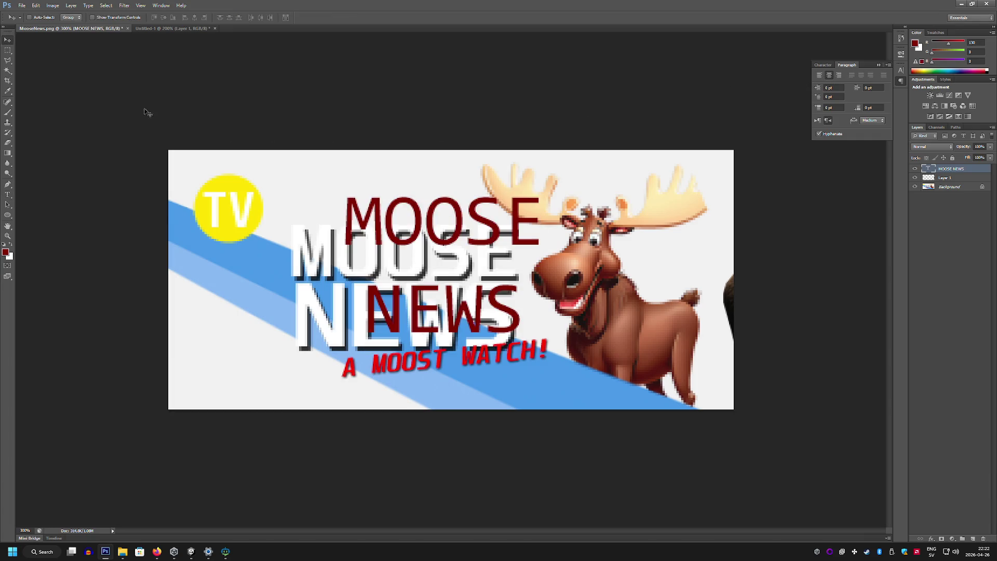
# Select all the title text and retype it as 'MOOSE', starting a new line
pyautogui.click(8, 194)
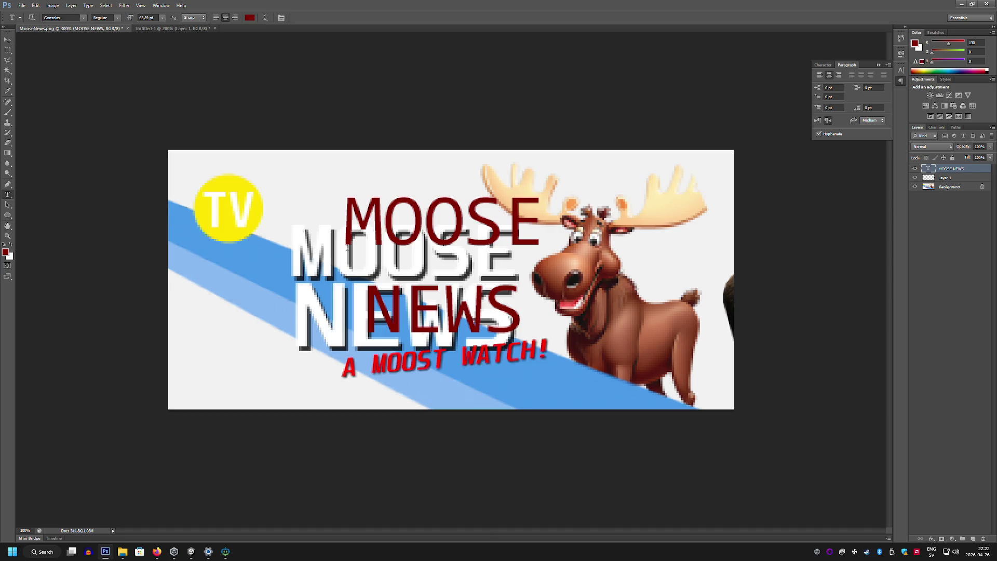
pyautogui.click(513, 293)
pyautogui.hotkey('ctrl', 'a')
pyautogui.write('Mo')
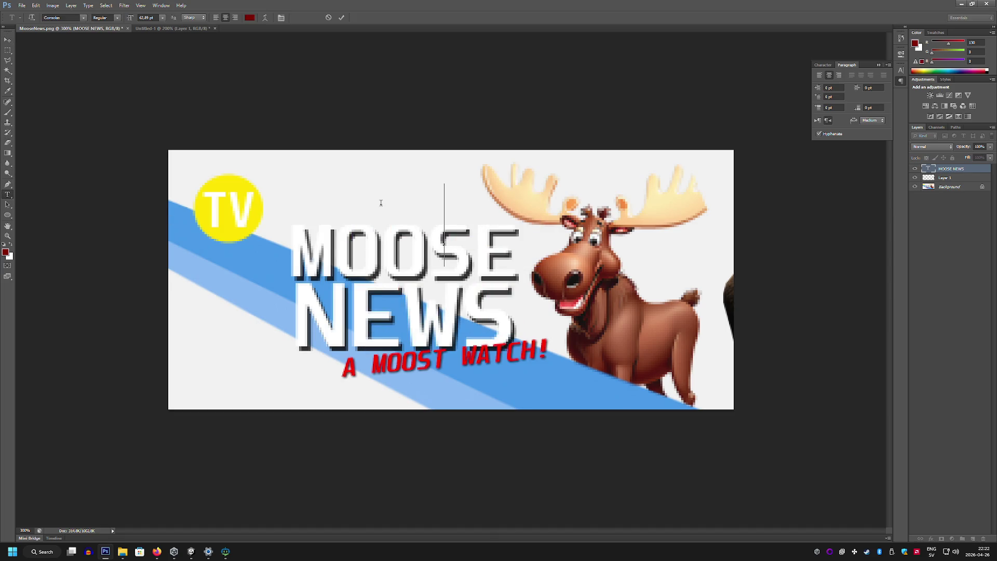
pyautogui.press('BackSpace')
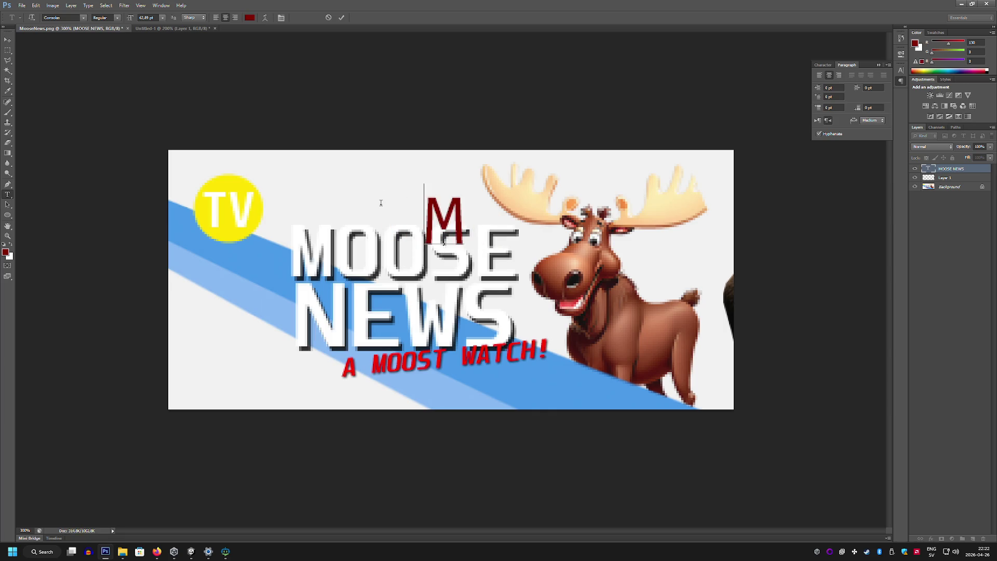
pyautogui.write('OOS')
pyautogui.press('BackSpace')
pyautogui.press('BackSpace')
pyautogui.press('BackSpace')
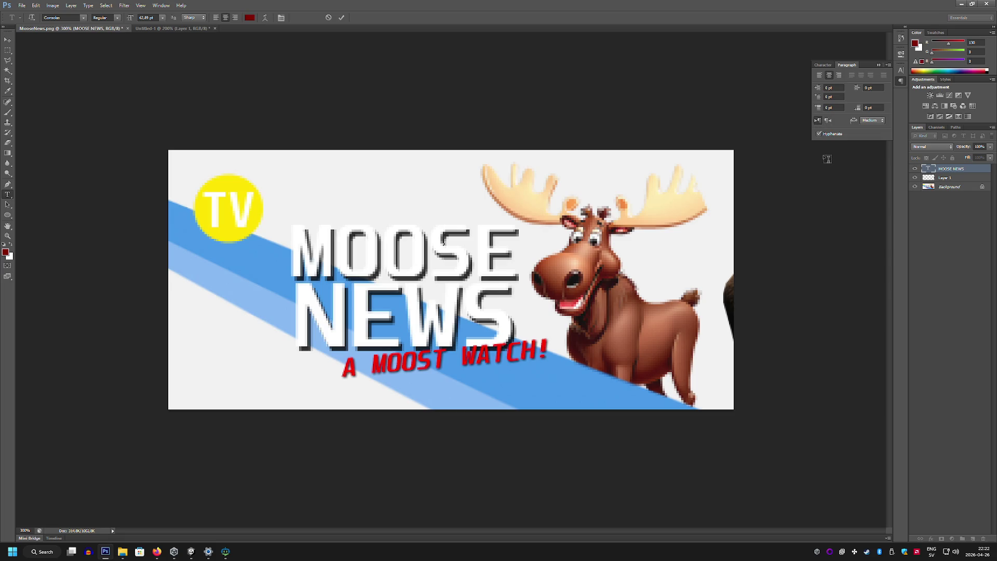
pyautogui.write('MOOSE')
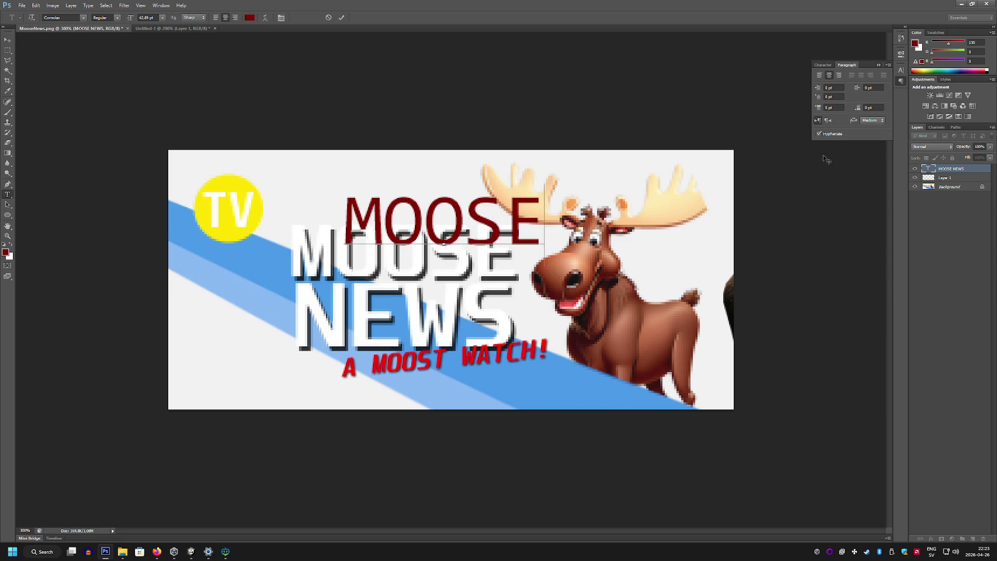
pyautogui.press('Return')
# Type 'NEWS' as the second line and set the line spacing to 48 pt
pyautogui.write('NEWS')
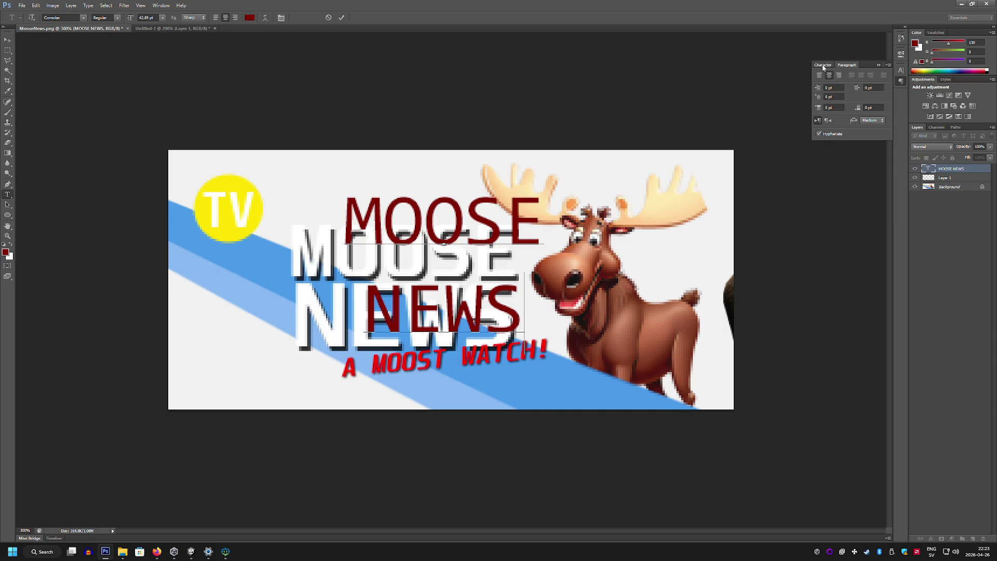
pyautogui.click(823, 66)
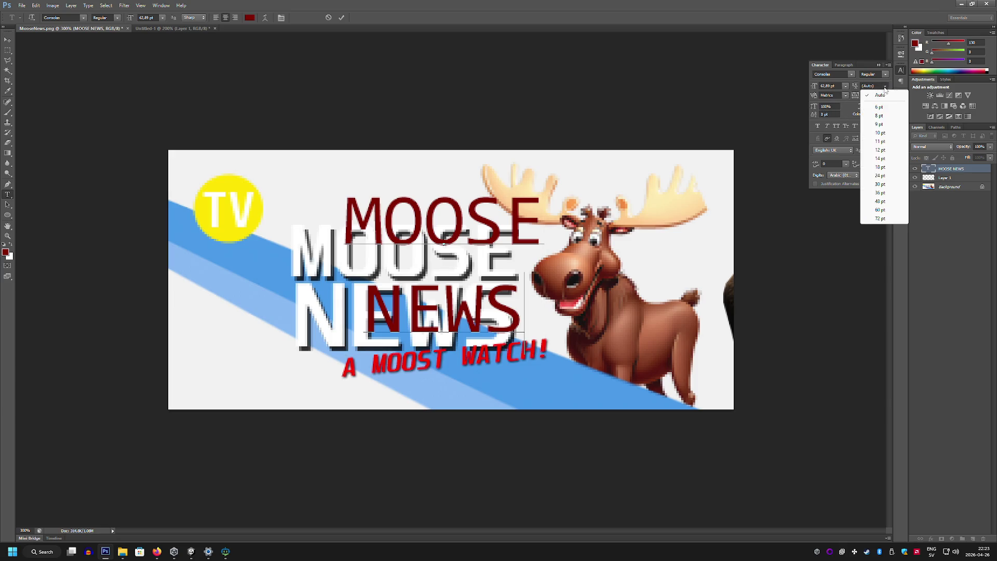
pyautogui.moveTo(523, 332)
pyautogui.mouseDown()
pyautogui.moveTo(384, 228)
pyautogui.moveTo(344, 218)
pyautogui.mouseUp()
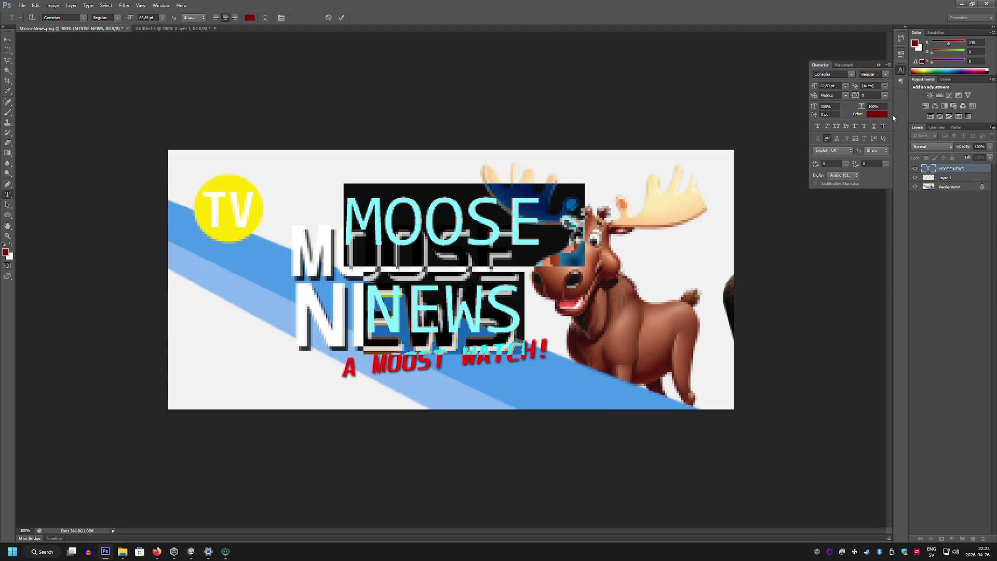
pyautogui.click(885, 86)
pyautogui.click(884, 138)
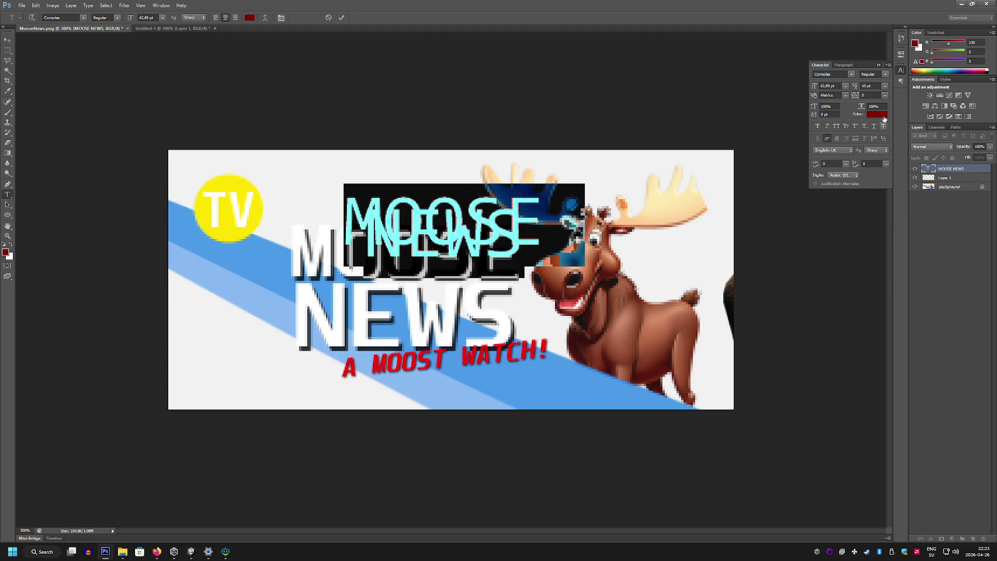
pyautogui.click(885, 86)
pyautogui.click(880, 153)
pyautogui.click(885, 86)
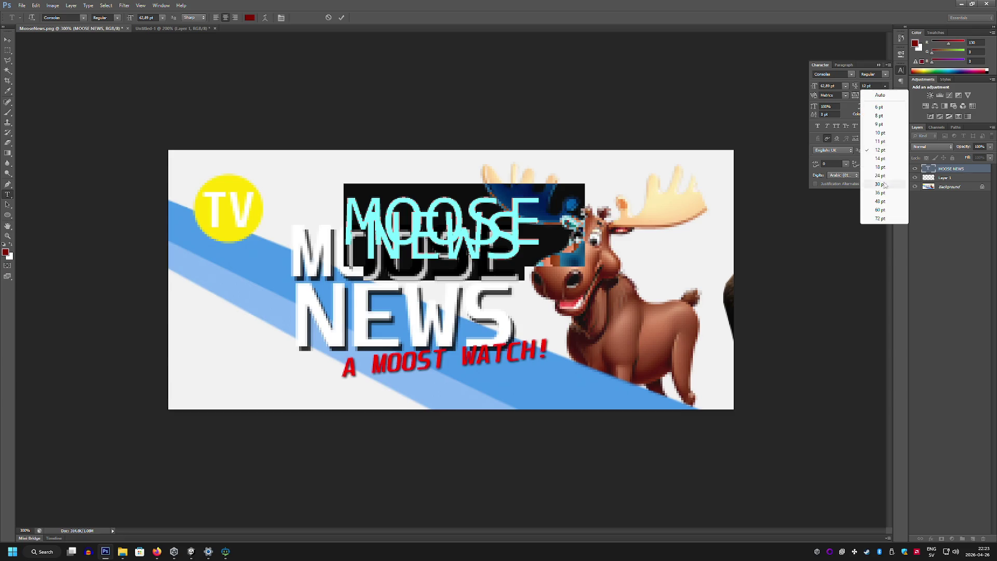
pyautogui.click(884, 202)
# Commit the text and shift the dark red title left
pyautogui.click(7, 40)
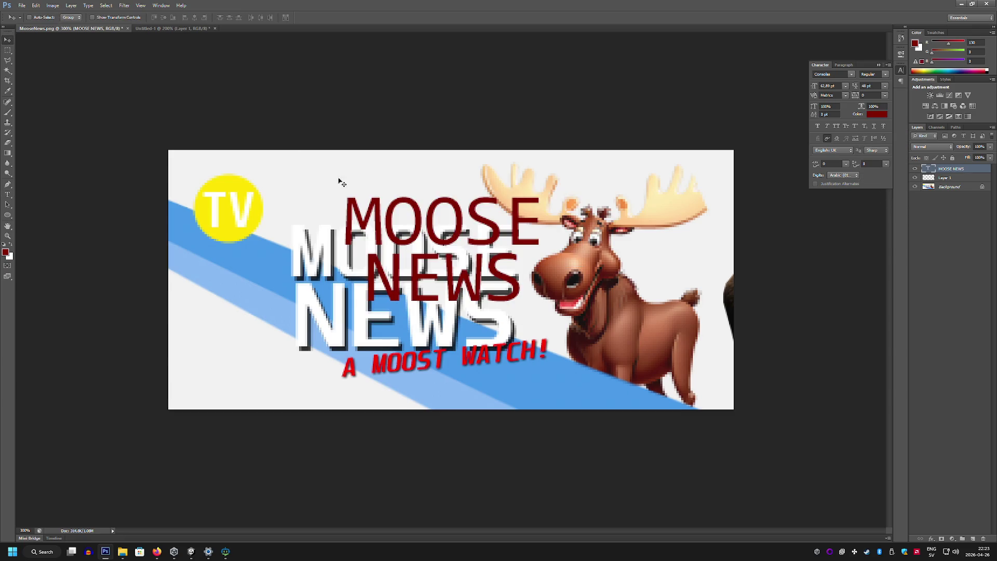
pyautogui.moveTo(534, 204)
pyautogui.mouseDown()
pyautogui.moveTo(474, 235)
pyautogui.moveTo(541, 172)
pyautogui.moveTo(501, 195)
pyautogui.mouseUp()
pyautogui.press('Return')
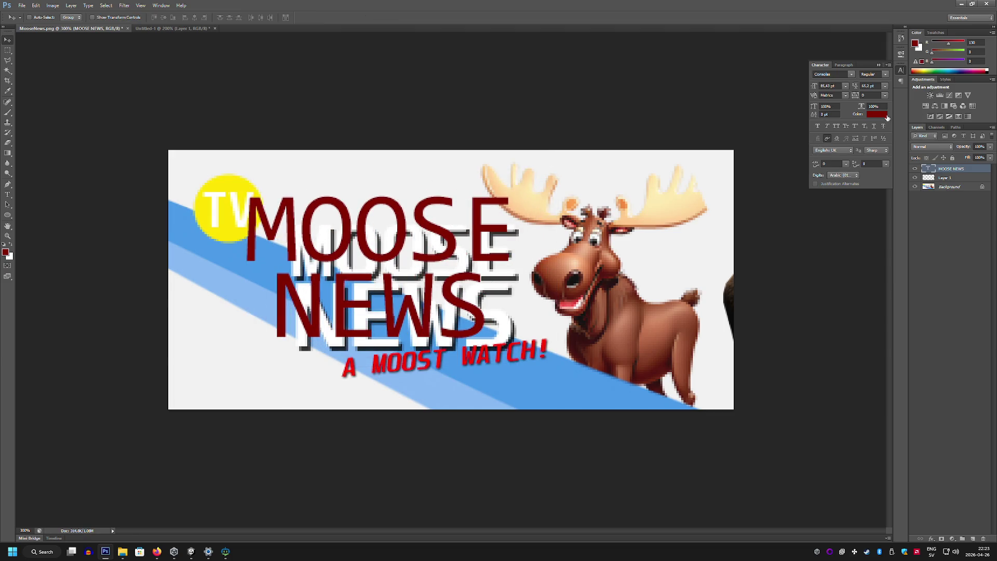
# Change the title text colour to white
pyautogui.doubleClick(929, 169)
pyautogui.click(69, 21)
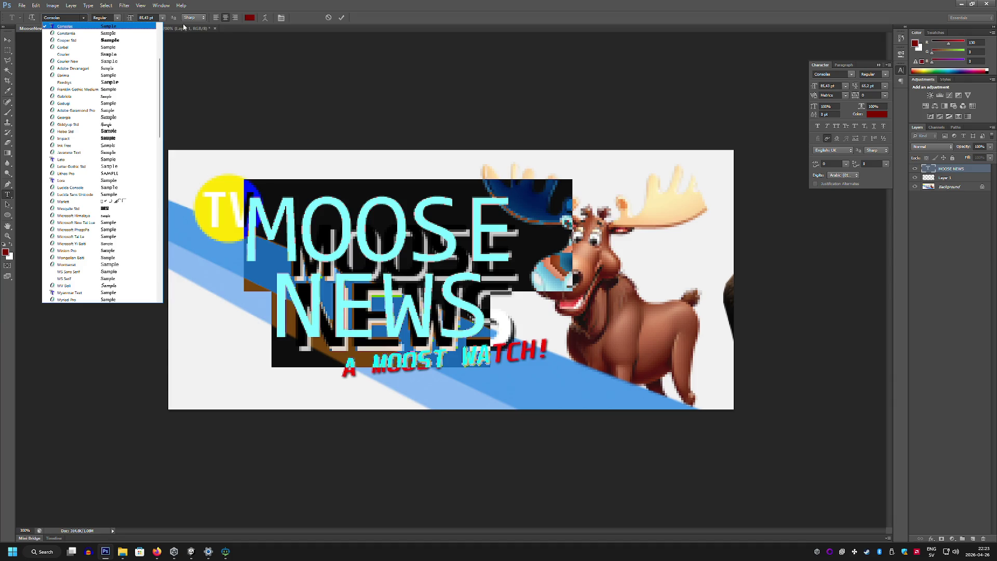
pyautogui.click(250, 17)
pyautogui.click(395, 157)
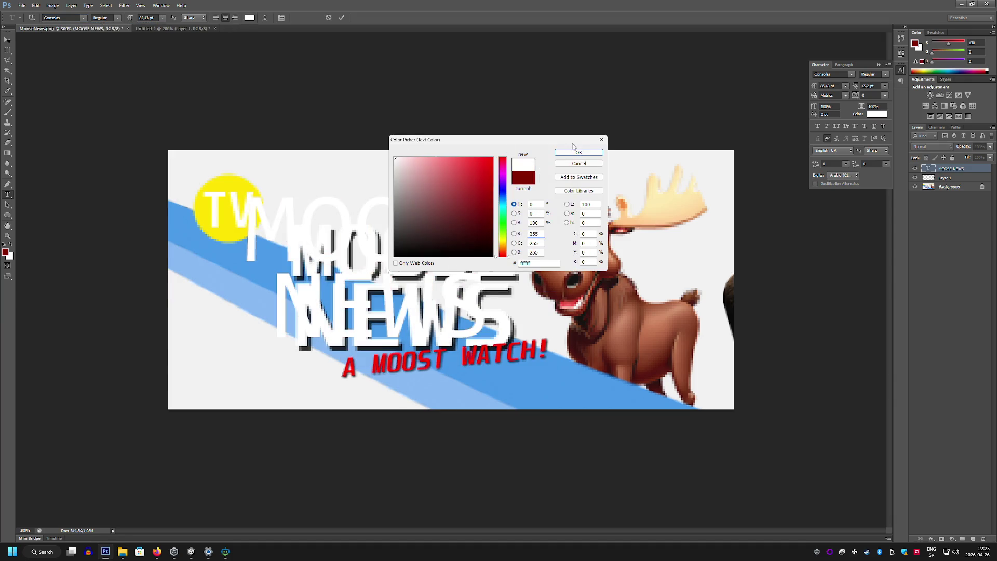
pyautogui.click(579, 152)
# Switch the title font to Franklin Gothic and move it down over the old title
pyautogui.press('Down')
pyautogui.press('Down')
pyautogui.press('Down')
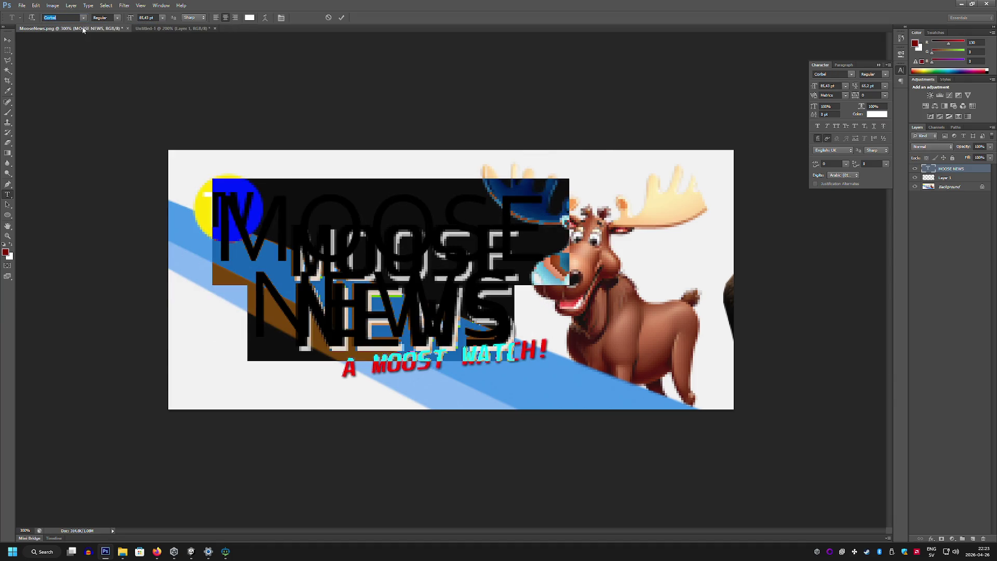
pyautogui.press('Down')
pyautogui.press('Down')
pyautogui.press('Down')
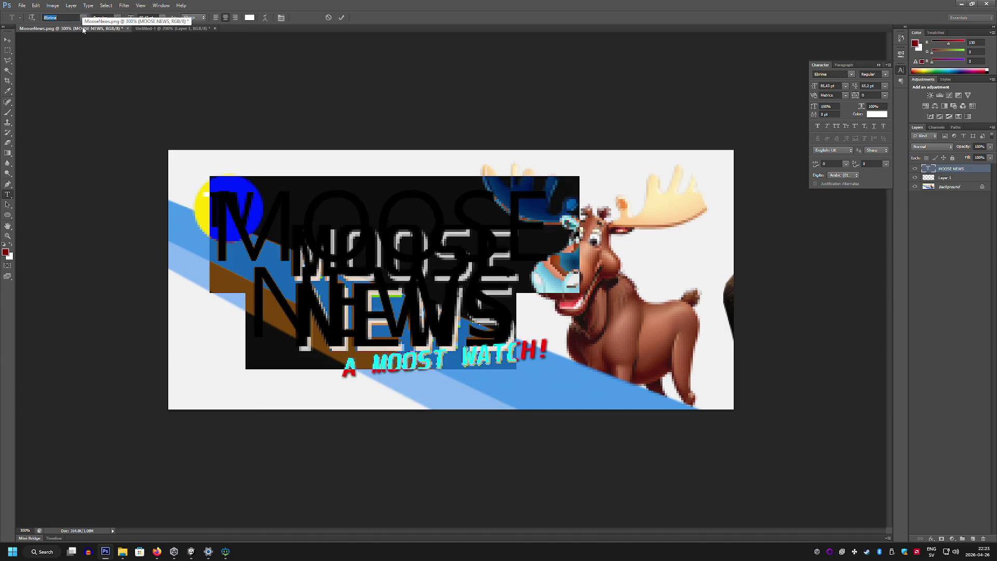
pyautogui.press('Down')
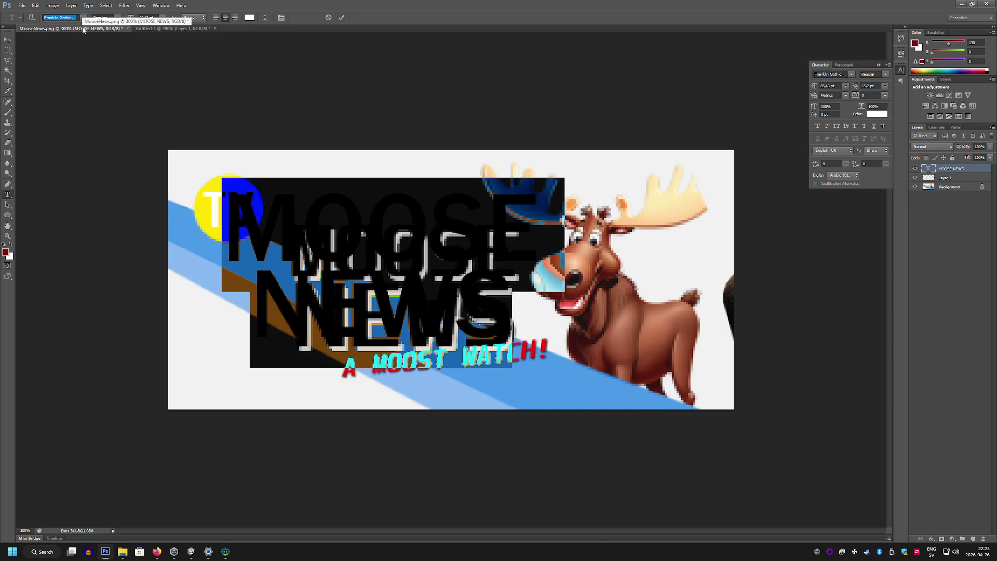
pyautogui.hotkey('ctrl', 't')
pyautogui.moveTo(456, 296)
pyautogui.mouseDown()
pyautogui.moveTo(573, 319)
pyautogui.moveTo(596, 341)
pyautogui.moveTo(498, 335)
pyautogui.mouseUp()
pyautogui.press('Return')
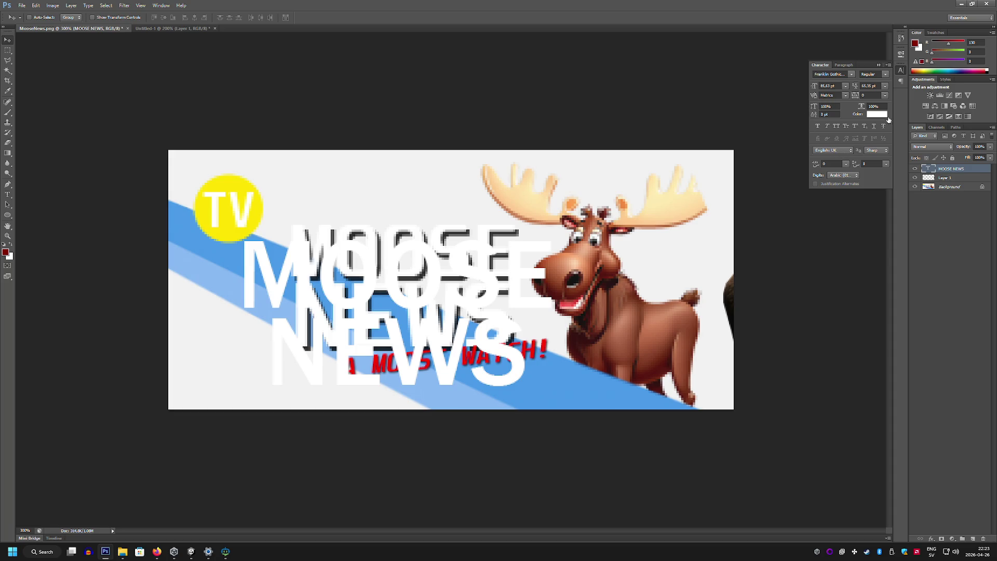
# Set the MOOSE NEWS title in Impact and reposition it
pyautogui.doubleClick(929, 170)
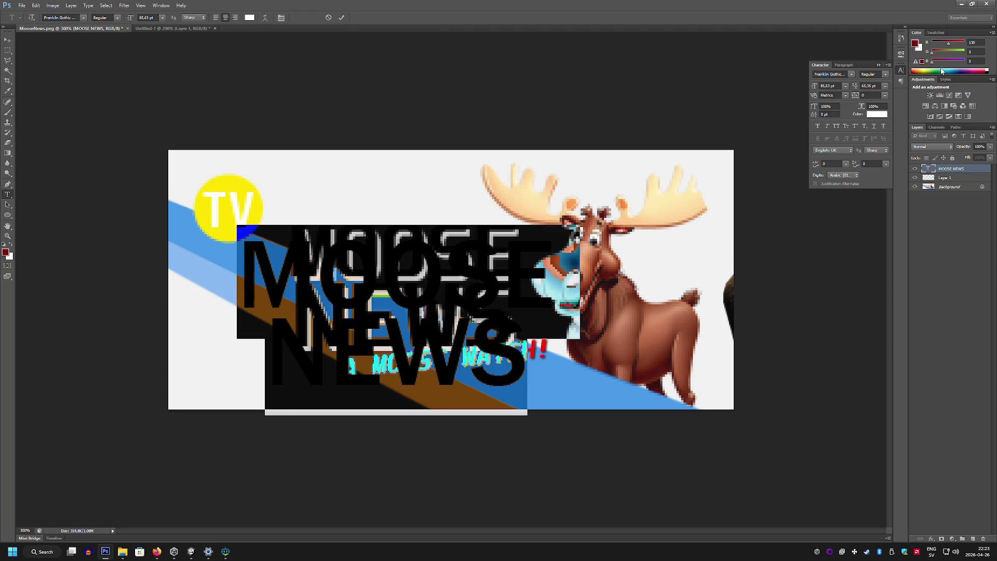
pyautogui.click(852, 74)
pyautogui.press('Down')
pyautogui.press('Down')
pyautogui.press('Down')
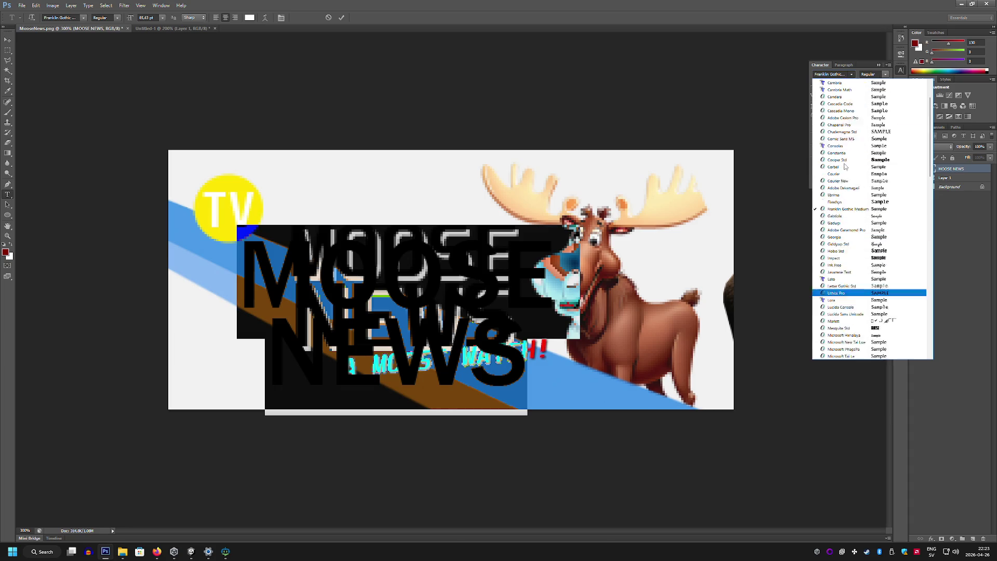
pyautogui.scroll(-15, 842, 162)
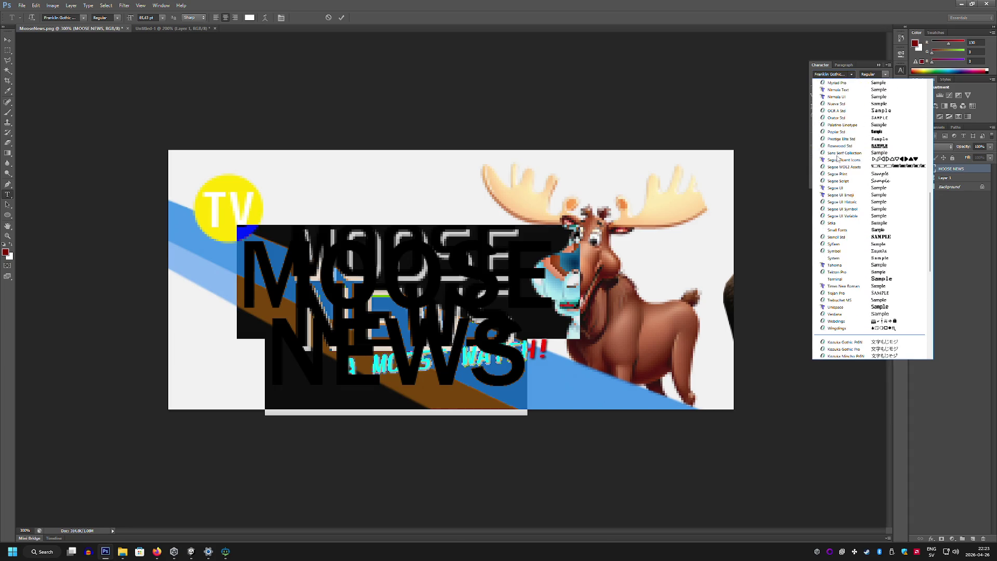
pyautogui.scroll(15, 837, 159)
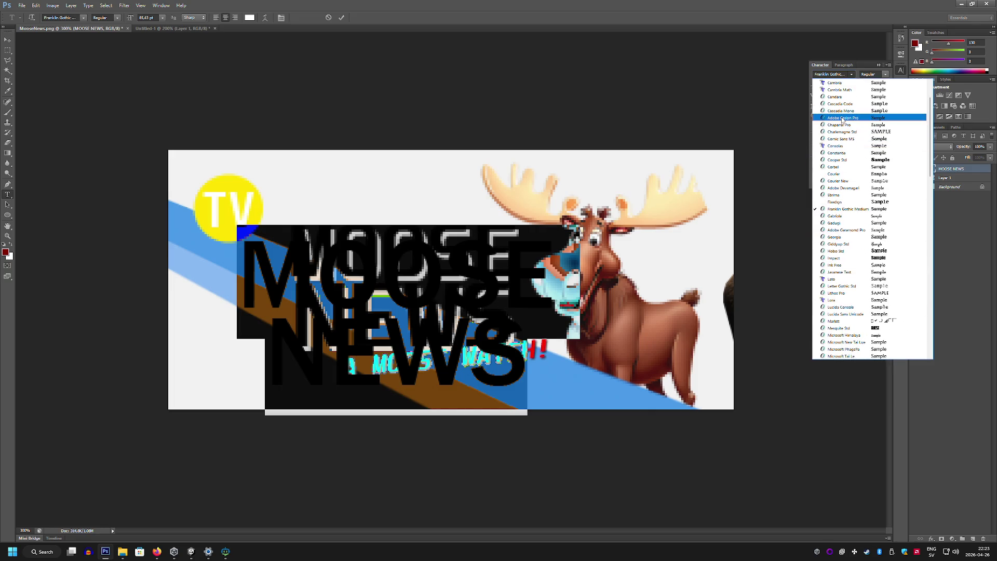
pyautogui.scroll(-3, 844, 125)
pyautogui.click(854, 238)
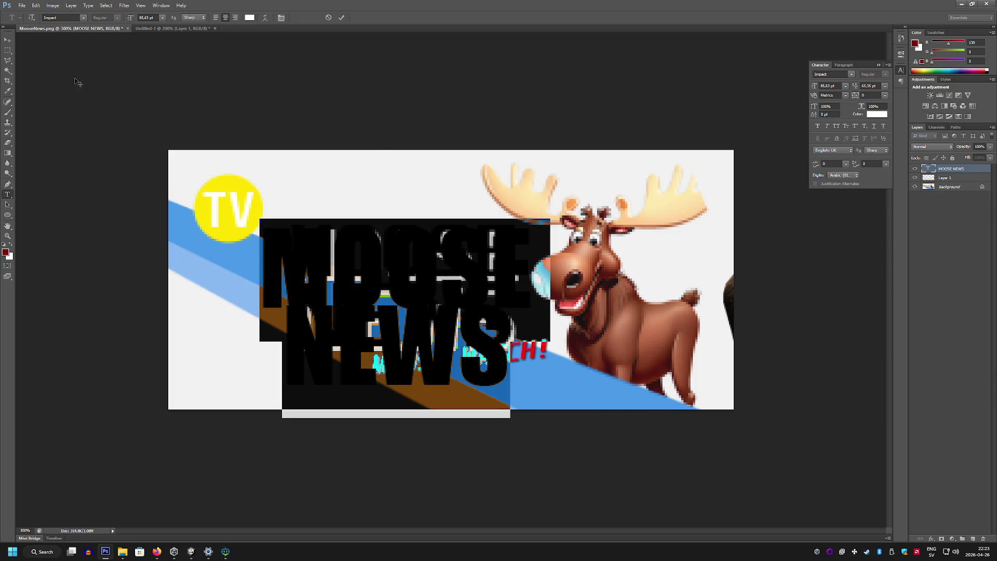
pyautogui.click(8, 40)
pyautogui.moveTo(286, 226)
pyautogui.mouseDown()
pyautogui.moveTo(294, 155)
pyautogui.moveTo(309, 215)
pyautogui.moveTo(301, 212)
pyautogui.mouseUp()
# Try 75.35 pt line spacing, reset it to Auto, and open the title's Layer Style
pyautogui.click(856, 87)
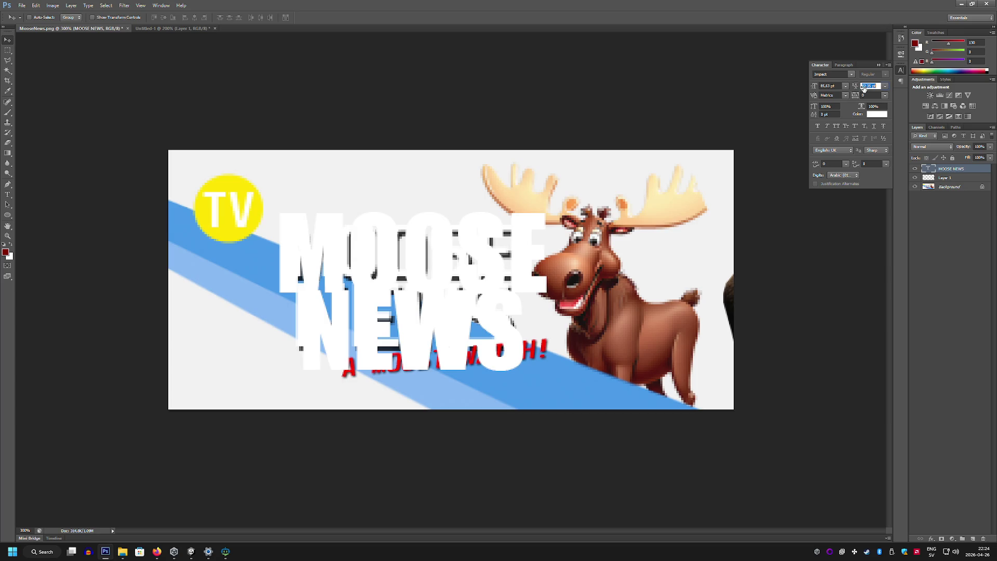
pyautogui.hotkey('shift', 'Up')
pyautogui.click(885, 86)
pyautogui.click(929, 170)
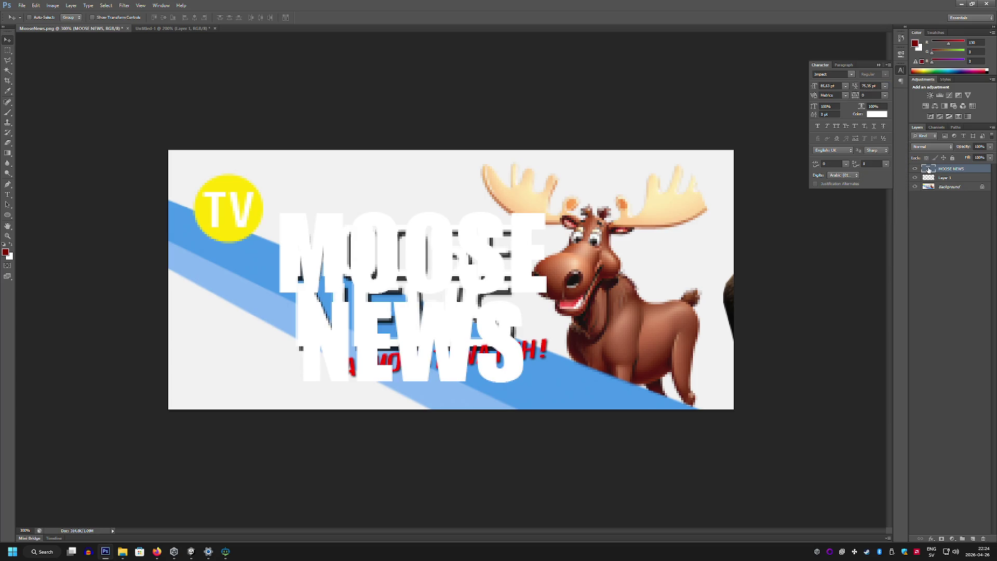
pyautogui.doubleClick(929, 170)
pyautogui.click(885, 86)
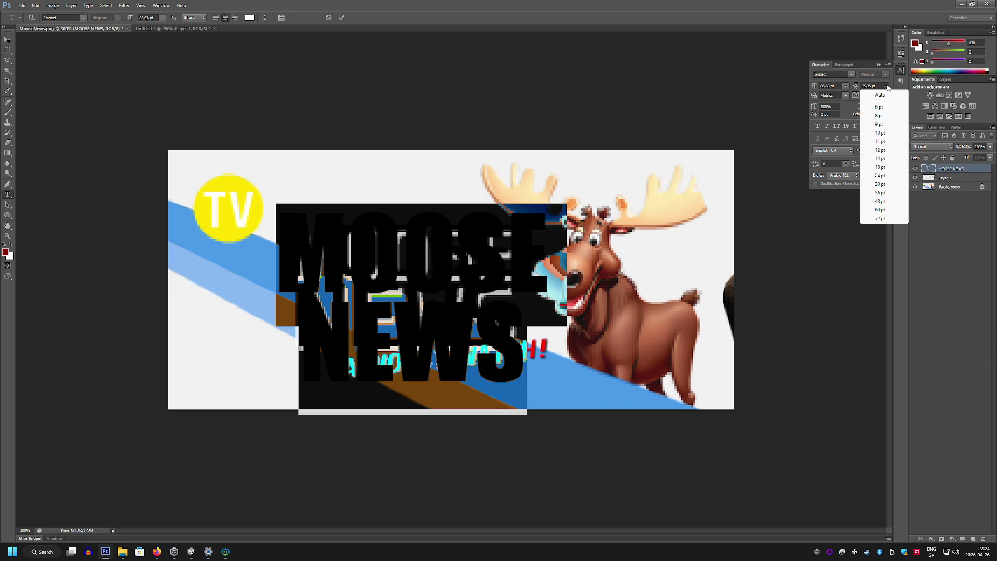
pyautogui.click(878, 95)
pyautogui.click(8, 40)
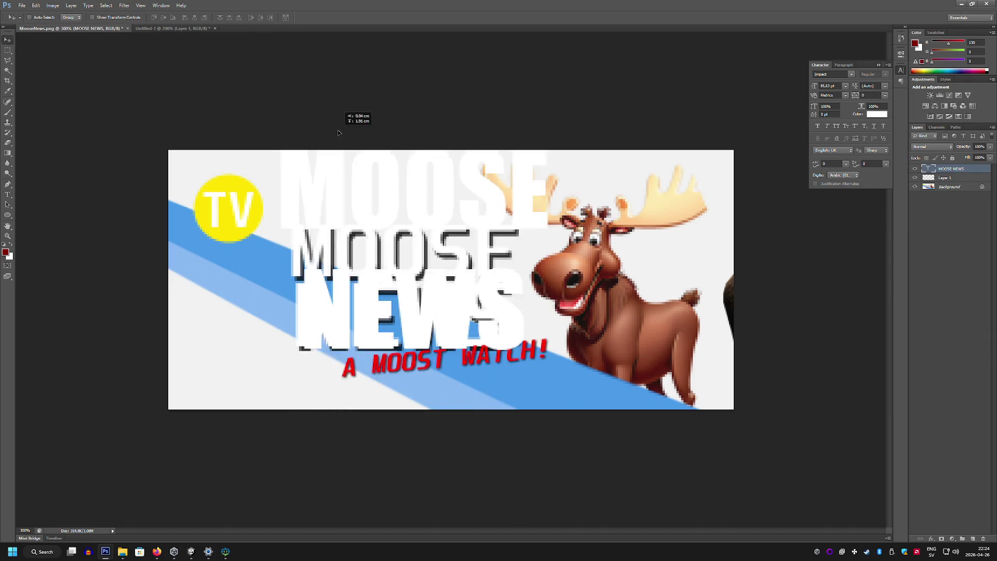
pyautogui.doubleClick(974, 171)
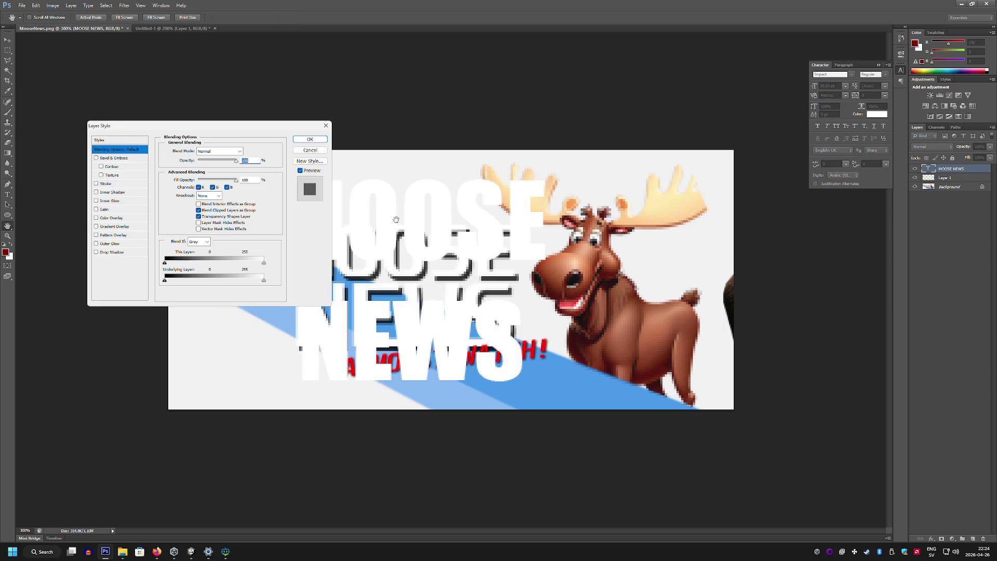
# Add a drop shadow at about 134° to the MOOSE NEWS title
pyautogui.click(96, 252)
pyautogui.click(114, 252)
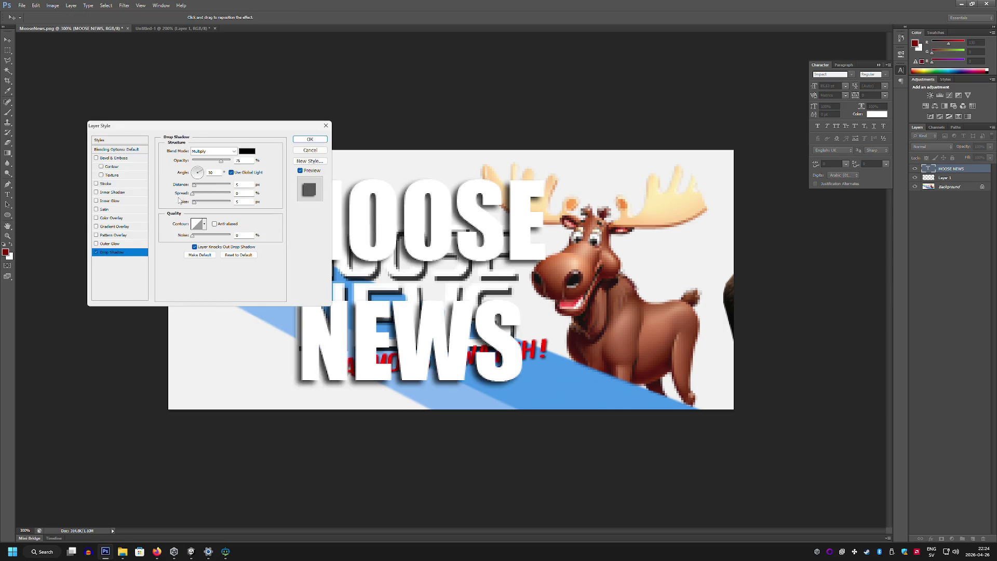
pyautogui.moveTo(196, 176)
pyautogui.mouseDown()
pyautogui.moveTo(185, 162)
pyautogui.moveTo(204, 195)
pyautogui.mouseUp()
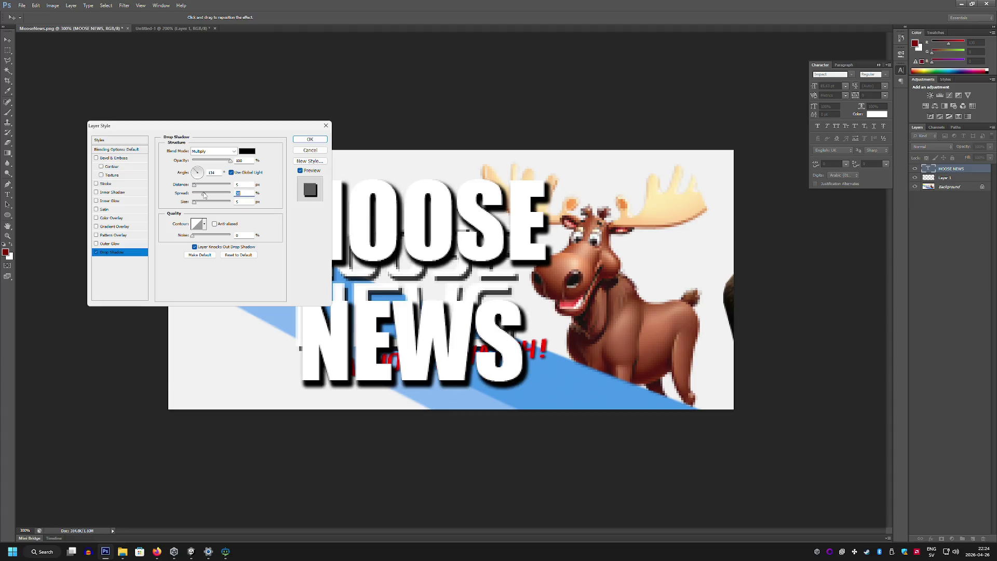
pyautogui.click(310, 139)
# Nudge the MOOSE NEWS text slightly and marquee-select the word MOOSE
pyautogui.hotkey('ctrl', 't')
pyautogui.moveTo(476, 243)
pyautogui.mouseDown()
pyautogui.moveTo(477, 227)
pyautogui.moveTo(465, 243)
pyautogui.mouseUp()
pyautogui.press('Return')
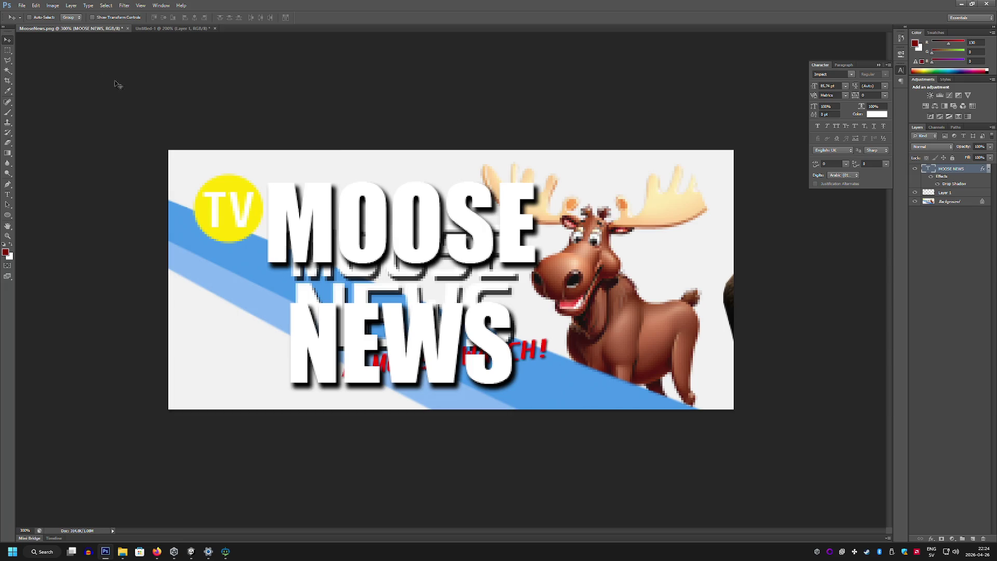
pyautogui.click(7, 49)
pyautogui.moveTo(239, 160)
pyautogui.mouseDown()
pyautogui.moveTo(263, 178)
pyautogui.moveTo(565, 274)
pyautogui.mouseUp()
pyautogui.moveTo(439, 238); pyautogui.dragTo(445, 246)
# Rasterize the MOOSE NEWS layer and move the selected part about 60 px down
pyautogui.rightClick(950, 169)
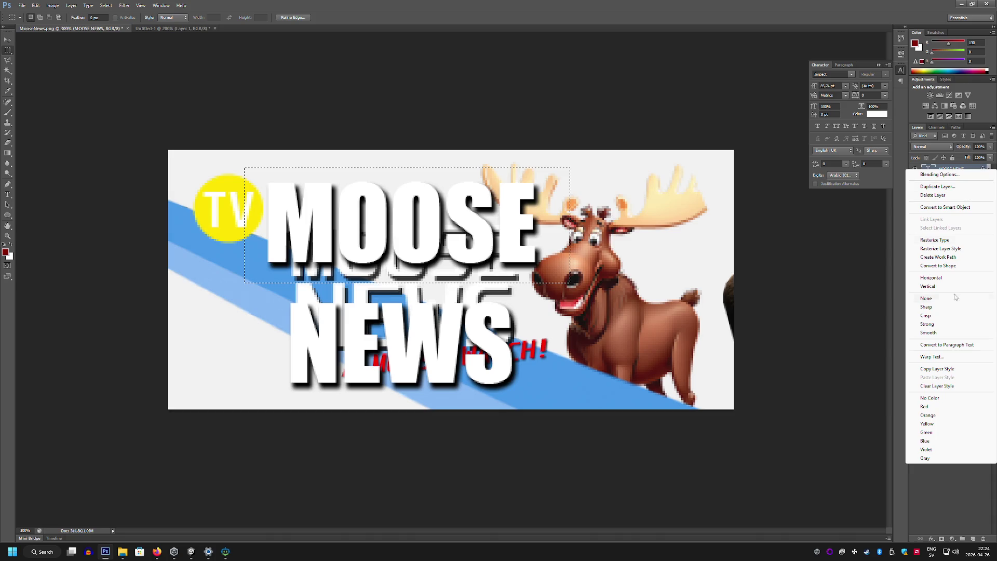
pyautogui.click(935, 240)
pyautogui.hotkey('ctrl', 't')
pyautogui.moveTo(444, 210)
pyautogui.mouseDown()
pyautogui.moveTo(456, 242)
pyautogui.moveTo(442, 245)
pyautogui.mouseUp()
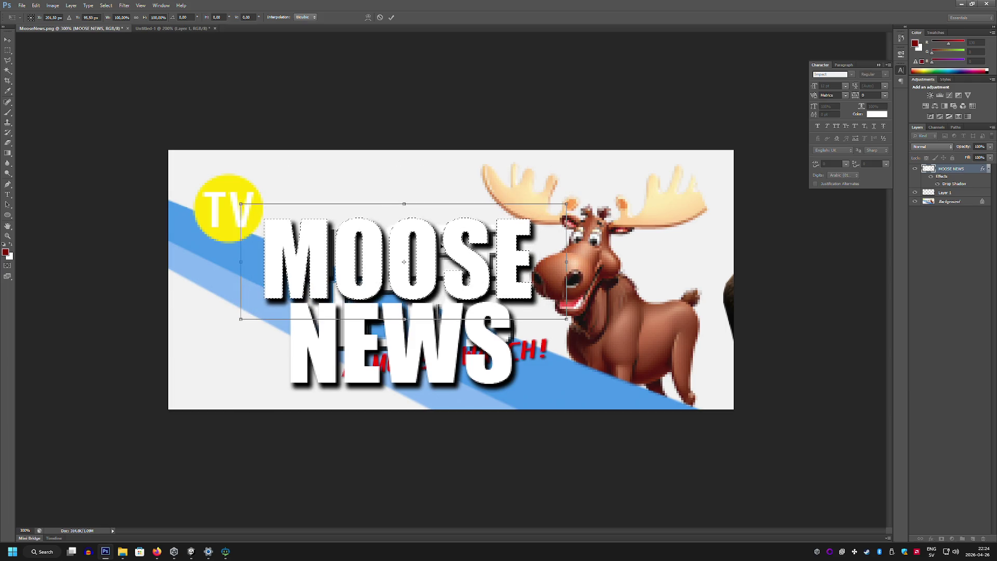
pyautogui.press('m')
pyautogui.press('Return')
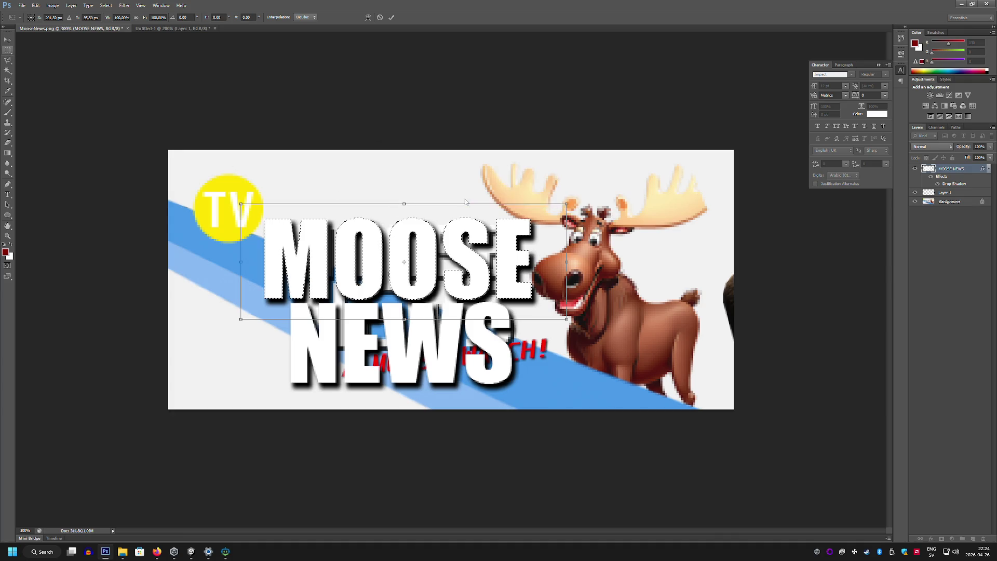
pyautogui.hotkey('ctrl', 'd')
# Move the MOOSE NEWS layer down-left, mostly off the canvas
pyautogui.click(11, 43)
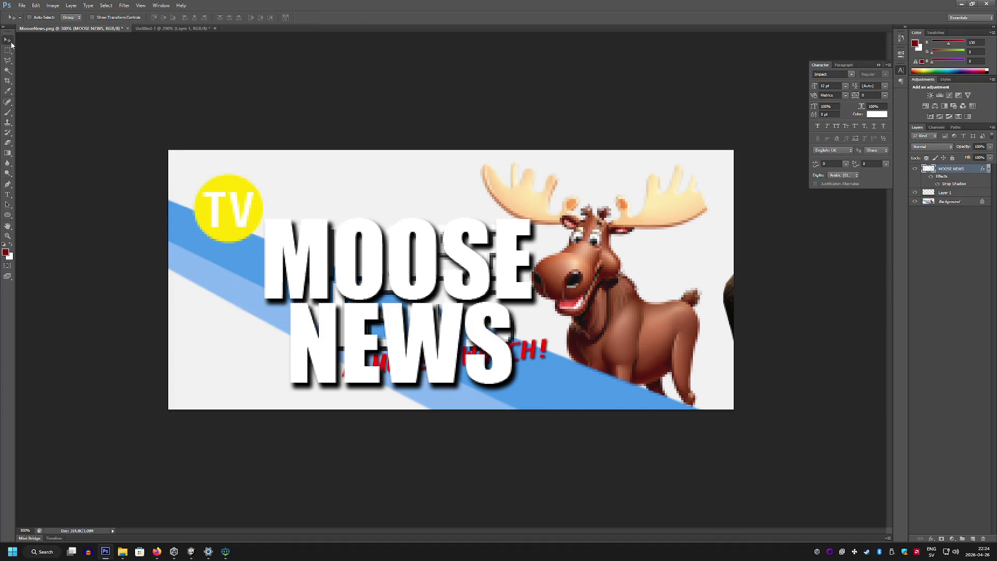
pyautogui.moveTo(343, 231)
pyautogui.mouseDown()
pyautogui.moveTo(352, 216)
pyautogui.moveTo(400, 399)
pyautogui.moveTo(50, 367)
pyautogui.moveTo(63, 359)
pyautogui.mouseUp()
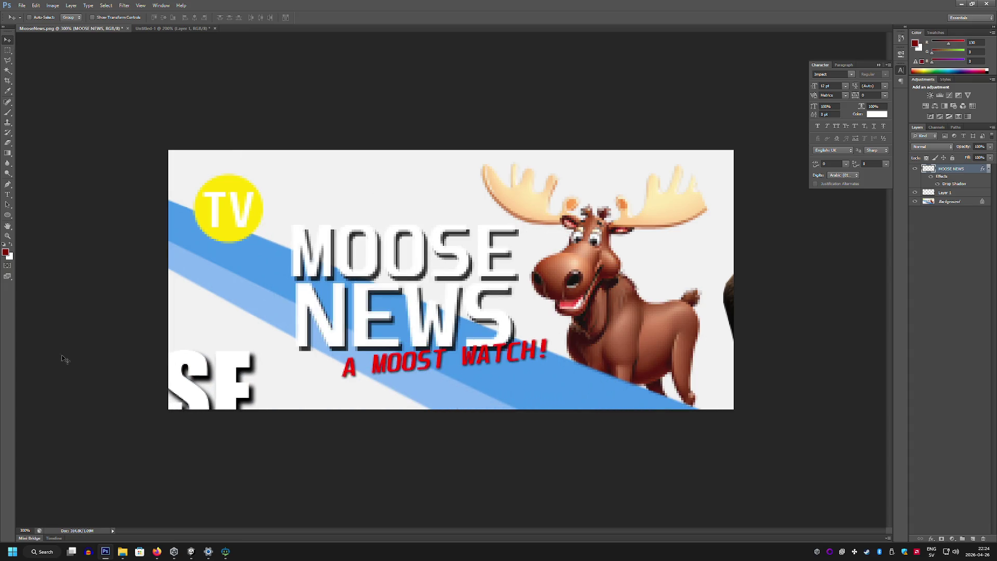
pyautogui.click(7, 62)
pyautogui.click(274, 242)
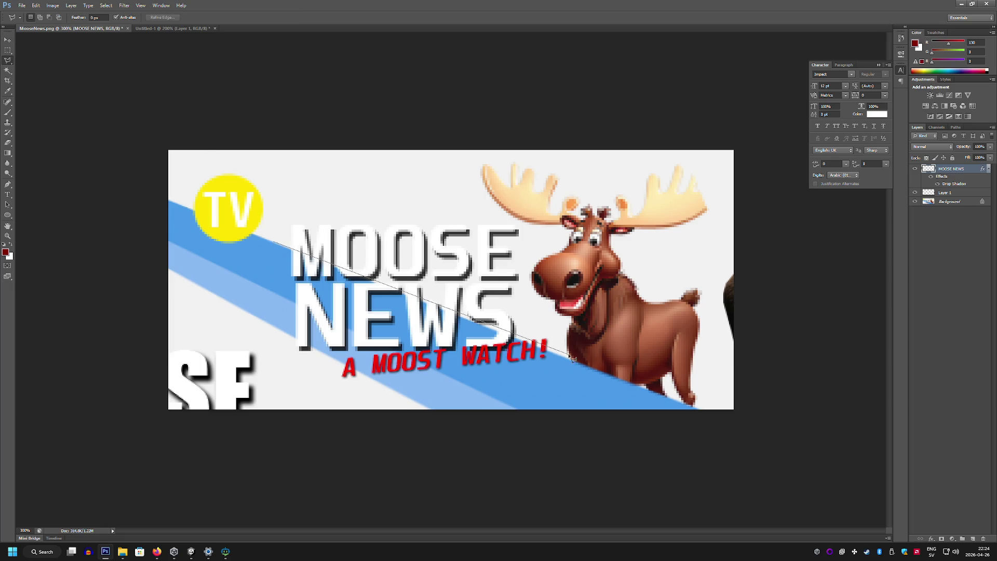
# Duplicate the Background layer and erase the old title area to transparency
pyautogui.click(546, 331)
pyautogui.click(524, 229)
pyautogui.click(423, 200)
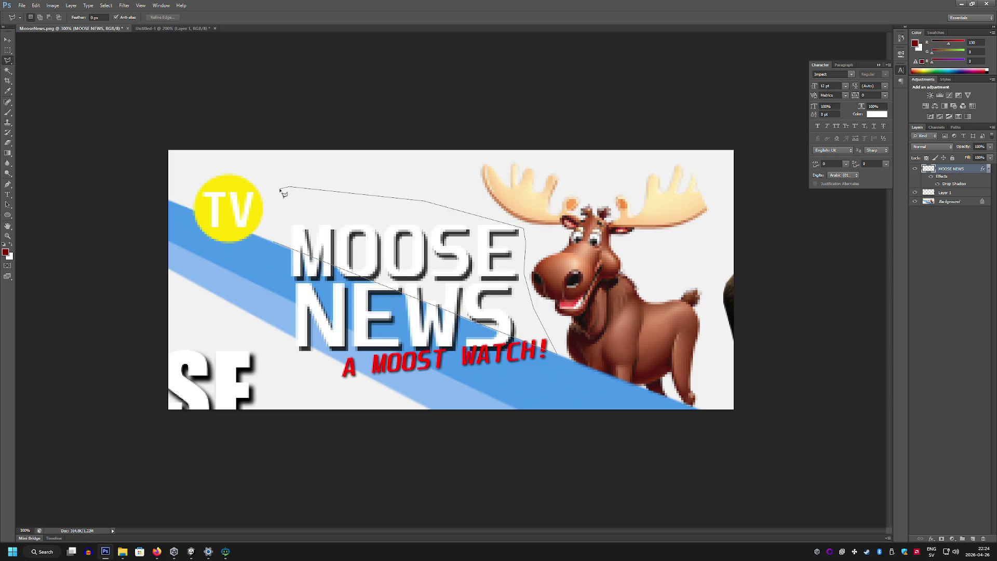
pyautogui.doubleClick(280, 189)
pyautogui.click(930, 202)
pyautogui.press('Delete')
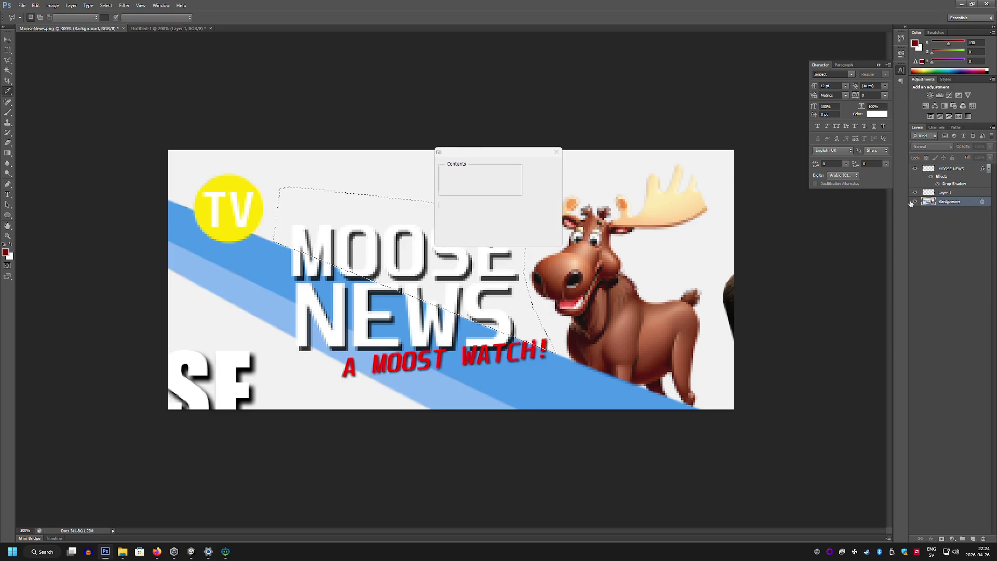
pyautogui.click(556, 152)
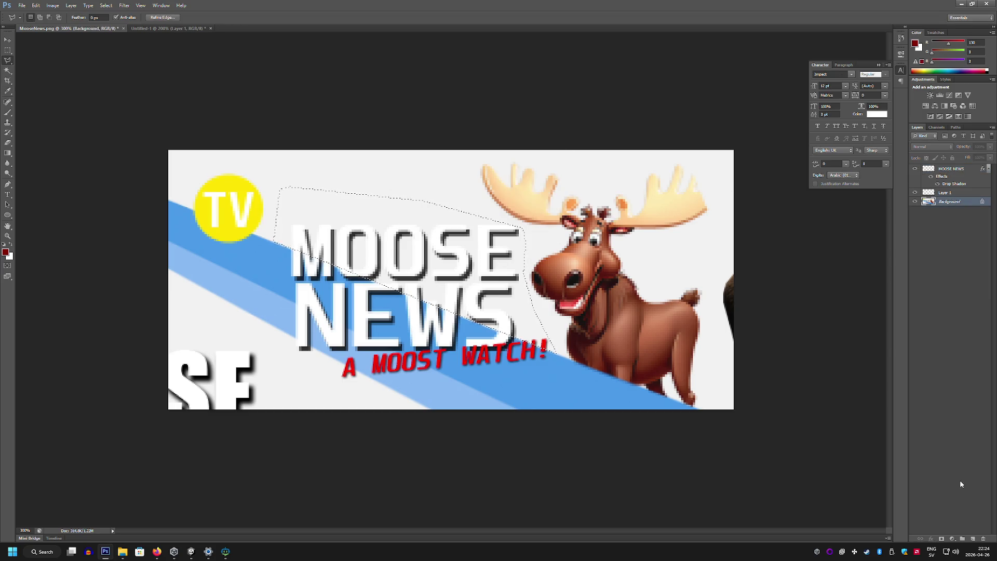
pyautogui.moveTo(930, 201)
pyautogui.mouseDown()
pyautogui.moveTo(955, 490)
pyautogui.moveTo(973, 539)
pyautogui.mouseUp()
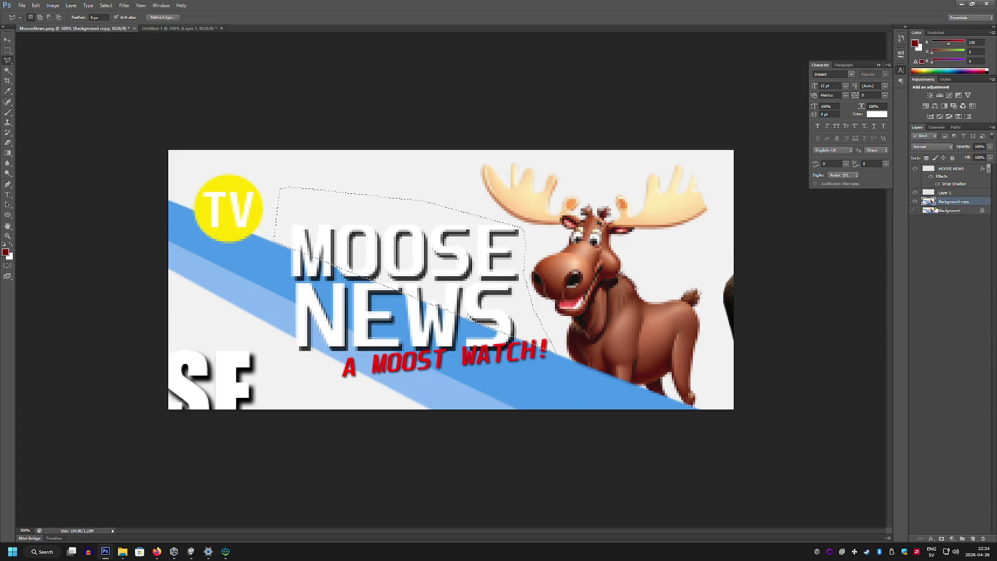
pyautogui.press('Delete')
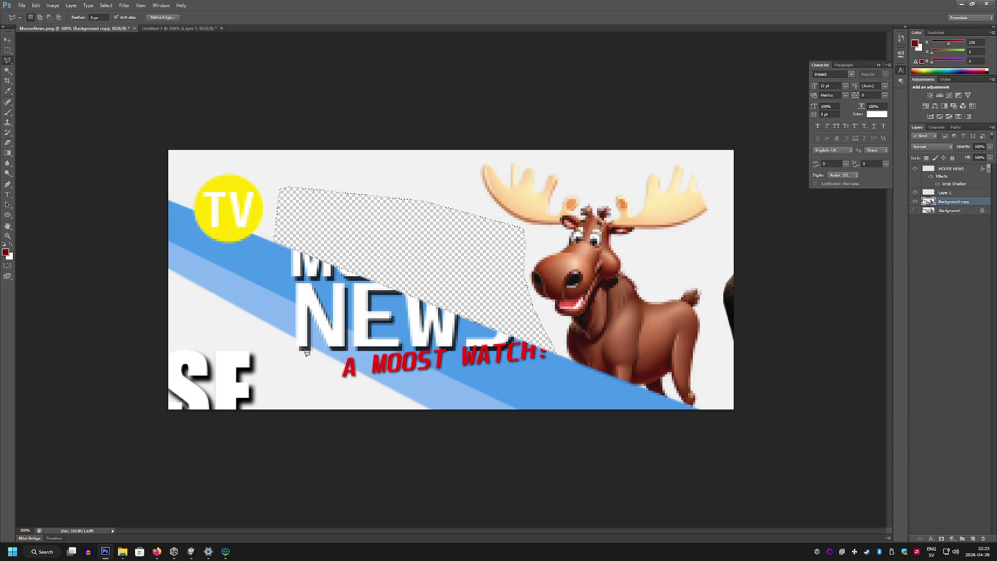
# Erase the leftover lower lettering to transparency as well
pyautogui.click(290, 337)
pyautogui.click(372, 384)
pyautogui.click(352, 392)
pyautogui.doubleClick(256, 351)
pyautogui.press('Delete')
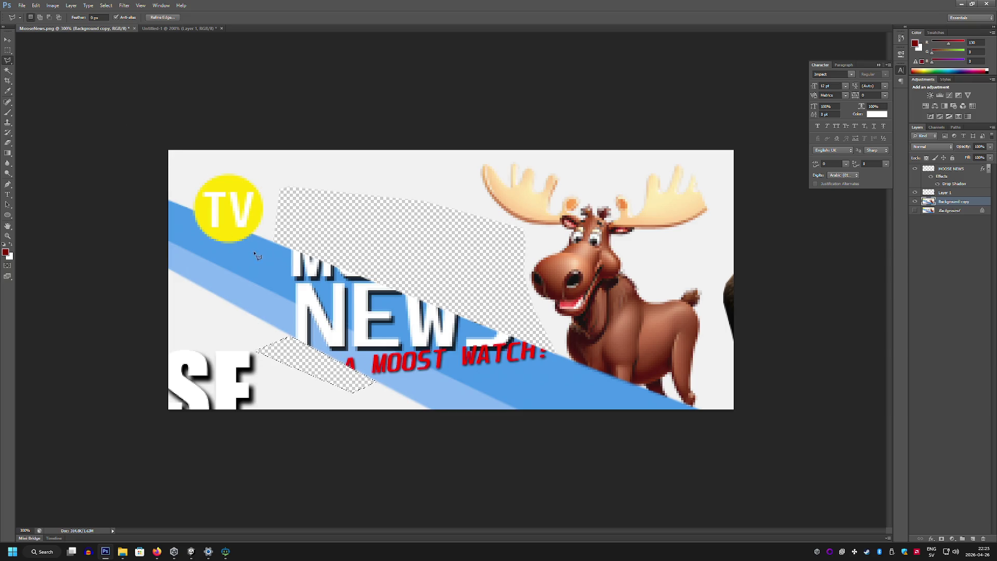
# Paint the stripe's dark blue over the remaining NEWS and MOOST WATCH lettering
pyautogui.click(272, 239)
pyautogui.click(493, 398)
pyautogui.doubleClick(246, 277)
pyautogui.click(8, 112)
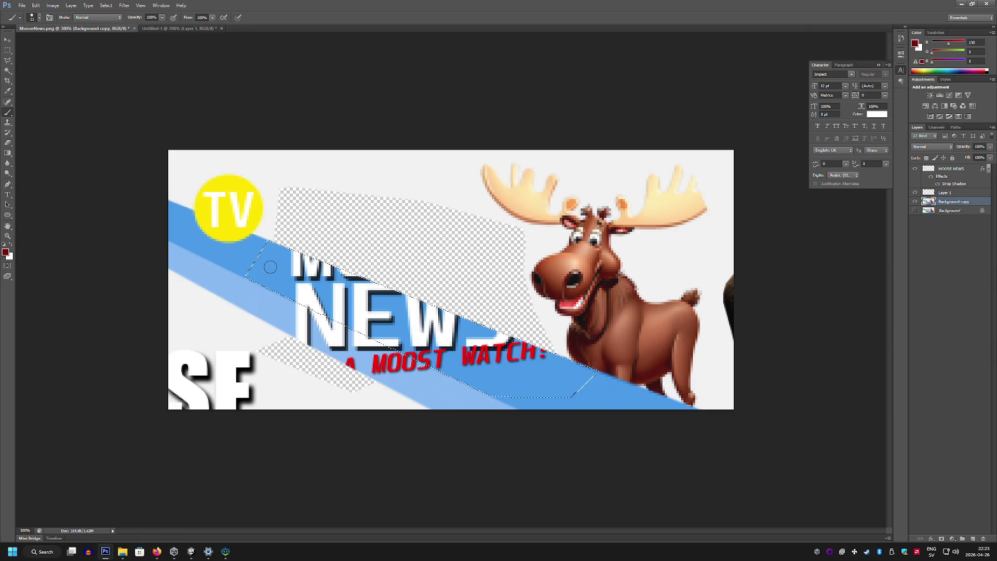
pyautogui.keyDown('alt'); pyautogui.click(491, 327); pyautogui.keyUp('alt')
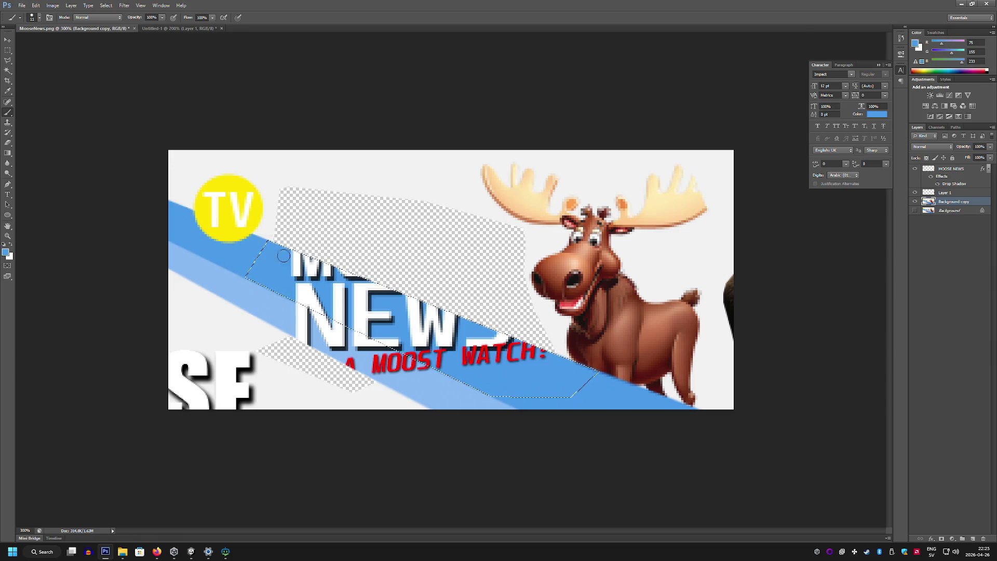
pyautogui.moveTo(291, 280)
pyautogui.mouseDown()
pyautogui.moveTo(244, 278)
pyautogui.moveTo(266, 264)
pyautogui.moveTo(342, 268)
pyautogui.moveTo(443, 312)
pyautogui.moveTo(460, 351)
pyautogui.moveTo(287, 270)
pyautogui.mouseUp()
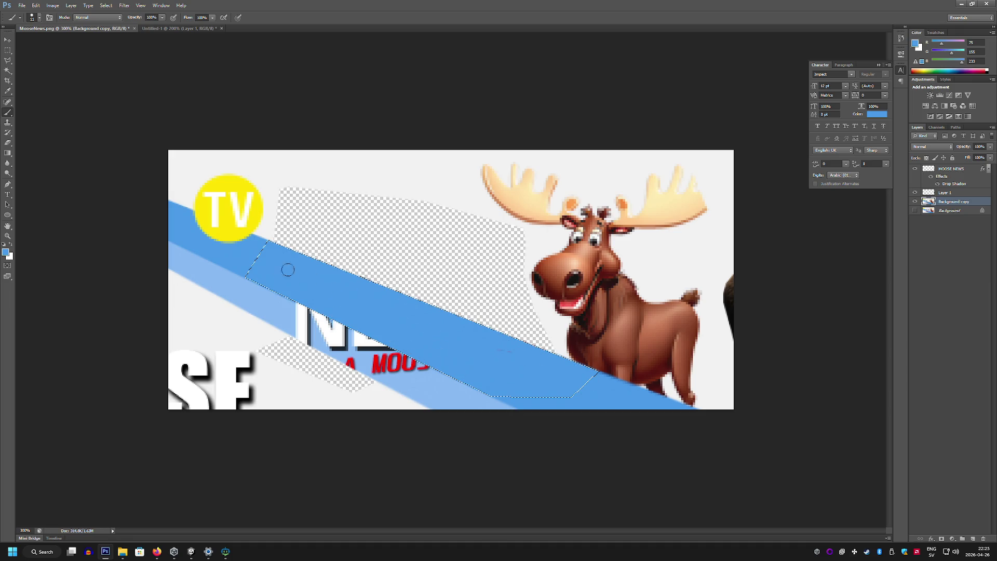
pyautogui.press('m')
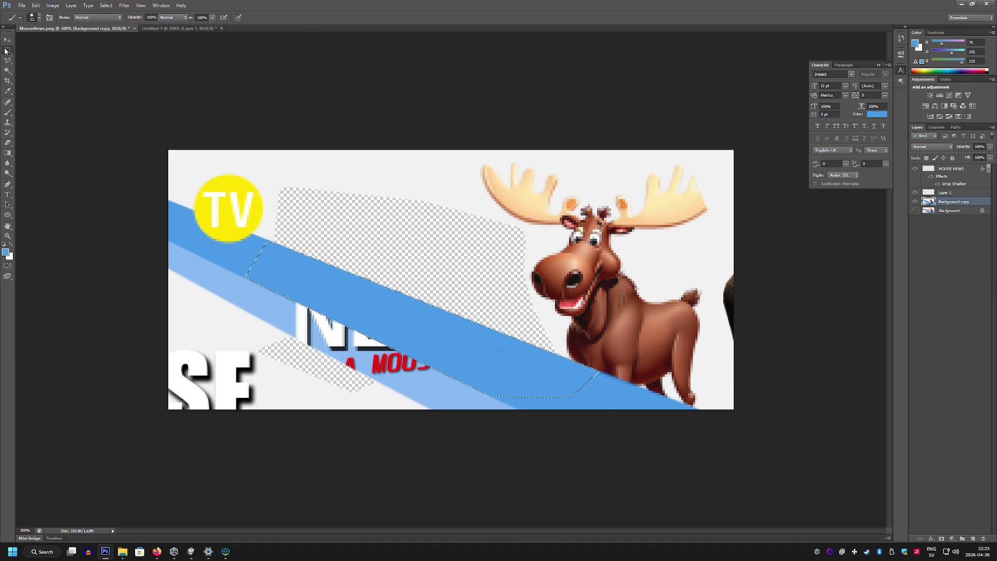
pyautogui.moveTo(346, 138); pyautogui.dragTo(346, 138)
pyautogui.press('Delete')
pyautogui.click(470, 201)
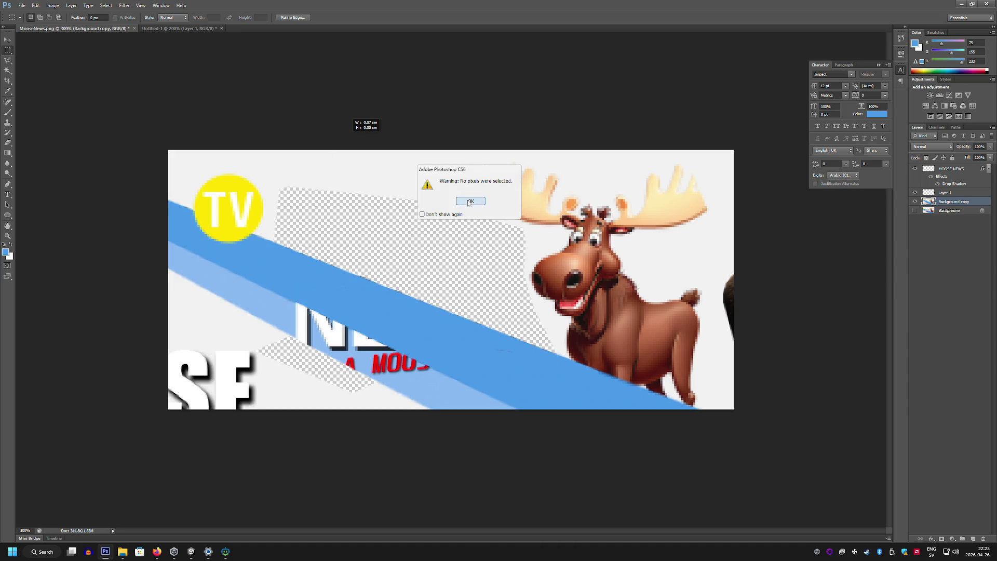
# Paint over the leftover lettering on the light stripe with sampled light blue
pyautogui.click(8, 61)
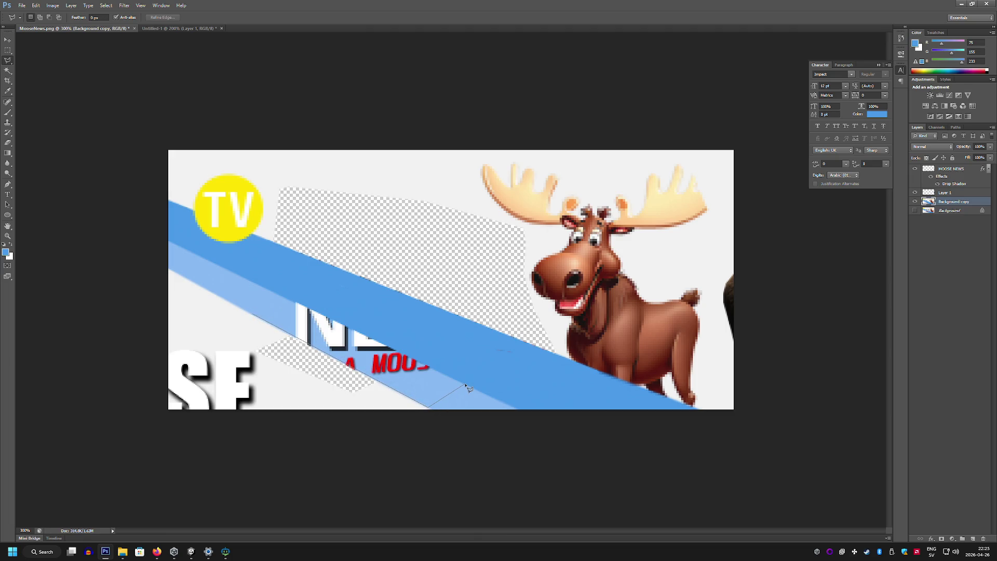
pyautogui.click(254, 295)
pyautogui.click(7, 112)
pyautogui.keyDown('alt'); pyautogui.click(273, 311); pyautogui.keyUp('alt')
pyautogui.moveTo(304, 325)
pyautogui.mouseDown()
pyautogui.moveTo(318, 340)
pyautogui.moveTo(379, 338)
pyautogui.moveTo(318, 311)
pyautogui.mouseUp()
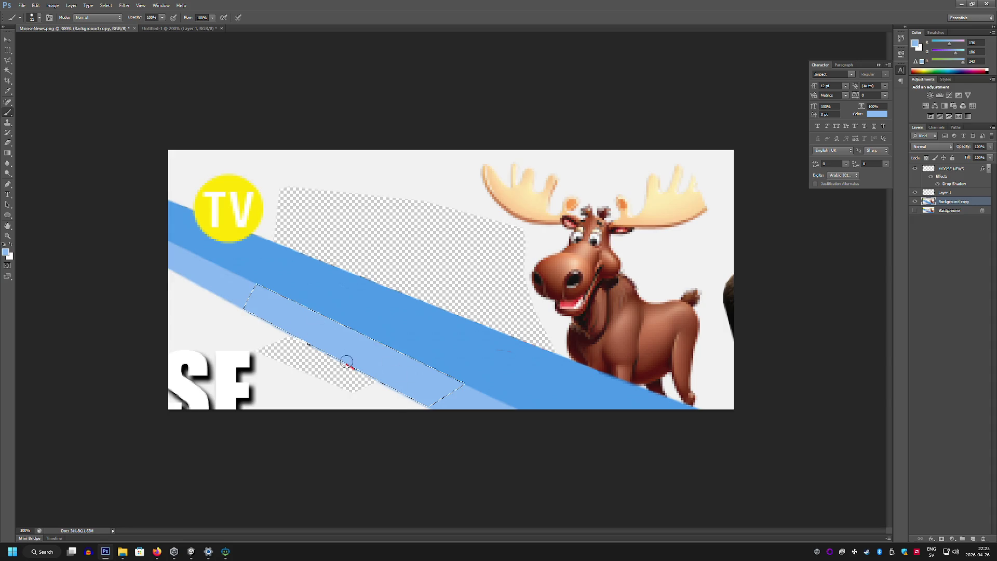
pyautogui.click(8, 50)
pyautogui.moveTo(311, 148); pyautogui.dragTo(317, 148)
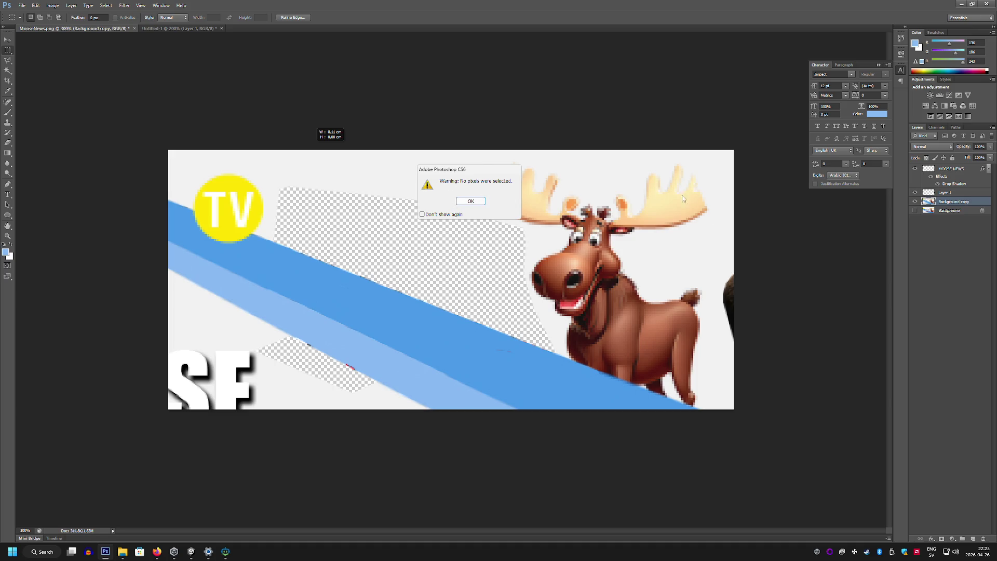
pyautogui.click(478, 198)
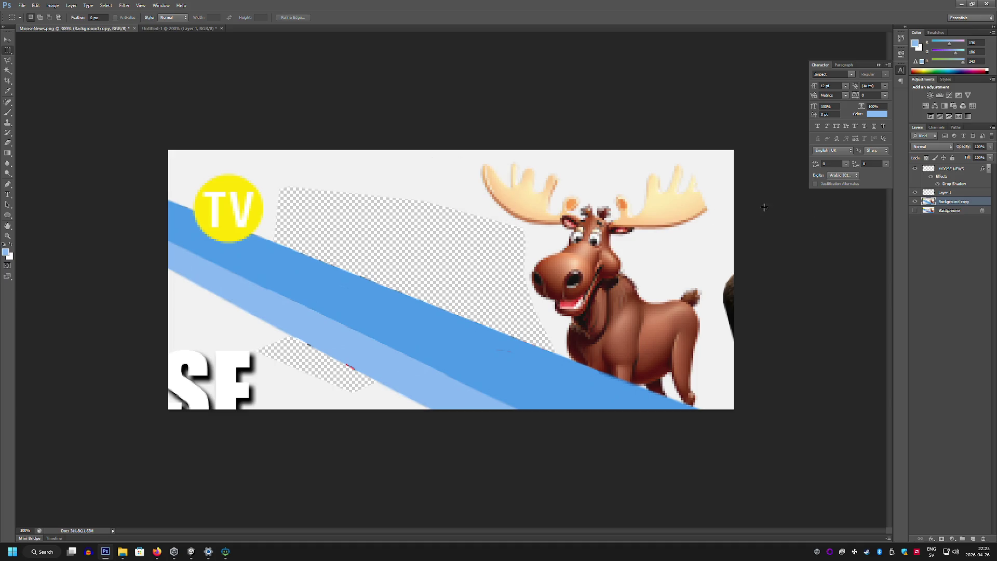
# Erase the cartoon moose and the upper-right area above the dark blue stripe to transparency
pyautogui.press('l')
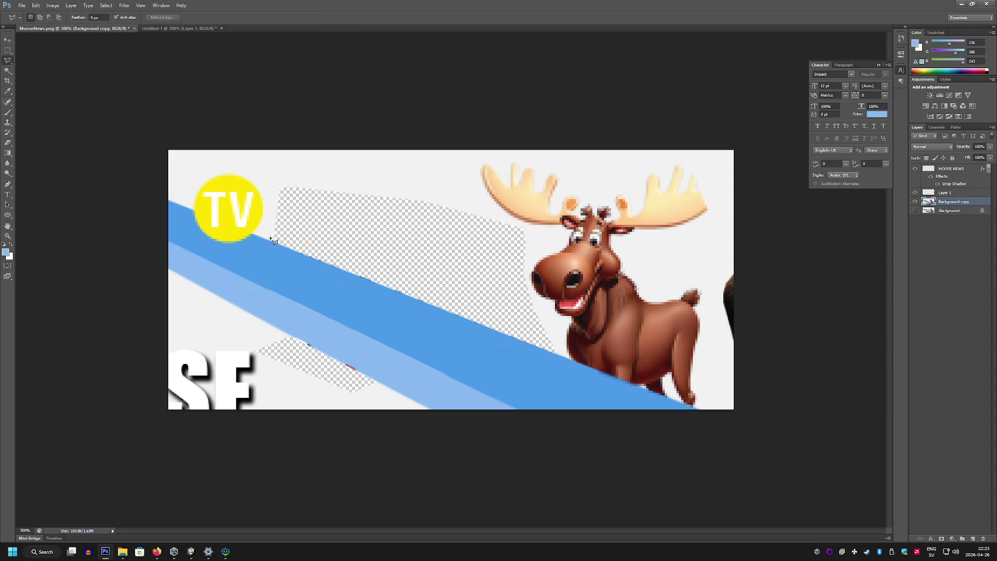
pyautogui.click(263, 238)
pyautogui.click(695, 409)
pyautogui.click(726, 421)
pyautogui.click(782, 365)
pyautogui.click(777, 123)
pyautogui.click(433, 85)
pyautogui.click(284, 102)
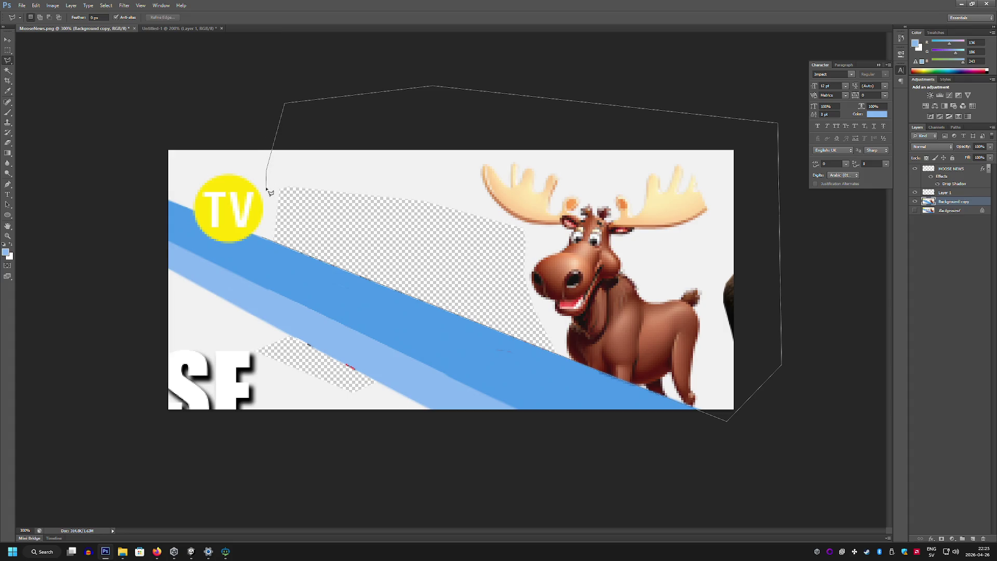
pyautogui.doubleClick(272, 206)
pyautogui.press('Delete')
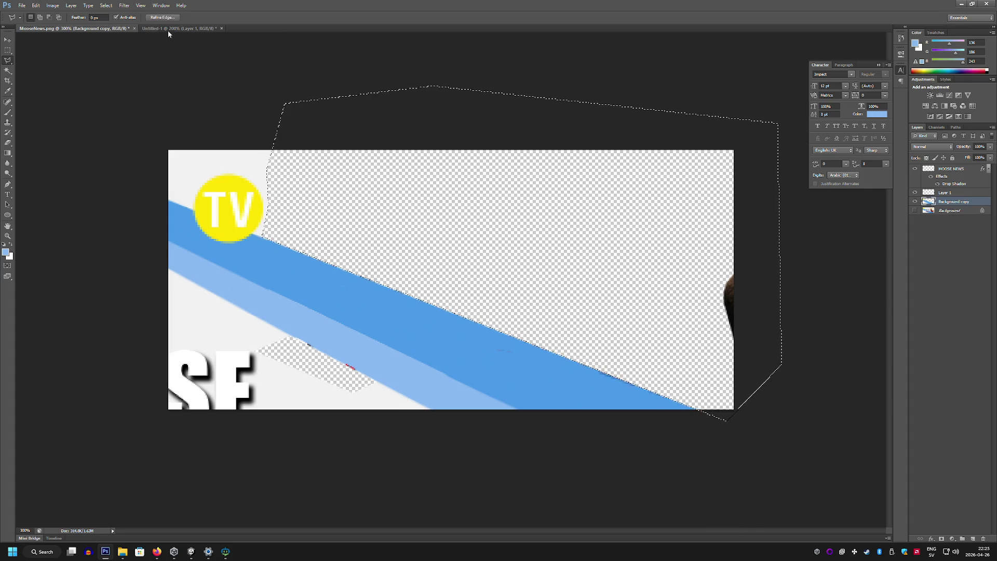
pyautogui.press('m')
pyautogui.hotkey('ctrl', 'd')
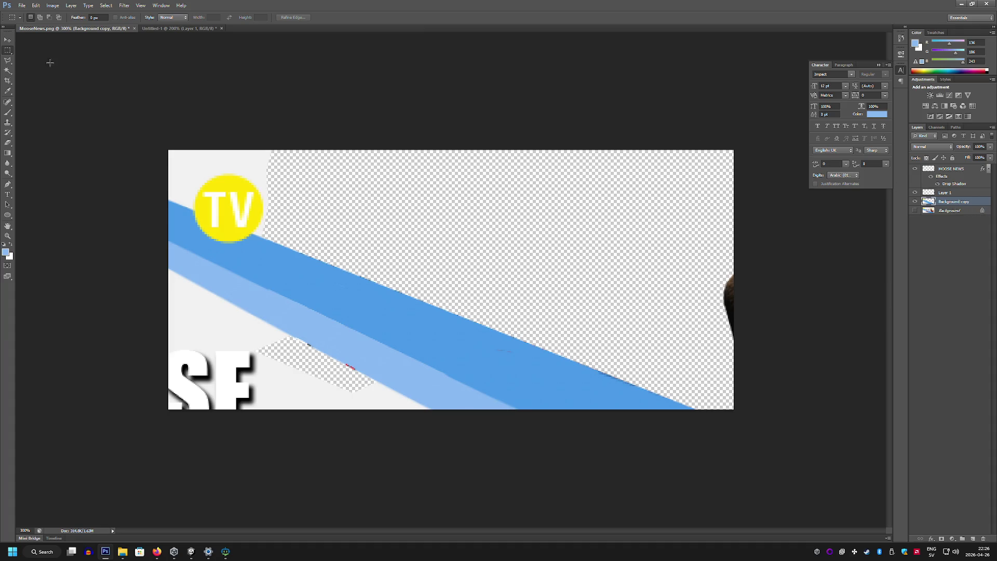
pyautogui.press('v')
pyautogui.press('Return')
# Shift the MOOSE NEWS title up-right and place the moose photo beneath the blue stripe, slightly shrunk and rotated
pyautogui.click(961, 169)
pyautogui.moveTo(675, 260)
pyautogui.mouseDown()
pyautogui.moveTo(576, 229)
pyautogui.moveTo(740, 231)
pyautogui.mouseUp()
pyautogui.click(966, 193)
pyautogui.moveTo(676, 223)
pyautogui.mouseDown()
pyautogui.moveTo(659, 218)
pyautogui.moveTo(702, 231)
pyautogui.moveTo(674, 235)
pyautogui.mouseUp()
pyautogui.moveTo(955, 194); pyautogui.dragTo(956, 206)
pyautogui.moveTo(605, 222)
pyautogui.mouseDown()
pyautogui.moveTo(619, 237)
pyautogui.moveTo(606, 226)
pyautogui.mouseUp()
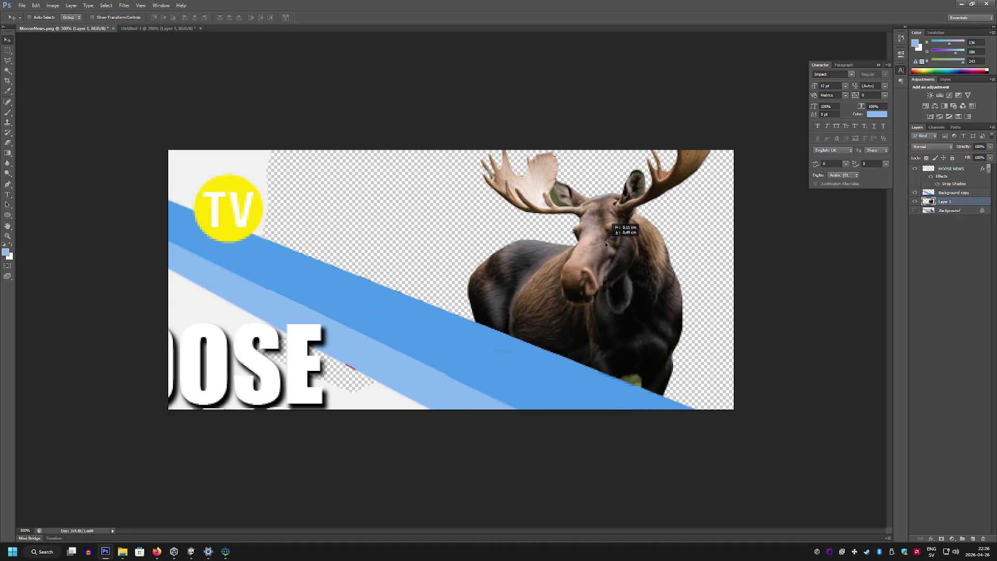
pyautogui.hotkey('ctrl', 't')
pyautogui.moveTo(720, 128); pyautogui.dragTo(753, 166)
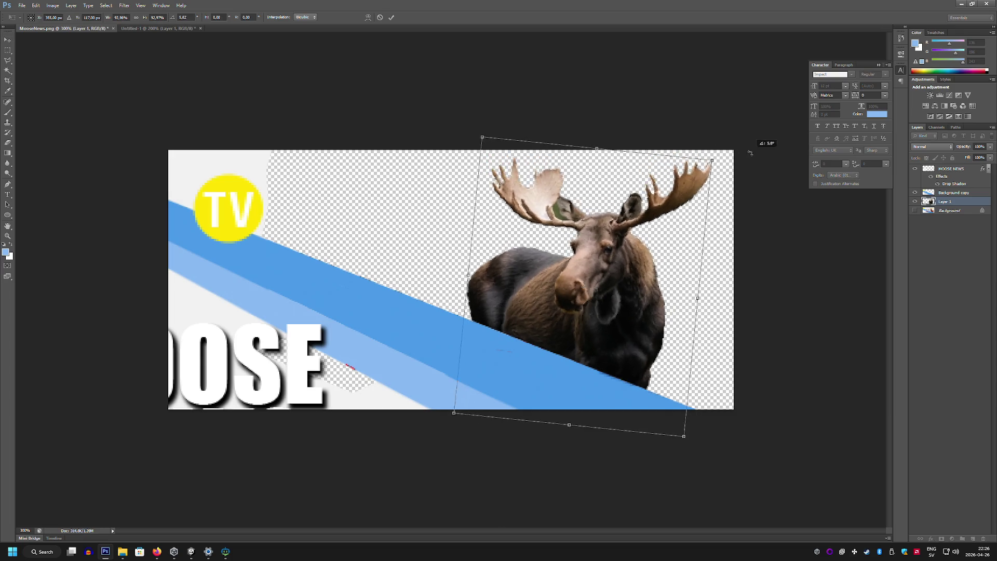
pyautogui.moveTo(644, 204); pyautogui.dragTo(650, 206)
pyautogui.press('Return')
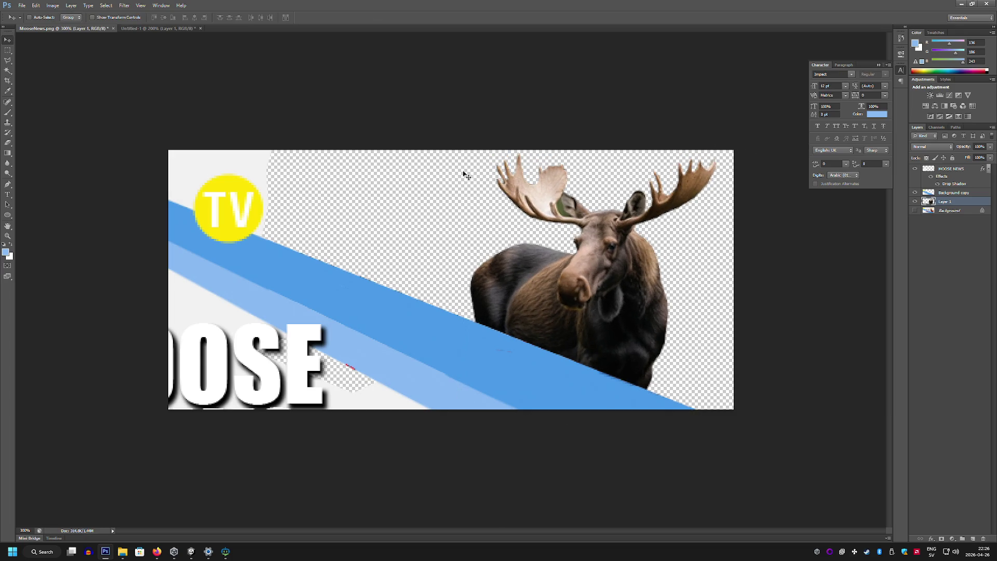
# Zoom in on the moose's antler and delete the leftover green pixels to transparency
pyautogui.click(8, 236)
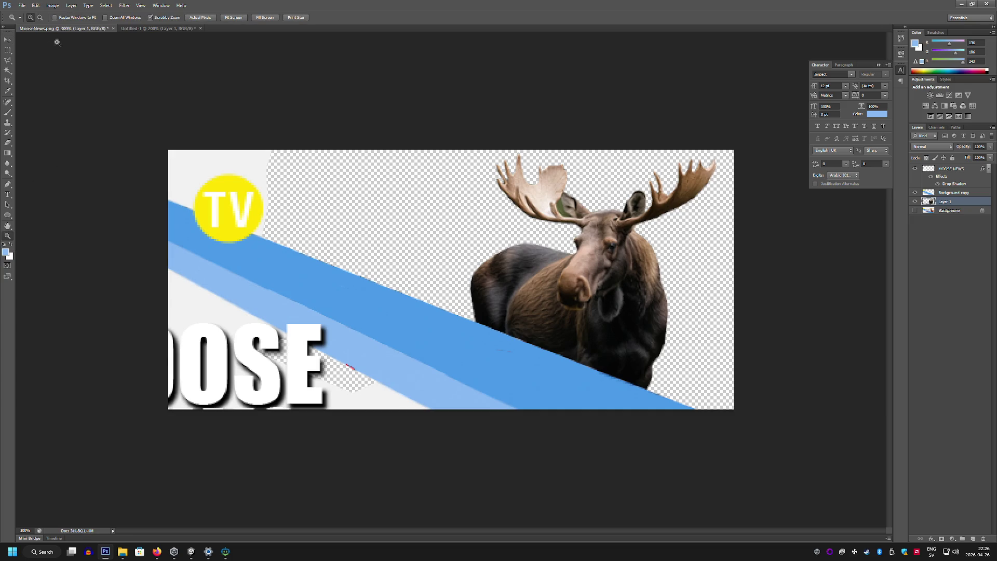
pyautogui.moveTo(548, 193); pyautogui.dragTo(573, 231)
pyautogui.click(8, 60)
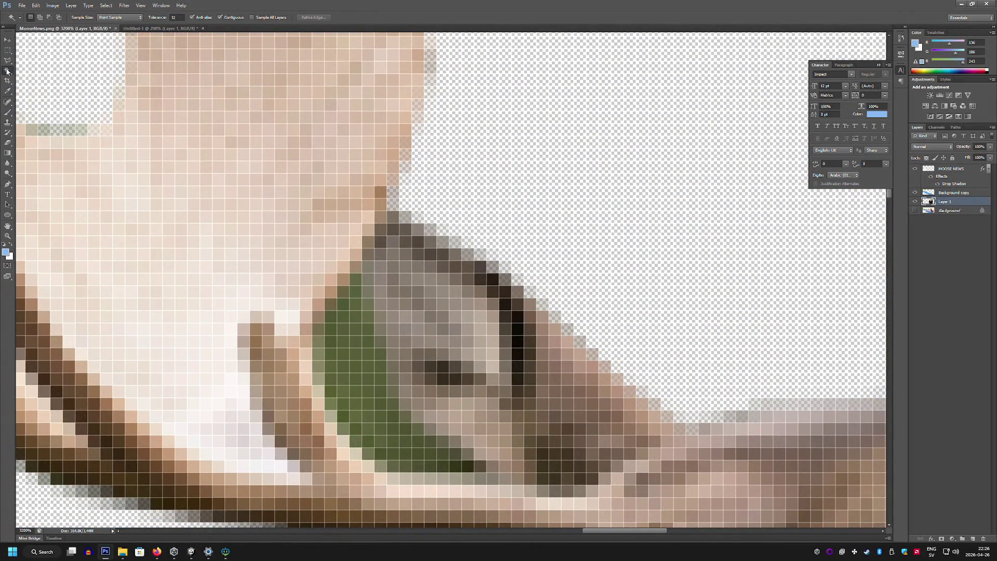
pyautogui.moveTo(29, 126)
pyautogui.mouseDown()
pyautogui.moveTo(94, 138)
pyautogui.moveTo(98, 103)
pyautogui.mouseUp()
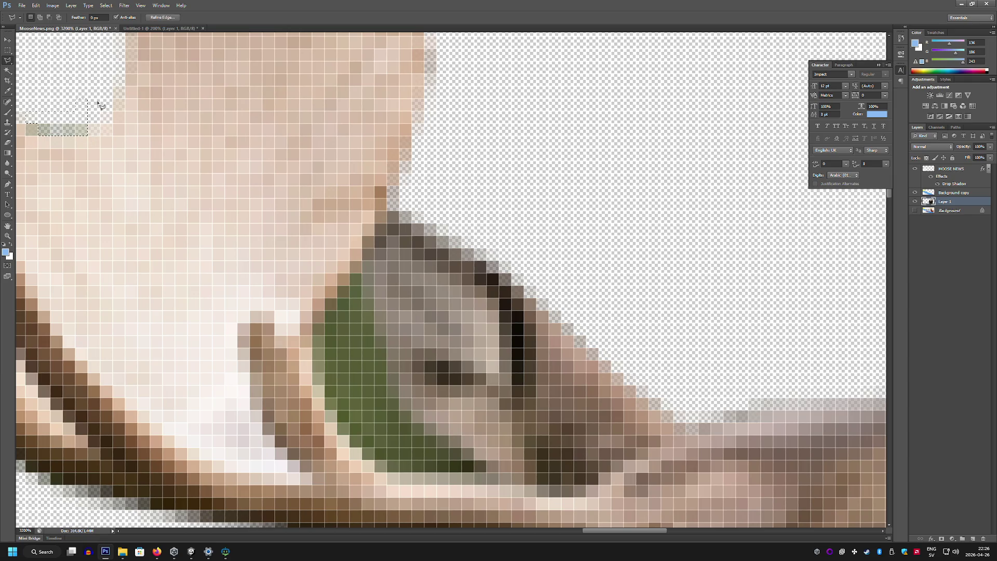
pyautogui.click(358, 287)
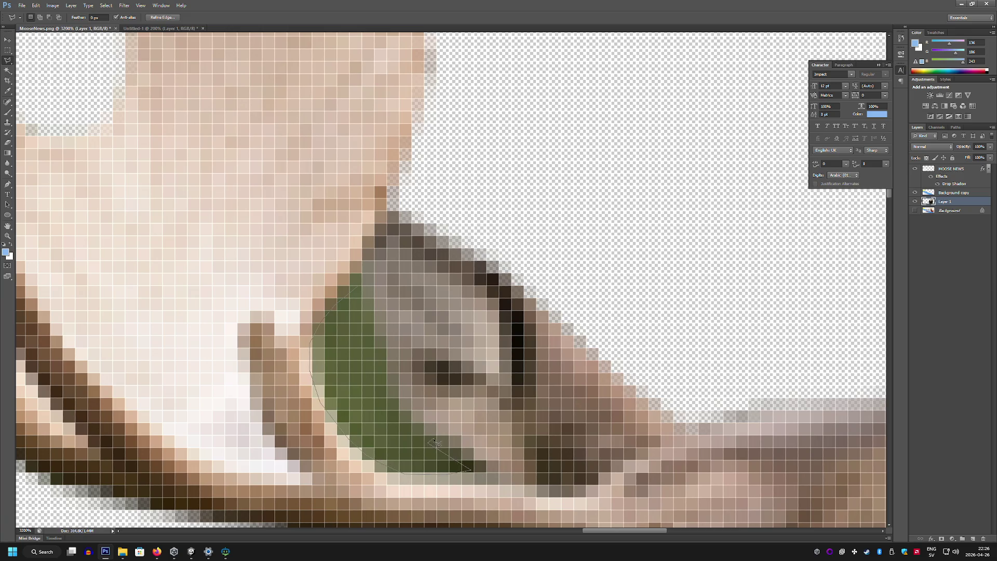
pyautogui.click(367, 286)
pyautogui.press('Delete')
pyautogui.hotkey('ctrl', 'd')
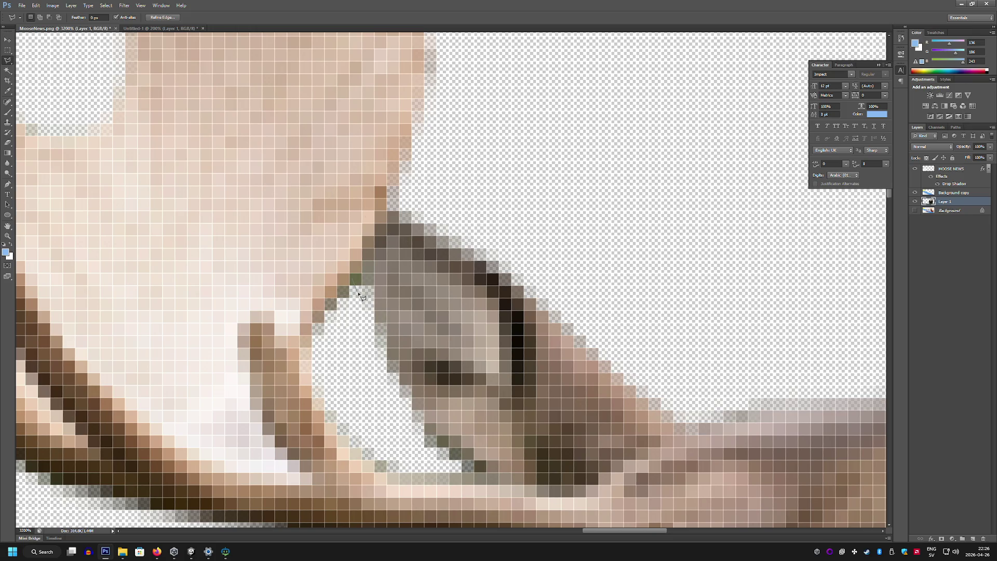
pyautogui.doubleClick(360, 275)
pyautogui.press('Return')
pyautogui.doubleClick(357, 272)
pyautogui.press('Delete')
pyautogui.press('z')
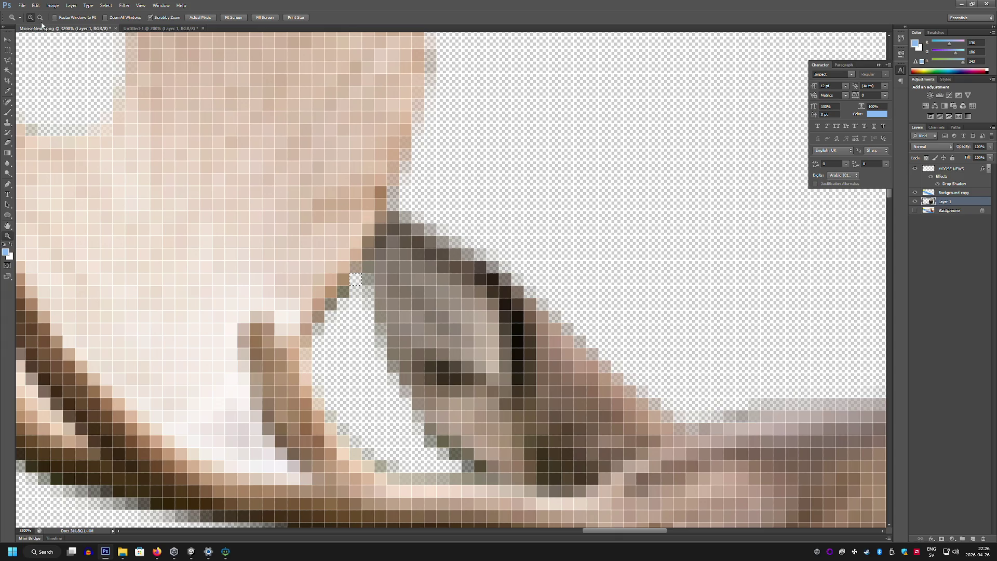
pyautogui.scroll(-6, 116, 72)
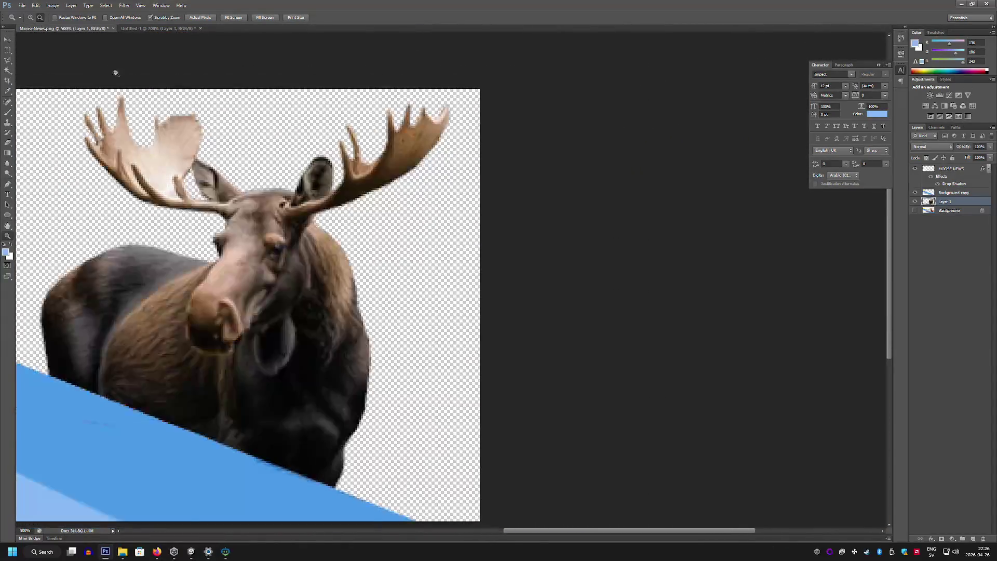
# Zoom out to the whole banner and move the MOOSE NEWS title to the canvas centre
pyautogui.press('m')
pyautogui.moveTo(235, 229)
pyautogui.mouseDown()
pyautogui.moveTo(593, 188)
pyautogui.moveTo(617, 203)
pyautogui.mouseUp()
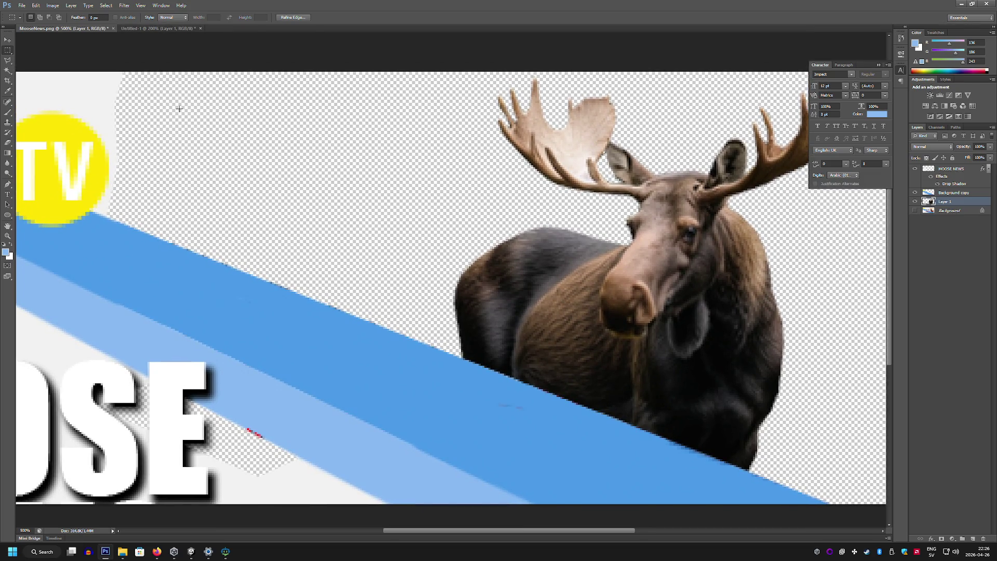
pyautogui.press('z')
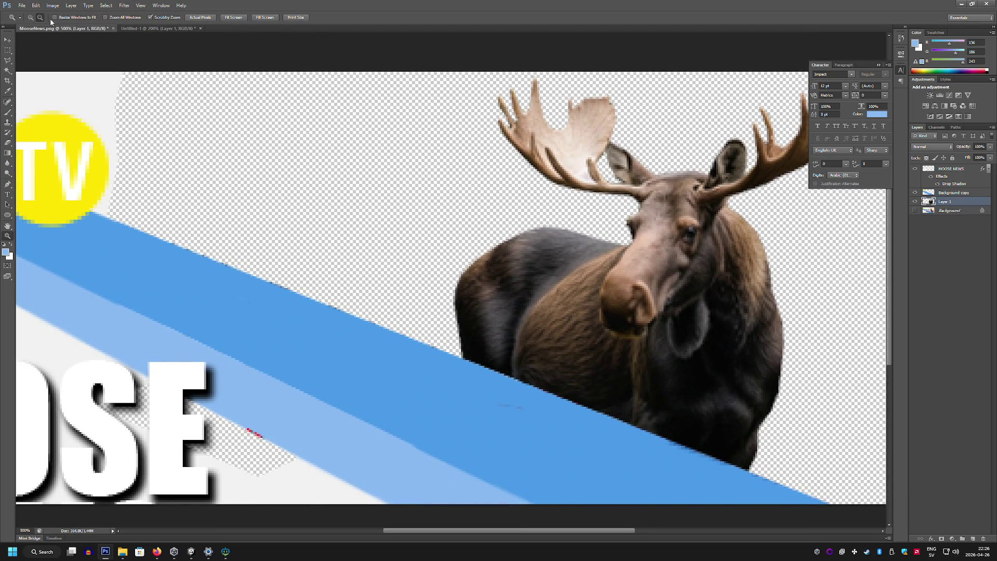
pyautogui.keyDown('alt'); pyautogui.click(131, 126); pyautogui.keyUp('alt')
pyautogui.press('v')
pyautogui.moveTo(147, 307)
pyautogui.mouseDown()
pyautogui.moveTo(294, 172)
pyautogui.moveTo(214, 265)
pyautogui.mouseUp()
pyautogui.hotkey('ctrl', 'z')
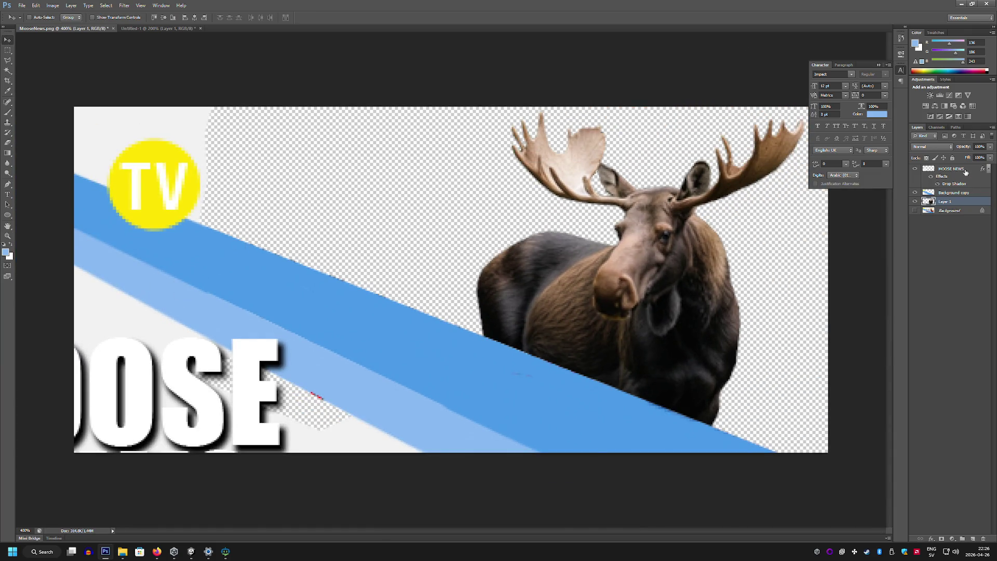
pyautogui.click(965, 172)
pyautogui.moveTo(232, 386)
pyautogui.mouseDown()
pyautogui.moveTo(423, 223)
pyautogui.moveTo(483, 223)
pyautogui.moveTo(537, 196)
pyautogui.moveTo(560, 208)
pyautogui.mouseUp()
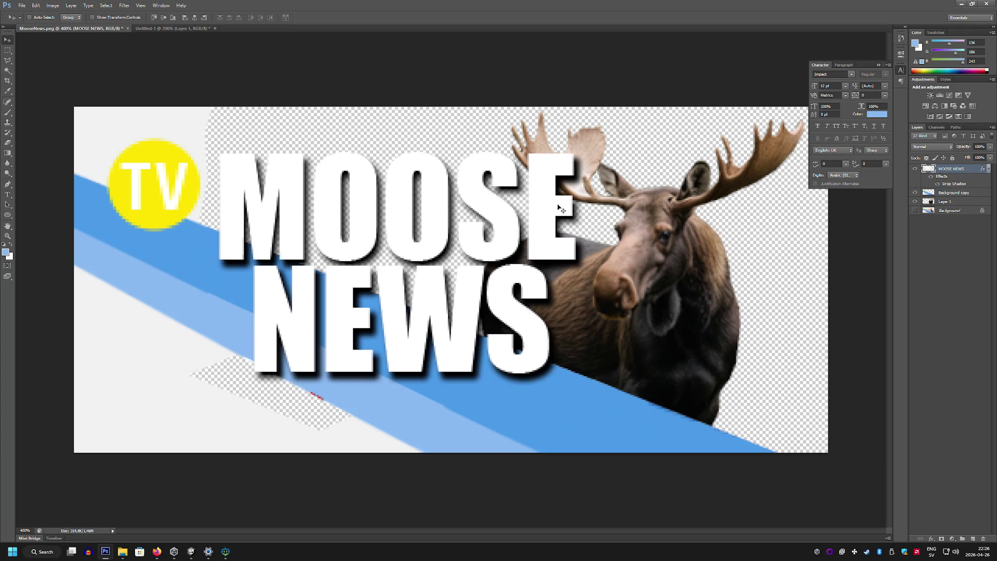
pyautogui.click(485, 203)
# Try the Crystallize and Fragment filters on the moose layer, dismissing the empty-selection errors
pyautogui.click(950, 210)
pyautogui.click(945, 201)
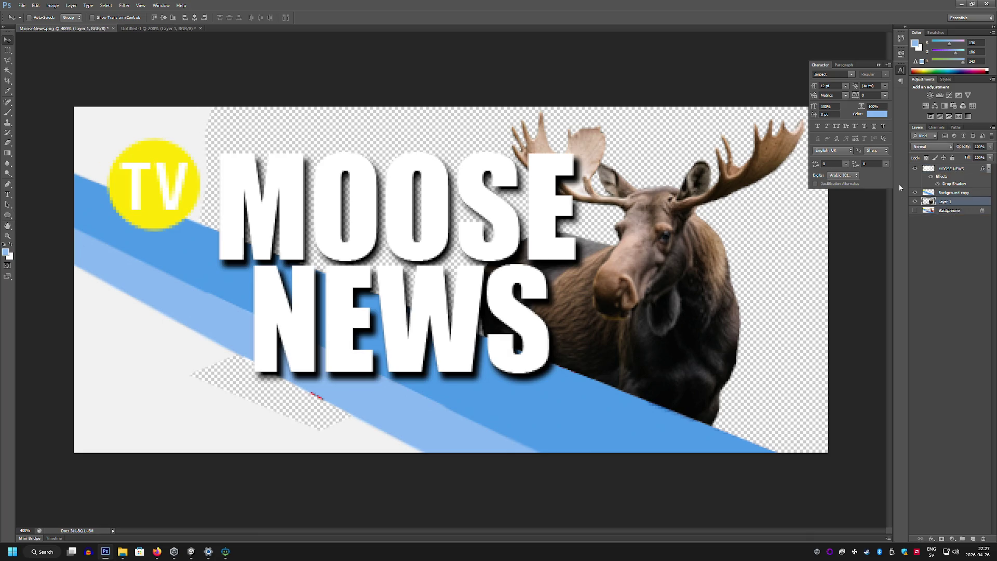
pyautogui.click(125, 6)
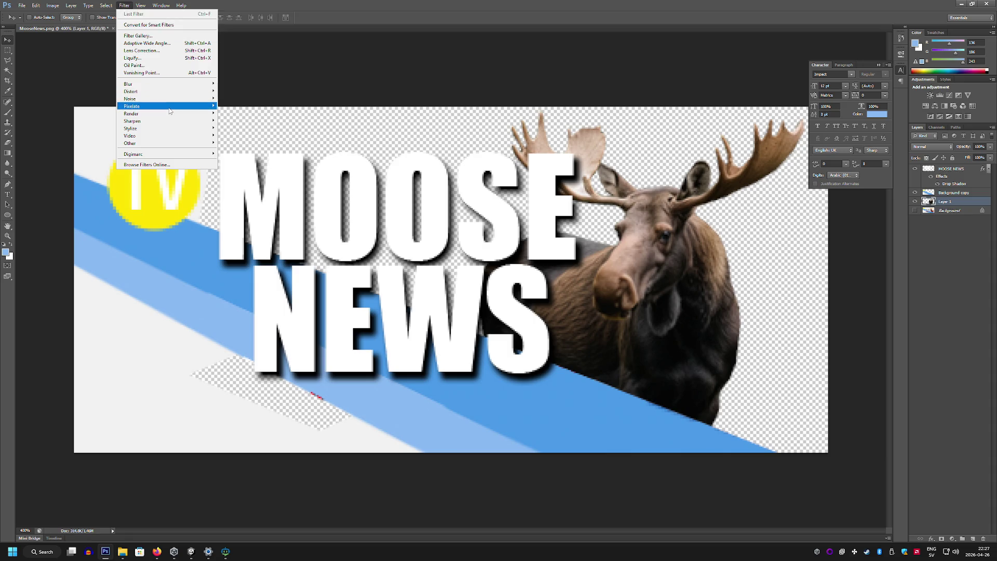
pyautogui.moveTo(169, 111)
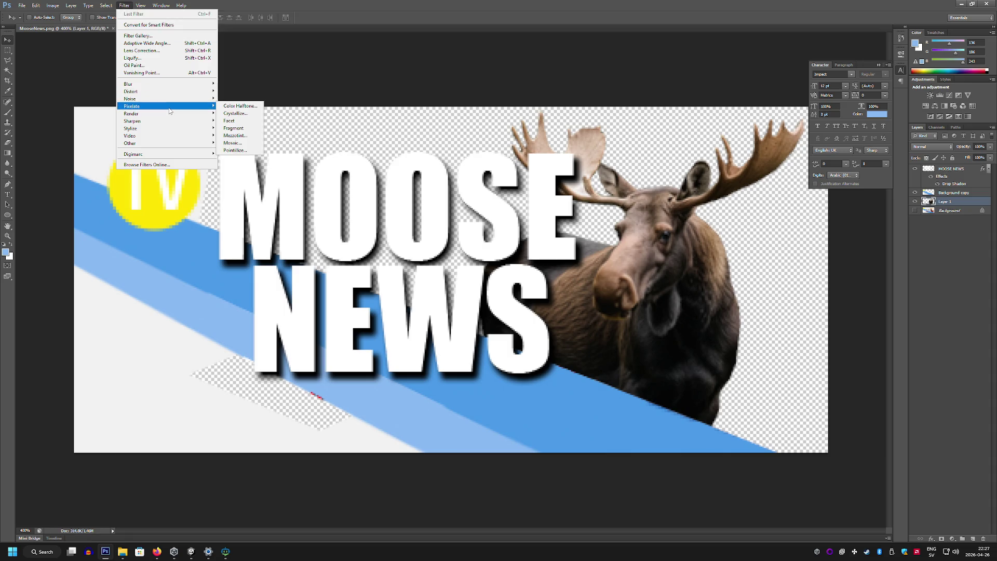
pyautogui.click(245, 114)
pyautogui.click(479, 201)
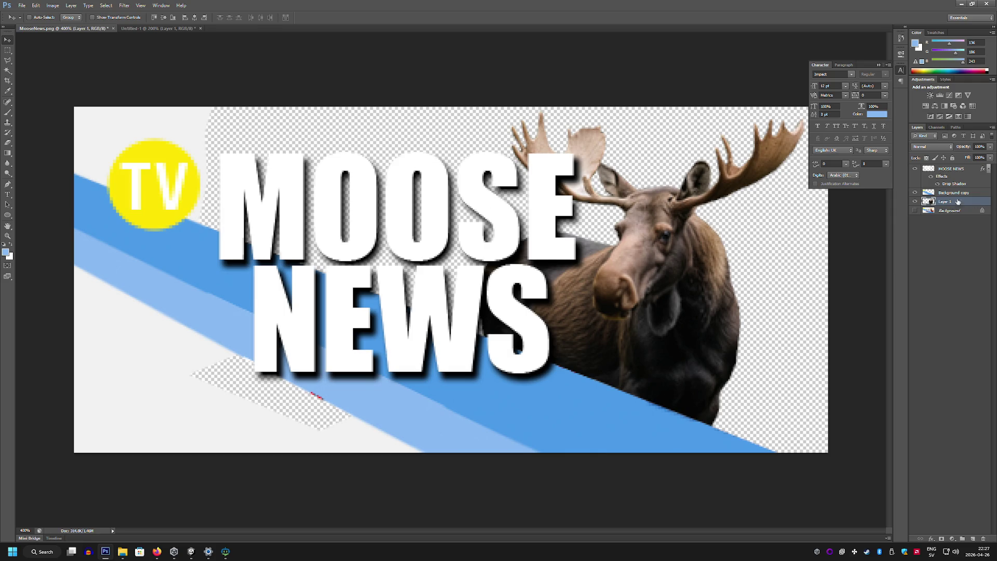
pyautogui.click(124, 5)
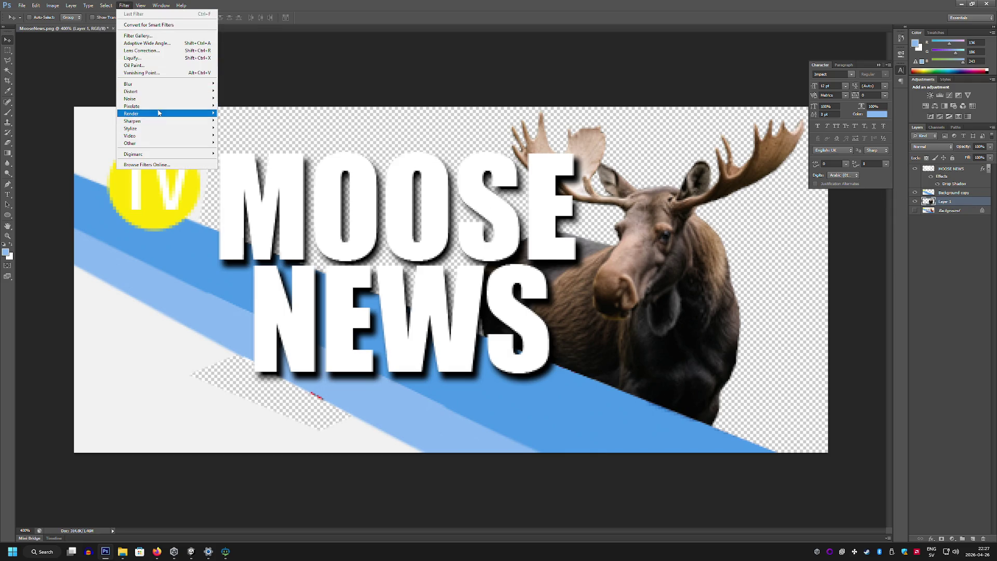
pyautogui.moveTo(169, 123)
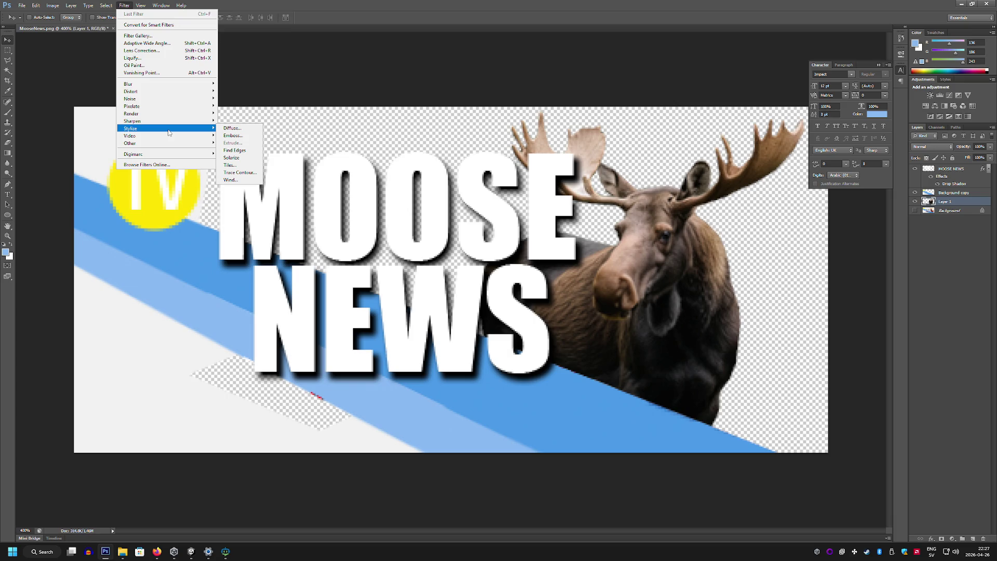
pyautogui.moveTo(168, 107)
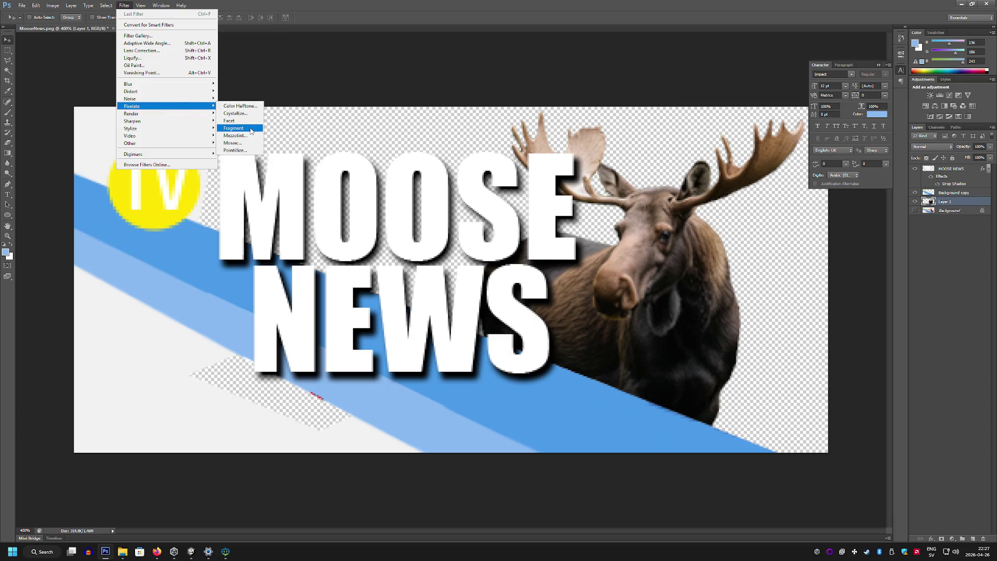
pyautogui.click(251, 130)
pyautogui.click(480, 201)
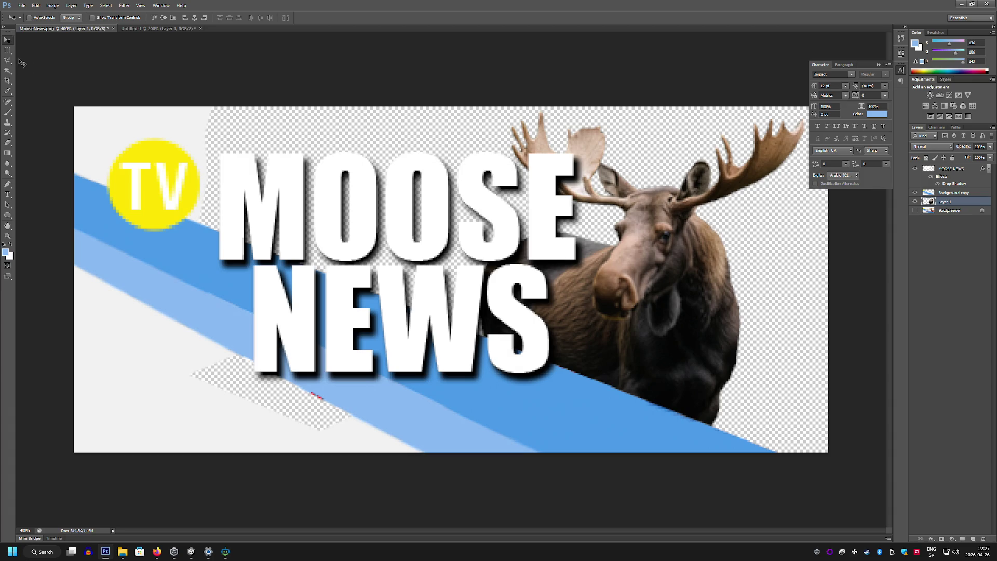
# Retry Crystallize on the moose and cancel it, then apply Fragment and undo it
pyautogui.click(7, 50)
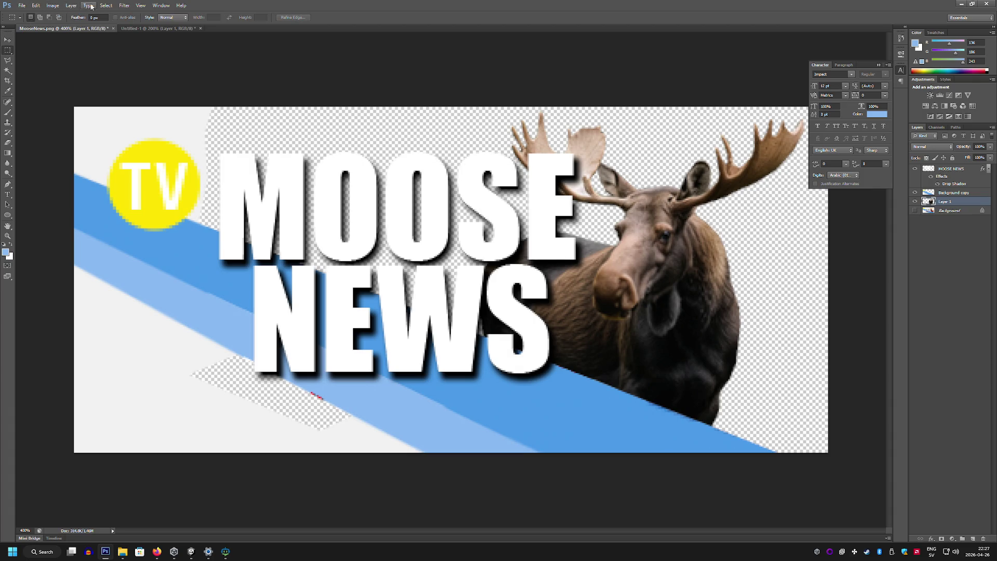
pyautogui.click(124, 5)
pyautogui.moveTo(171, 110)
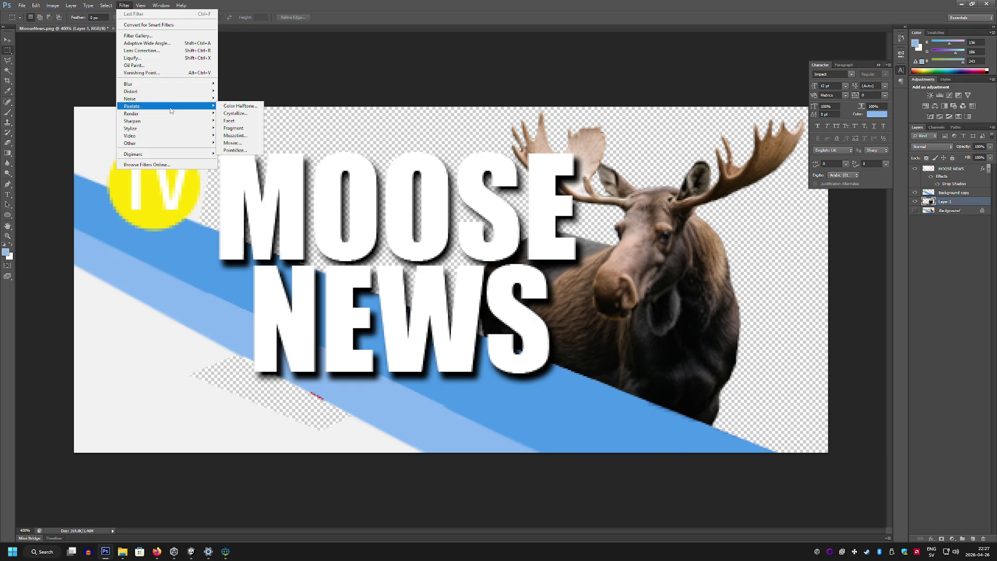
pyautogui.click(252, 113)
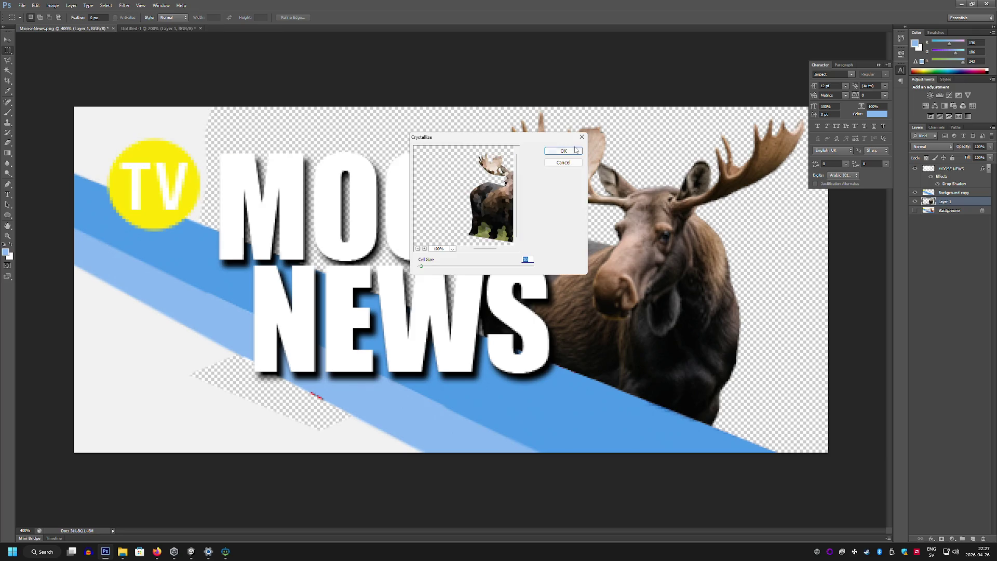
pyautogui.click(563, 163)
pyautogui.click(124, 6)
pyautogui.moveTo(171, 110)
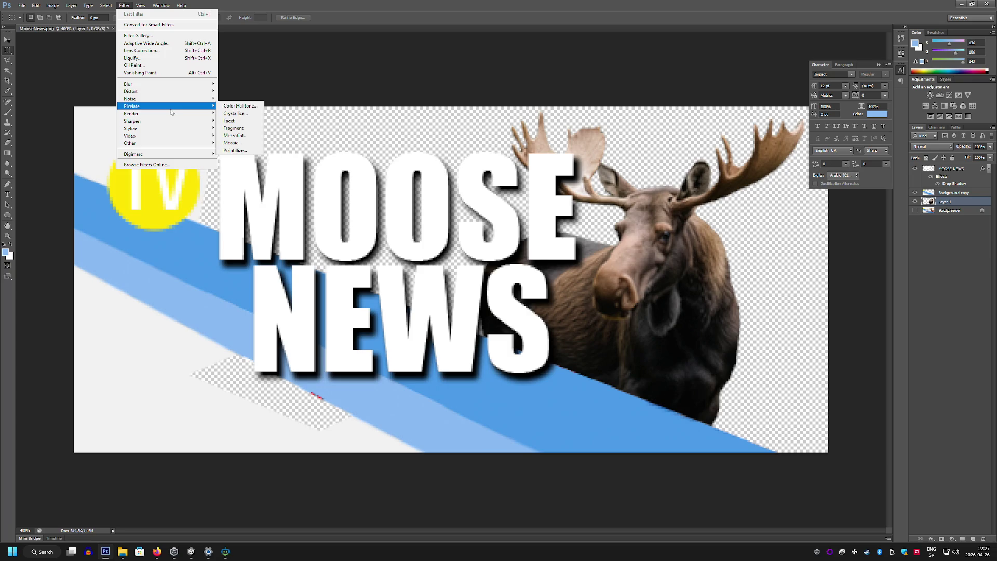
pyautogui.click(248, 128)
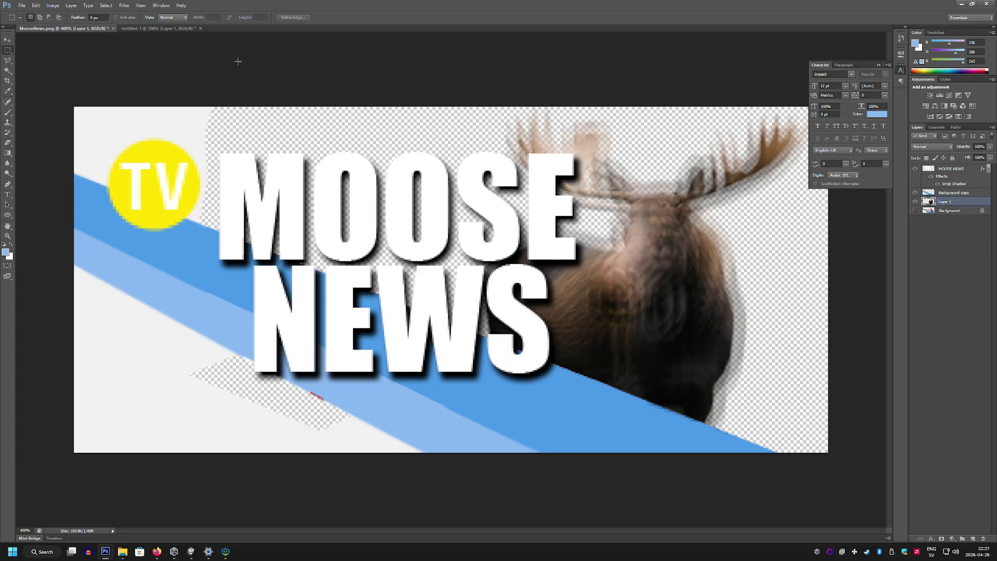
pyautogui.hotkey('ctrl', 'z')
# Pixelate the moose layer with the Mosaic filter at cell size 2
pyautogui.click(124, 5)
pyautogui.moveTo(166, 106)
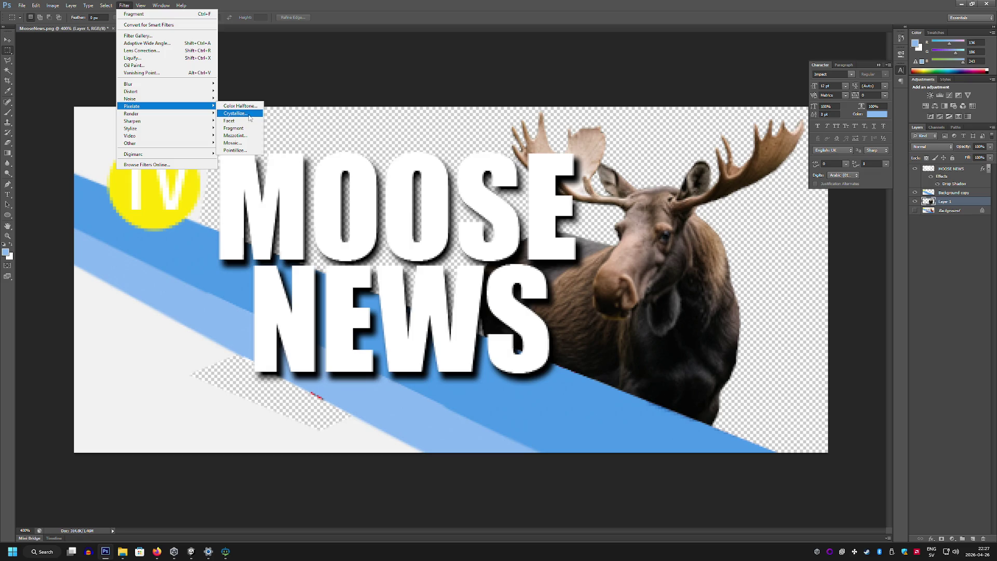
pyautogui.click(251, 144)
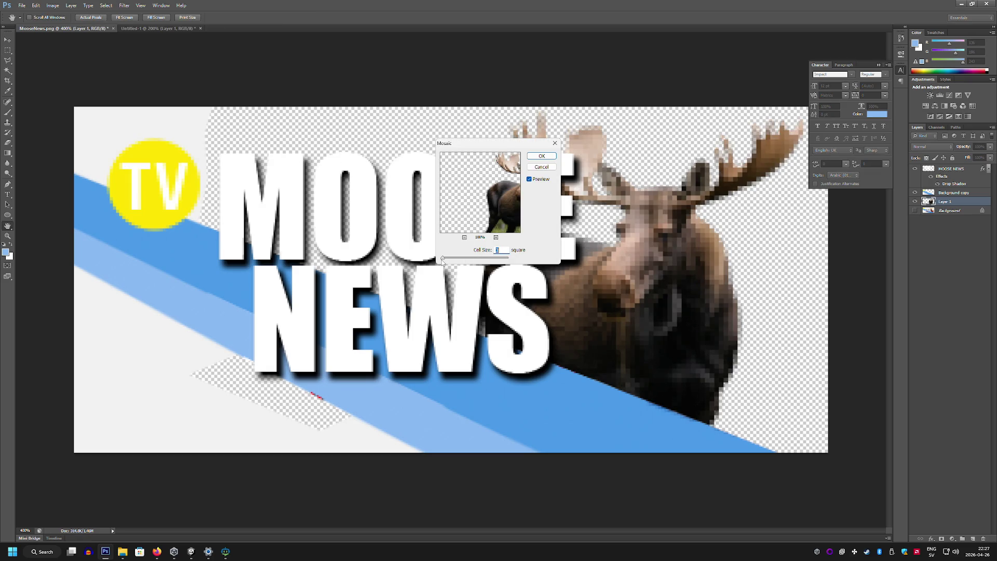
pyautogui.moveTo(442, 261); pyautogui.dragTo(441, 261)
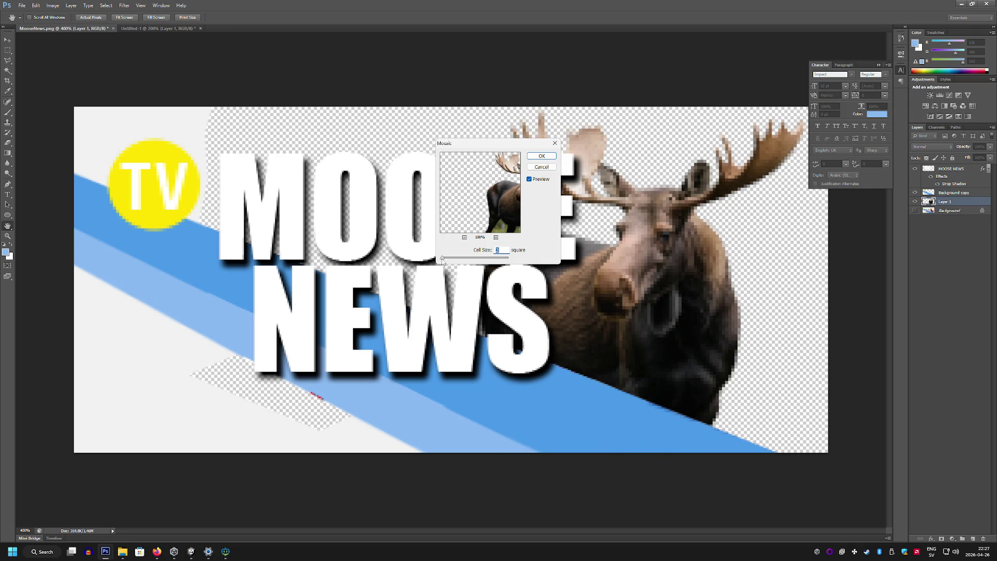
pyautogui.click(541, 155)
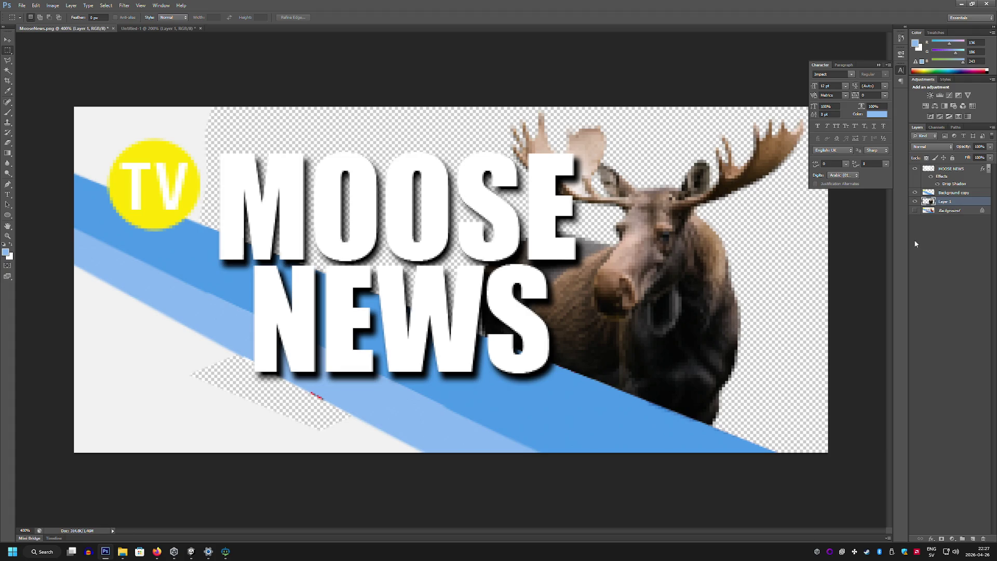
pyautogui.click(971, 172)
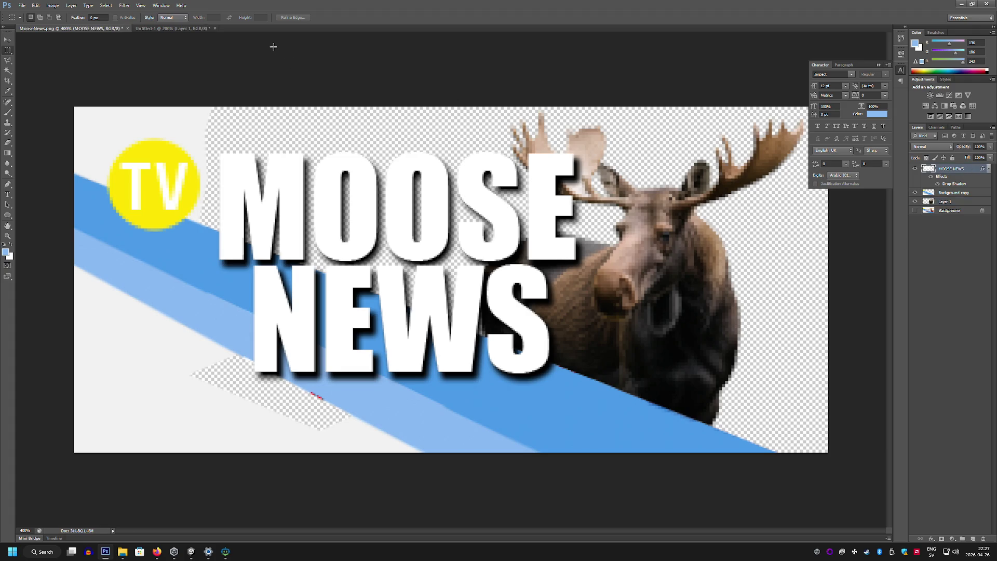
pyautogui.hotkey('ctrl', 'z')
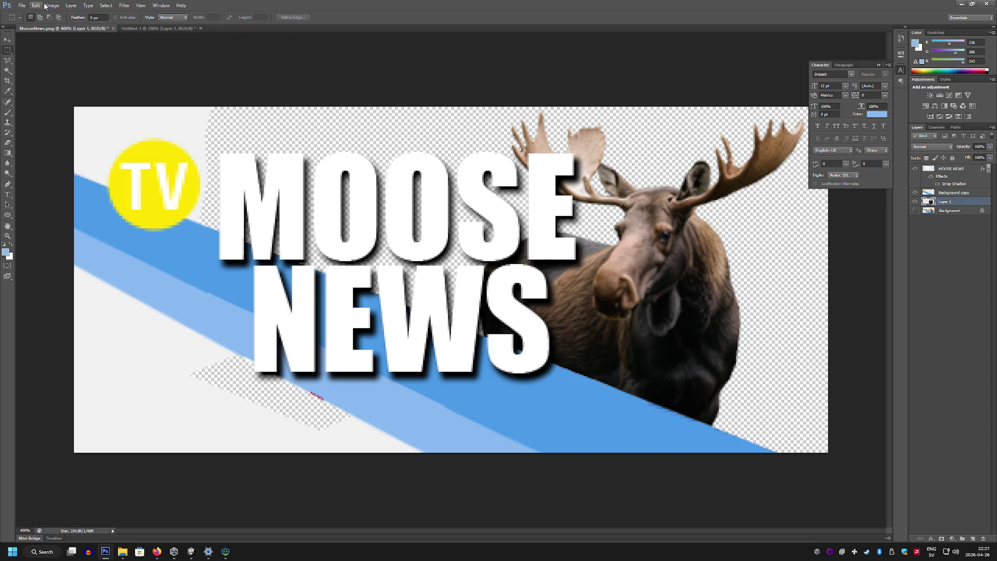
pyautogui.click(139, 6)
pyautogui.moveTo(124, 6)
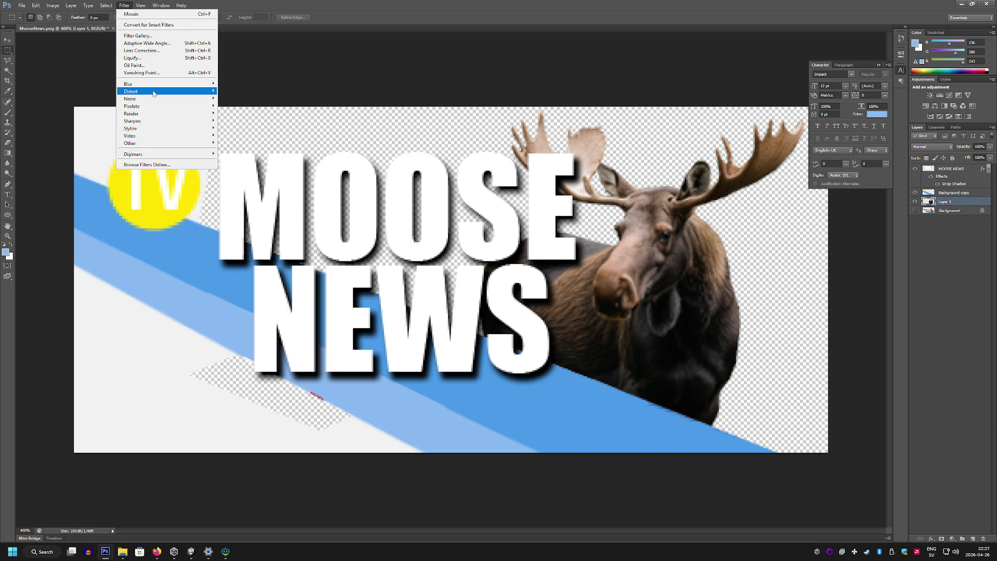
pyautogui.moveTo(156, 106)
pyautogui.click(232, 143)
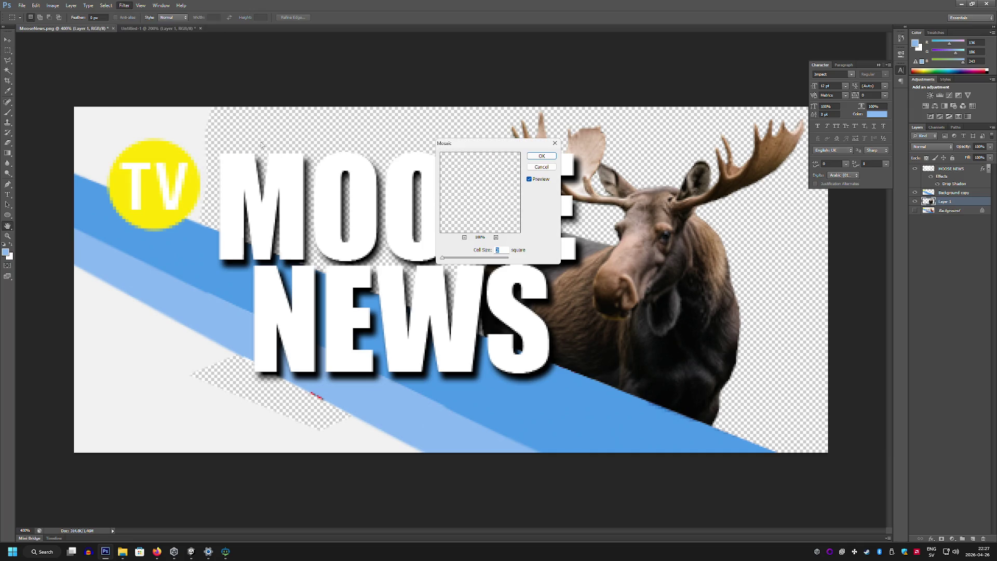
pyautogui.click(542, 156)
# Apply the same Mosaic pixelation to the MOOSE NEWS title layer
pyautogui.click(961, 171)
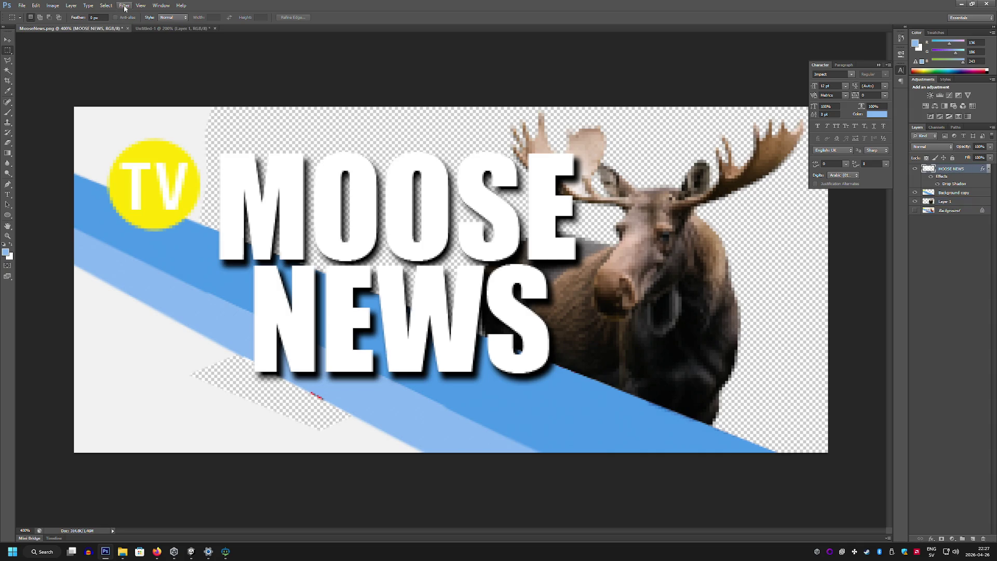
pyautogui.click(106, 6)
pyautogui.moveTo(124, 5)
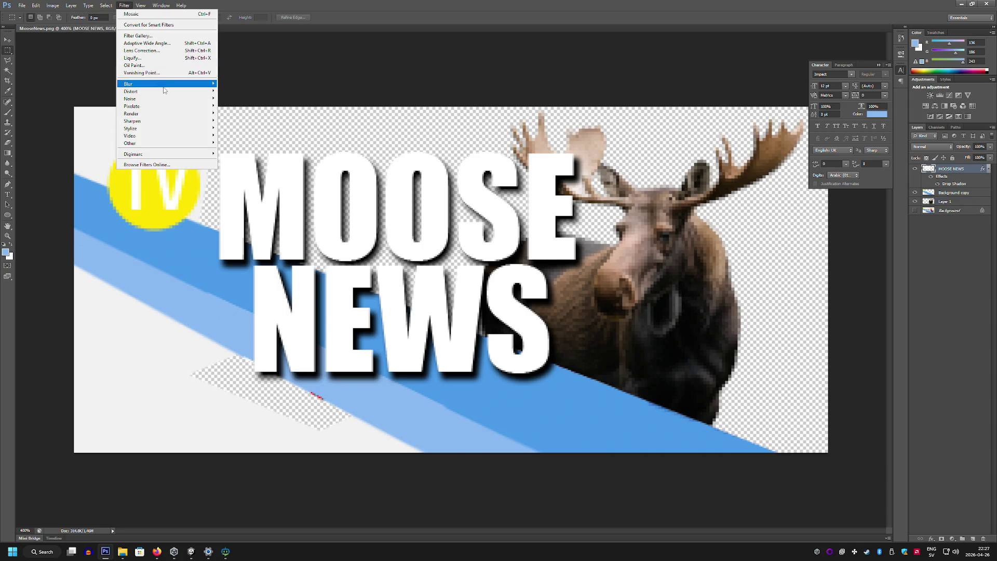
pyautogui.moveTo(171, 106)
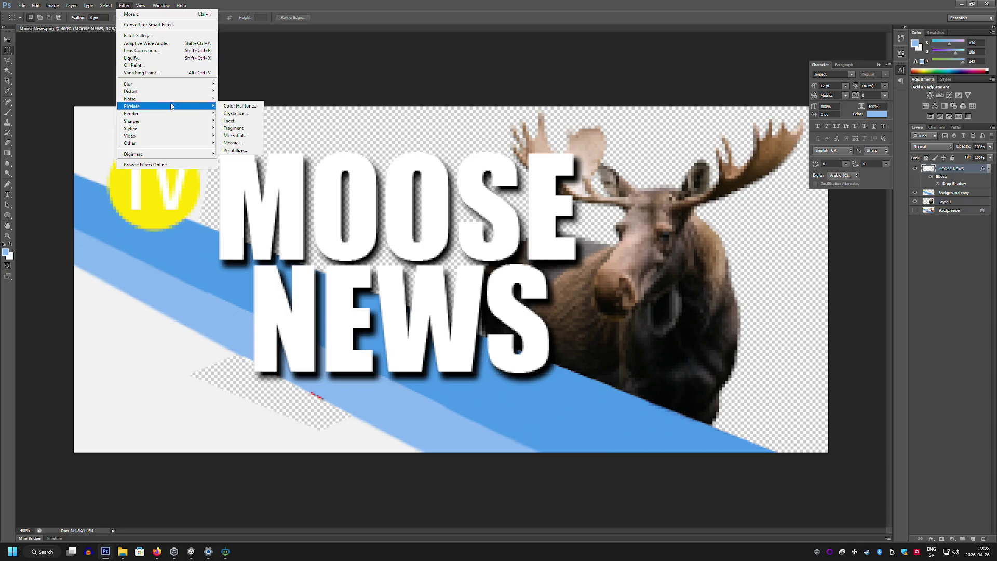
pyautogui.click(234, 142)
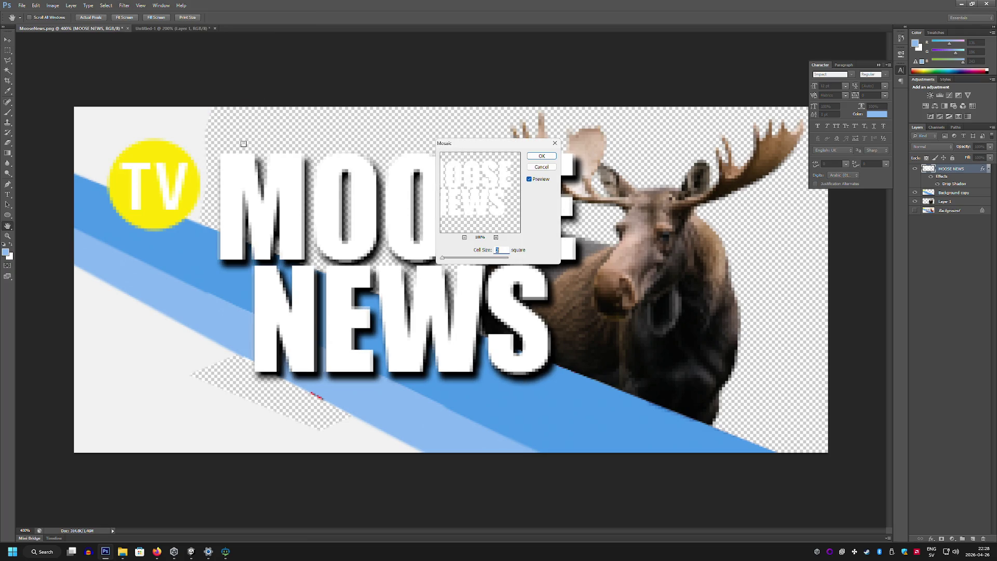
pyautogui.click(542, 156)
pyautogui.click(7, 194)
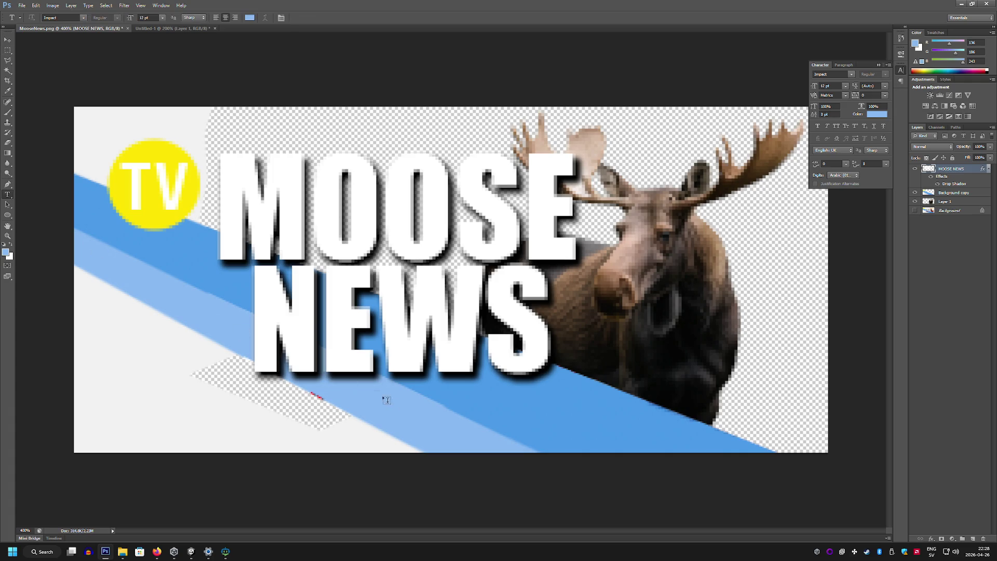
# Add the subtitle text 'SE SPOTTED' below the title, enlarged and tilted along the blue stripe
pyautogui.click(382, 429)
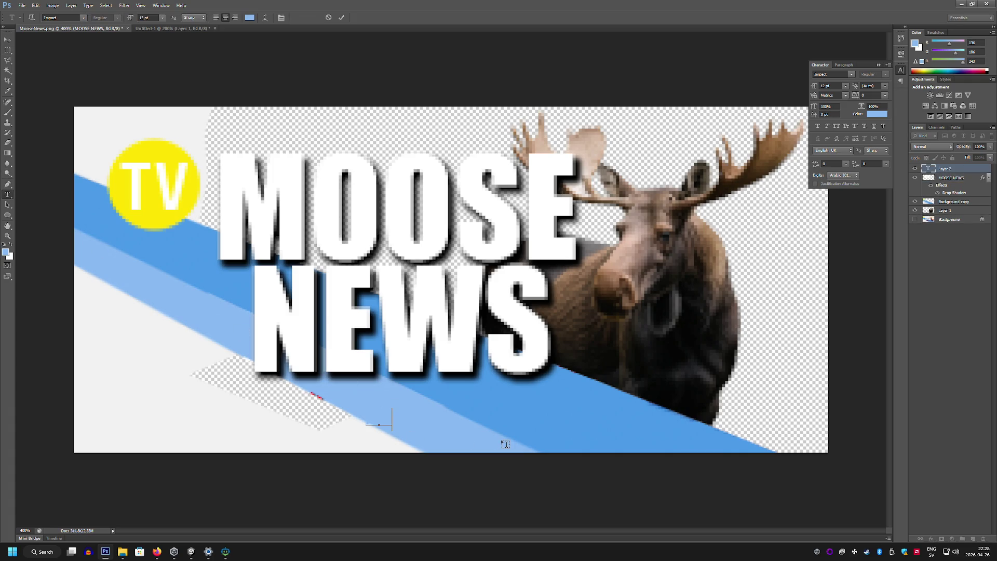
pyautogui.write('SE SPOTTED')
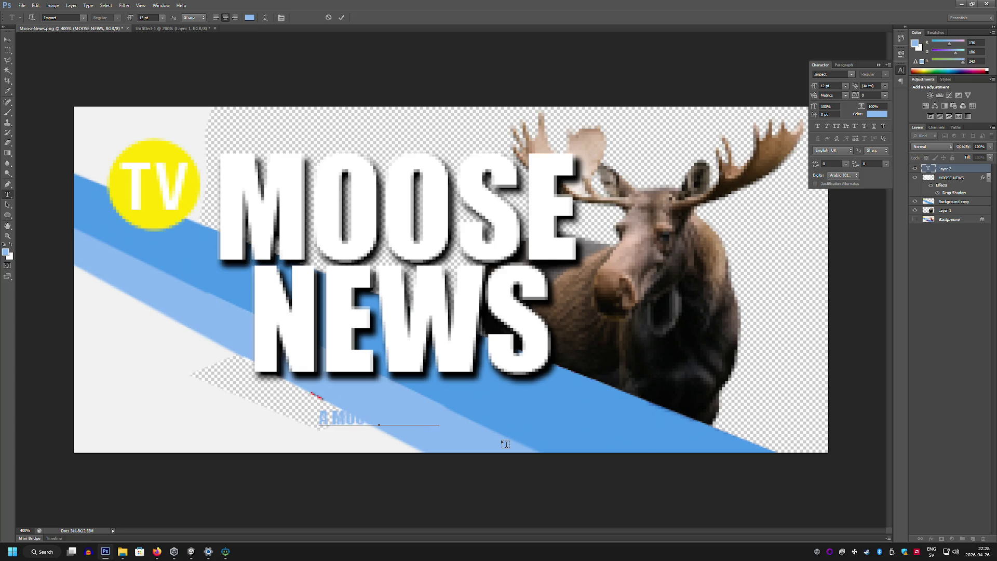
pyautogui.click(7, 39)
pyautogui.hotkey('ctrl', 't')
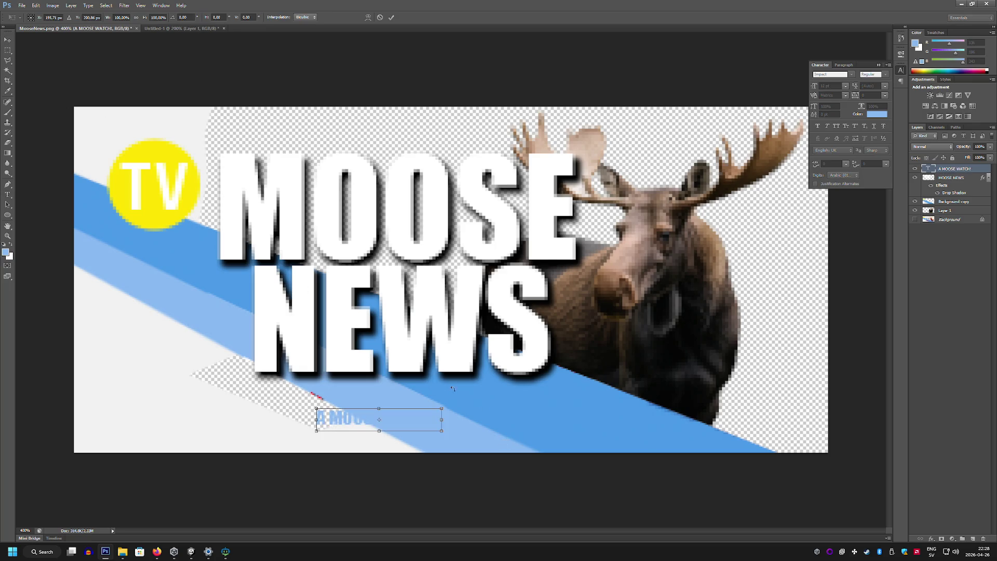
pyautogui.moveTo(443, 401); pyautogui.dragTo(567, 351)
pyautogui.moveTo(524, 416); pyautogui.dragTo(589, 416)
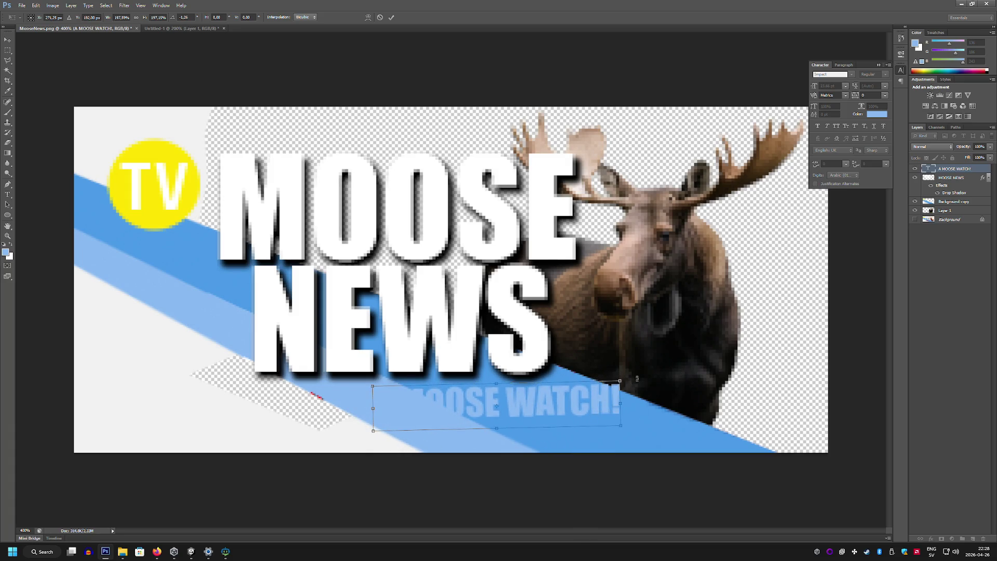
pyautogui.moveTo(634, 384); pyautogui.dragTo(628, 377)
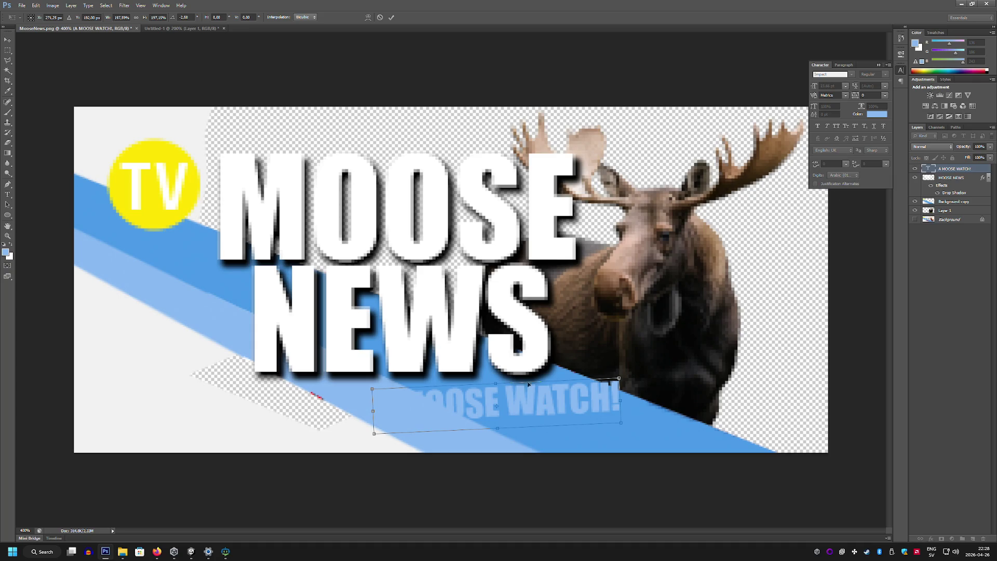
pyautogui.press('Return')
# Change the E to T so it reads 'A MOOST WATCH!', colour it red and scale it up
pyautogui.doubleClick(499, 402)
pyautogui.click(498, 403)
pyautogui.press('BackSpace')
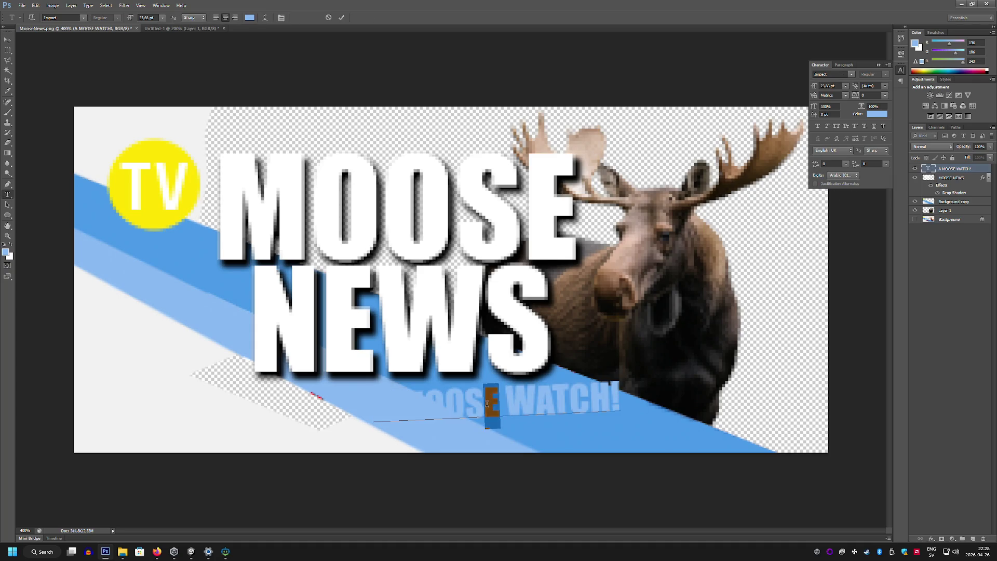
pyautogui.write('T')
pyautogui.click(393, 401)
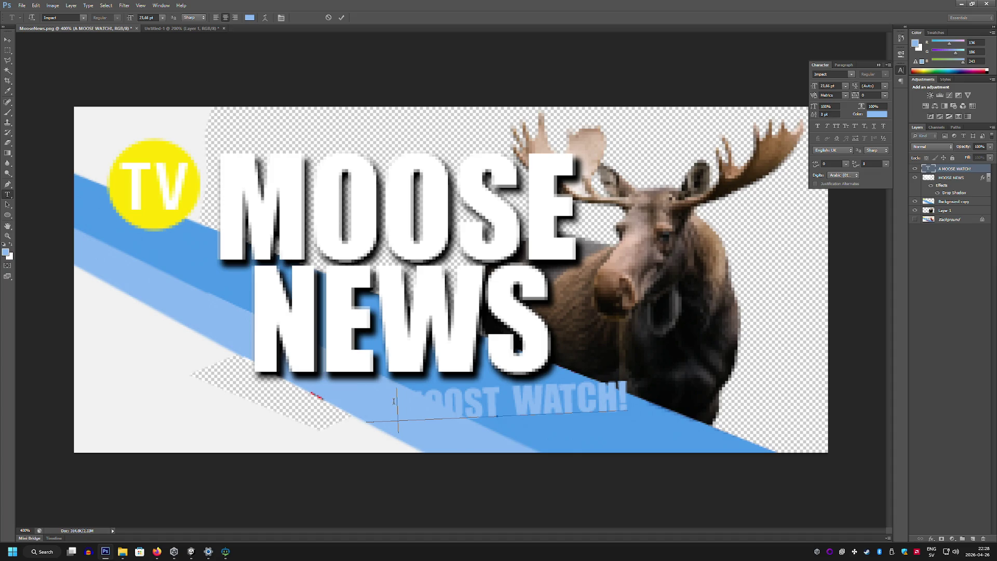
pyautogui.moveTo(629, 393); pyautogui.dragTo(610, 393)
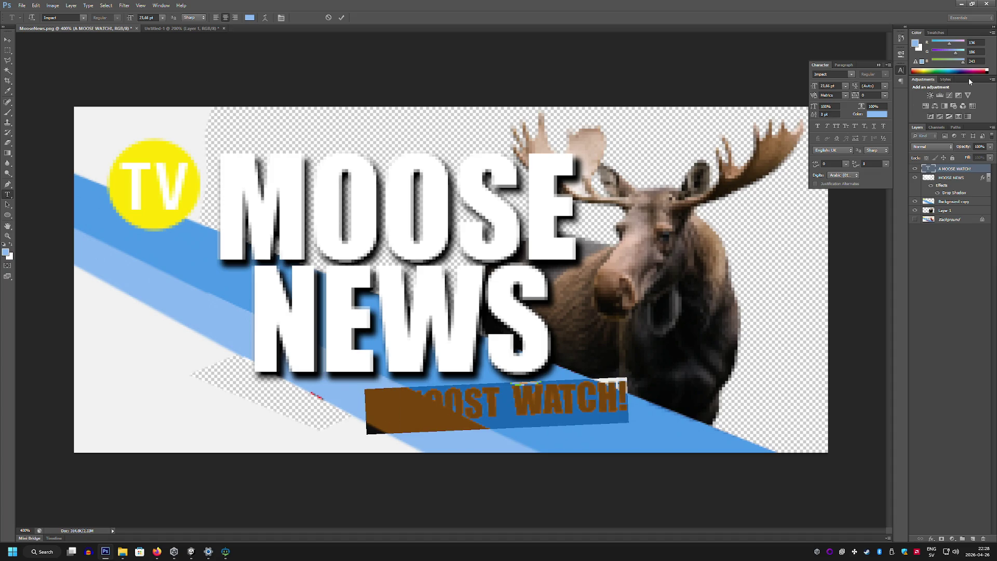
pyautogui.click(985, 70)
pyautogui.click(8, 41)
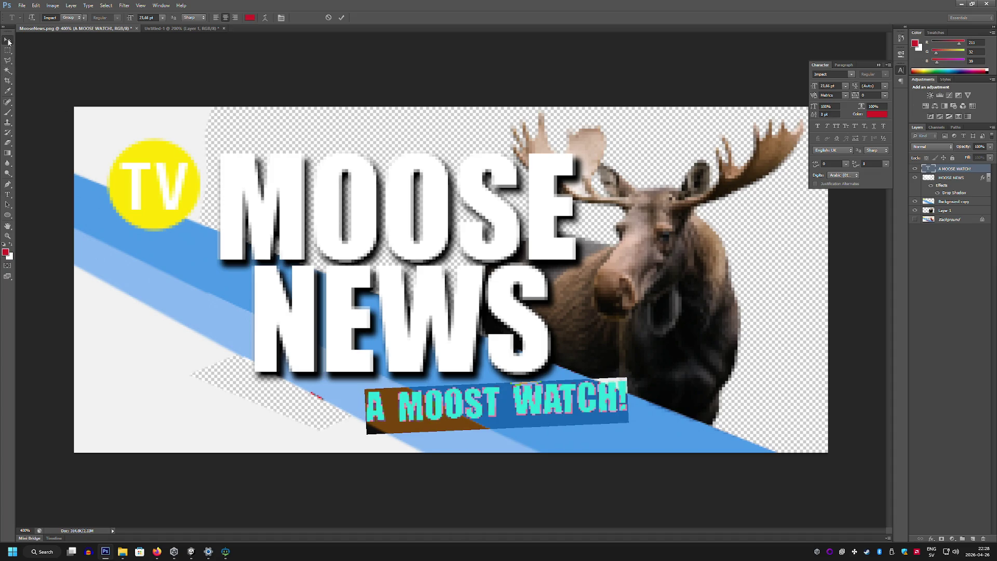
pyautogui.hotkey('ctrl', 't')
pyautogui.moveTo(617, 379)
pyautogui.mouseDown()
pyautogui.moveTo(645, 371)
pyautogui.moveTo(649, 359)
pyautogui.moveTo(615, 395)
pyautogui.mouseUp()
pyautogui.press('Return')
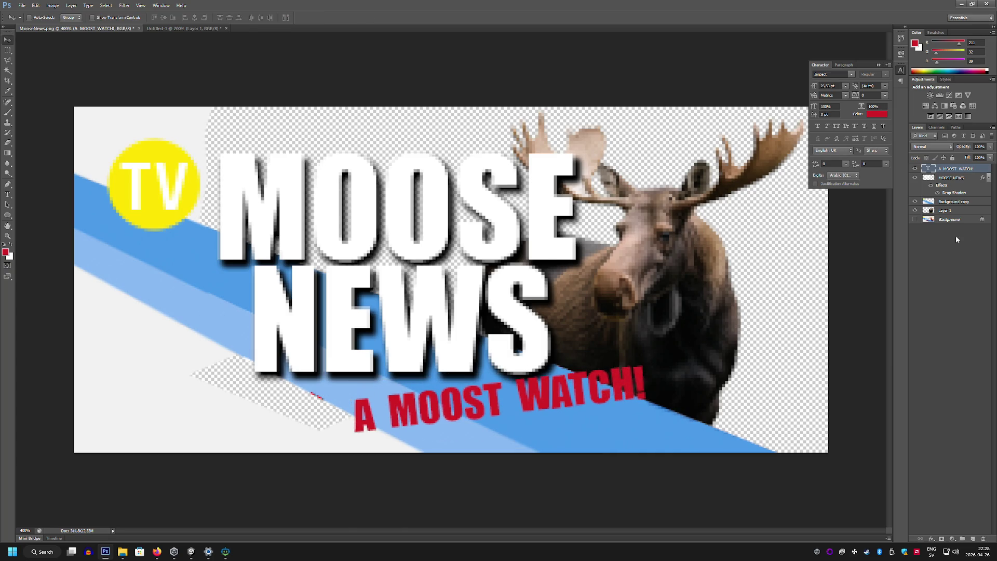
# Give the subtitle a drop shadow with about 13% spread, a new angle and 100% opacity
pyautogui.doubleClick(977, 170)
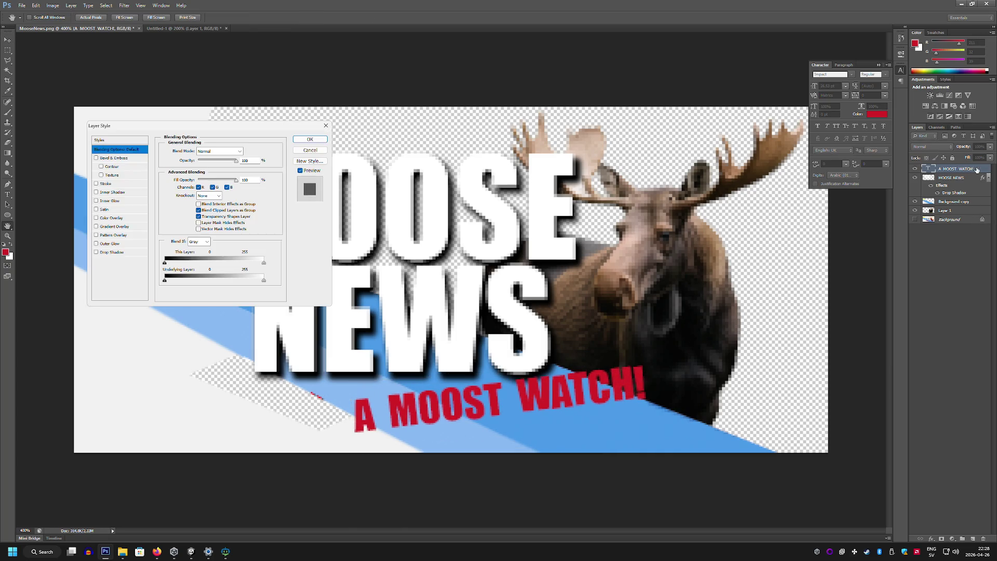
pyautogui.click(110, 253)
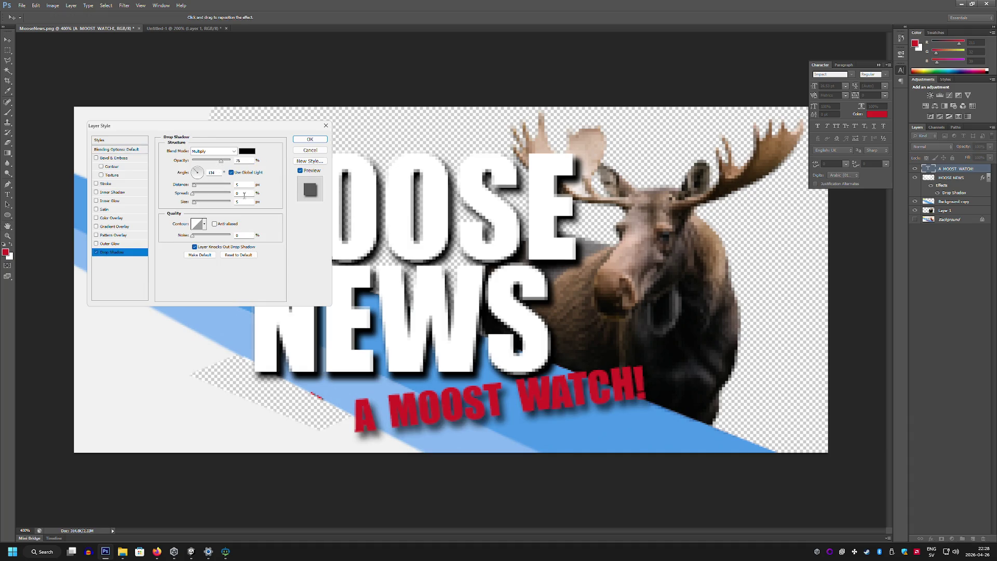
pyautogui.click(195, 186)
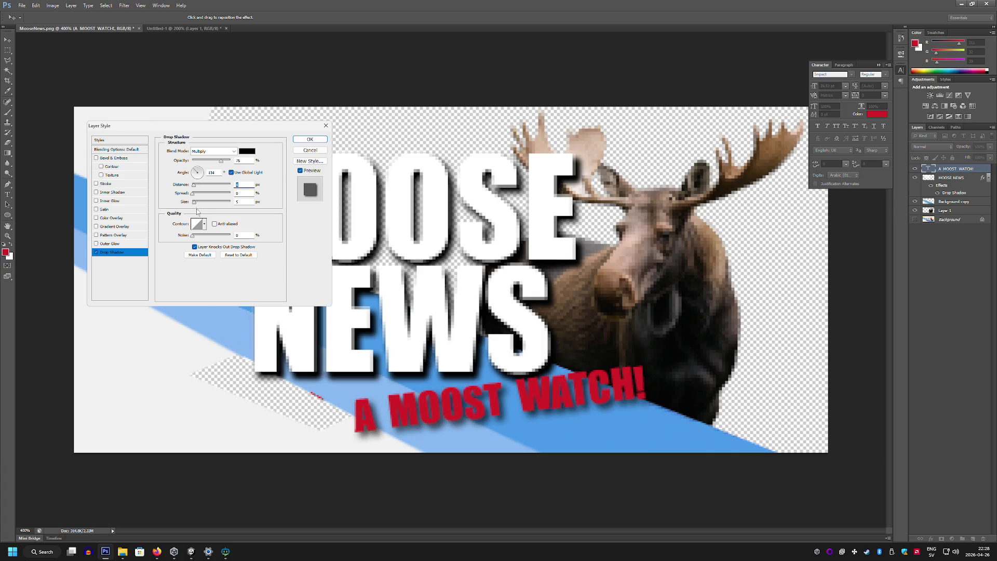
pyautogui.moveTo(193, 196); pyautogui.dragTo(188, 202)
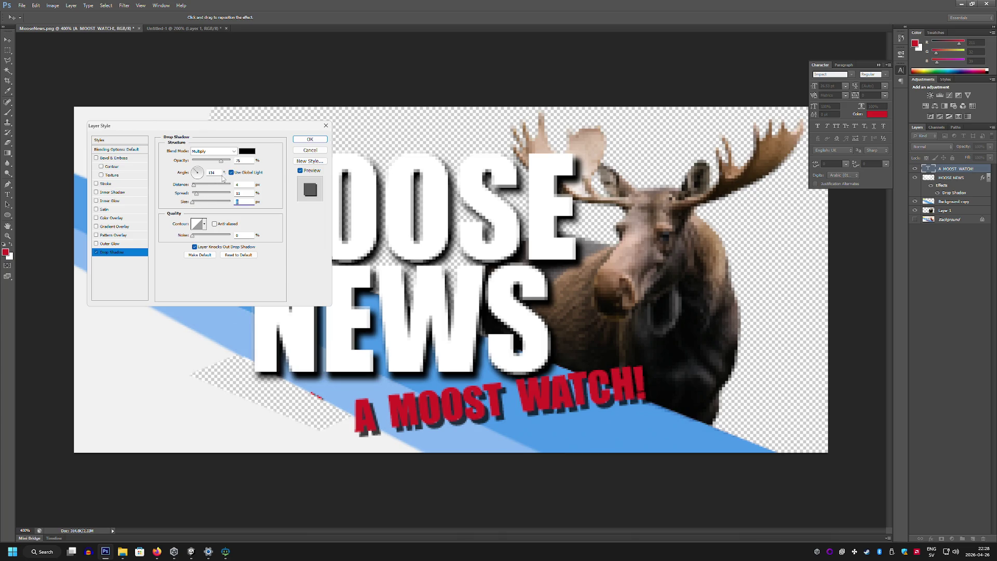
pyautogui.click(194, 172)
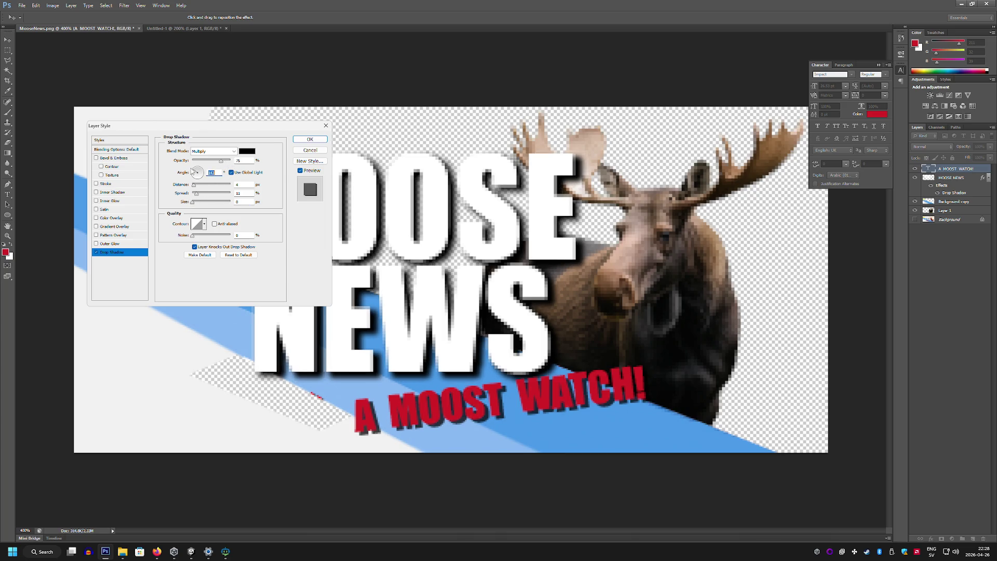
pyautogui.click(230, 161)
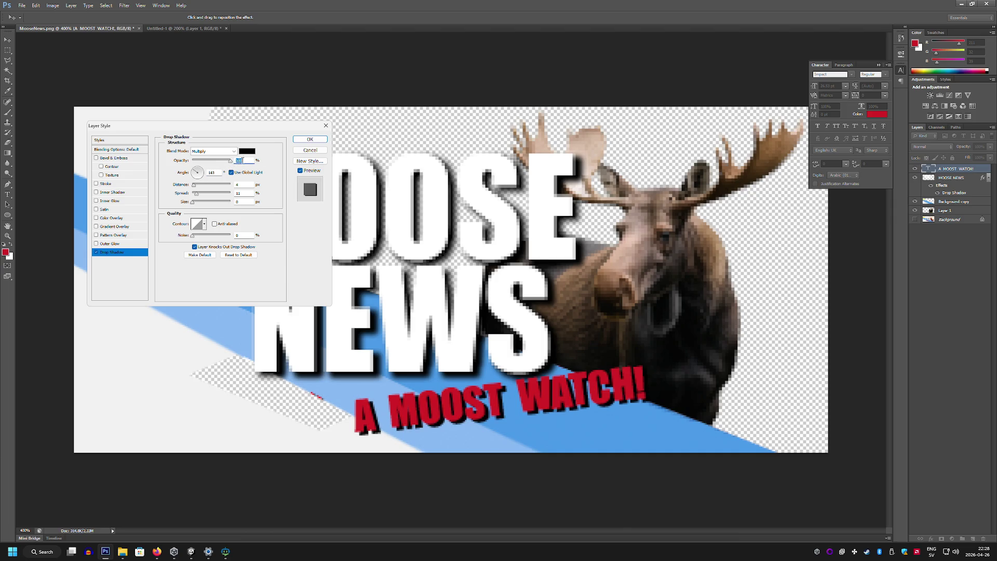
pyautogui.click(311, 139)
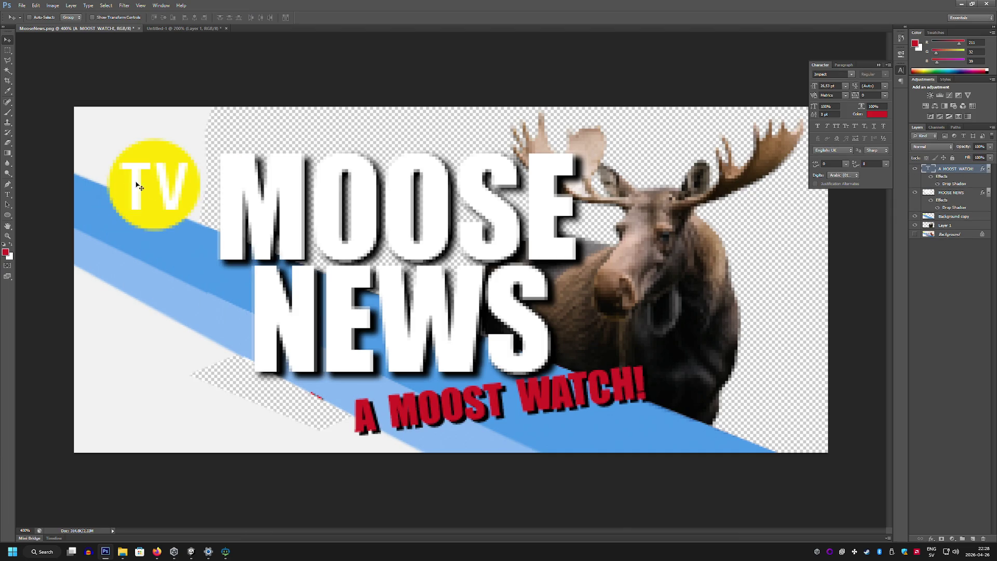
pyautogui.click(8, 117)
# Try painting over a small red speck with sampled light blue, then undo the stroke
pyautogui.keyDown('alt'); pyautogui.click(350, 392); pyautogui.keyUp('alt')
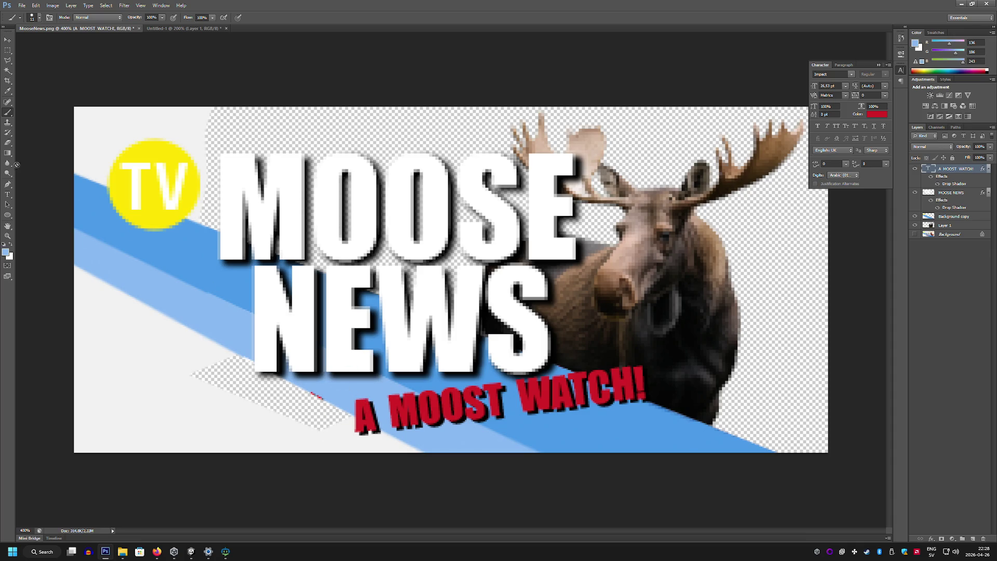
pyautogui.click(969, 216)
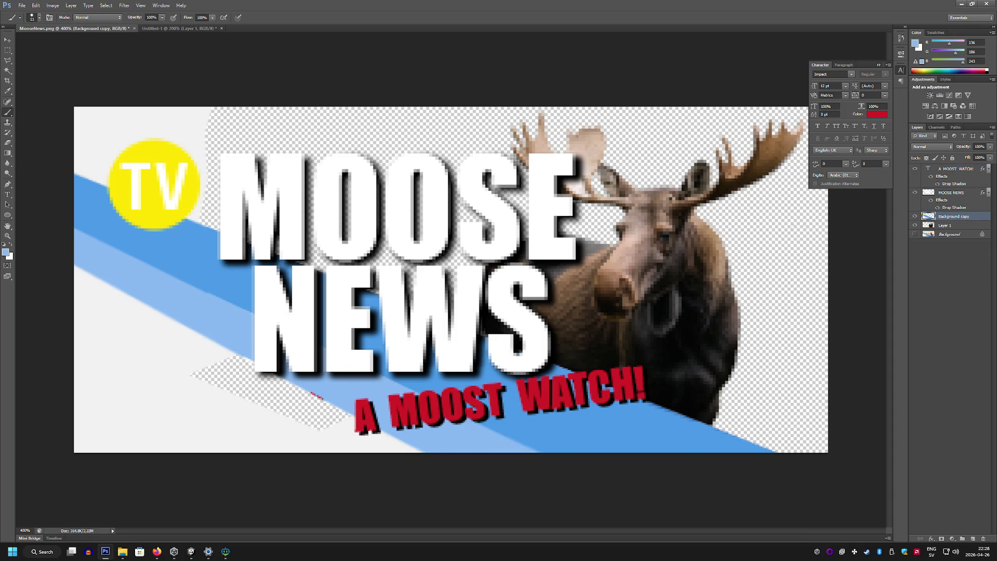
pyautogui.moveTo(347, 393); pyautogui.dragTo(320, 387)
pyautogui.hotkey('ctrl', 'z')
# Add a new layer above Background and fill it with white (#ffffff)
pyautogui.click(972, 233)
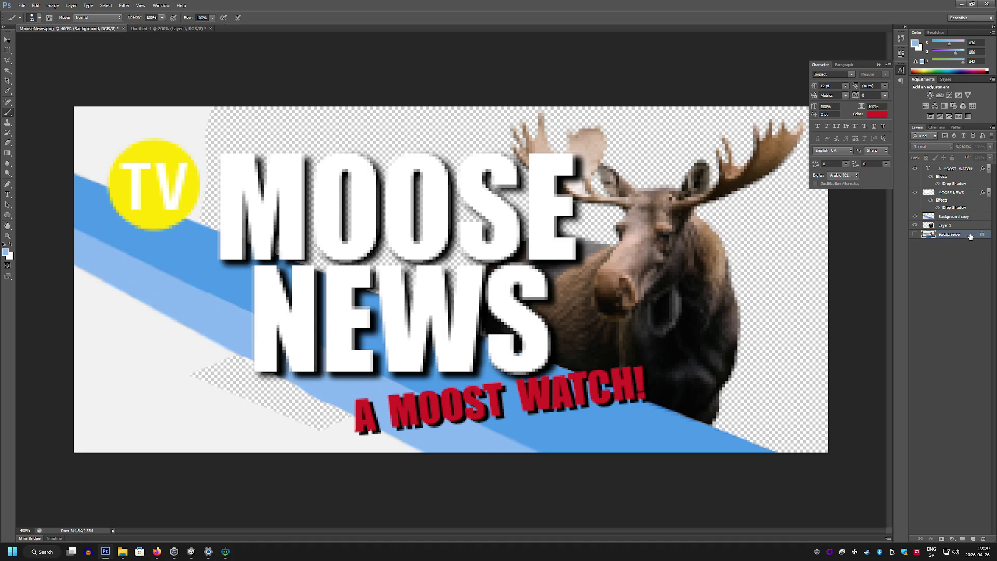
pyautogui.click(972, 539)
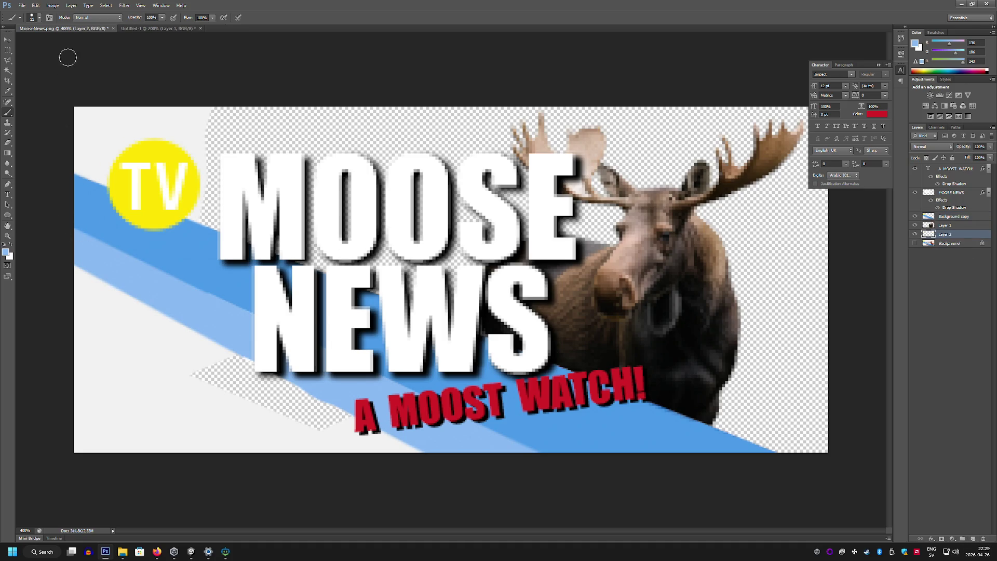
pyautogui.click(36, 17)
pyautogui.moveTo(39, 44); pyautogui.dragTo(86, 42)
pyautogui.press('Return')
pyautogui.hotkey('alt', 'BackSpace')
pyautogui.click(5, 252)
pyautogui.write('ffffff')
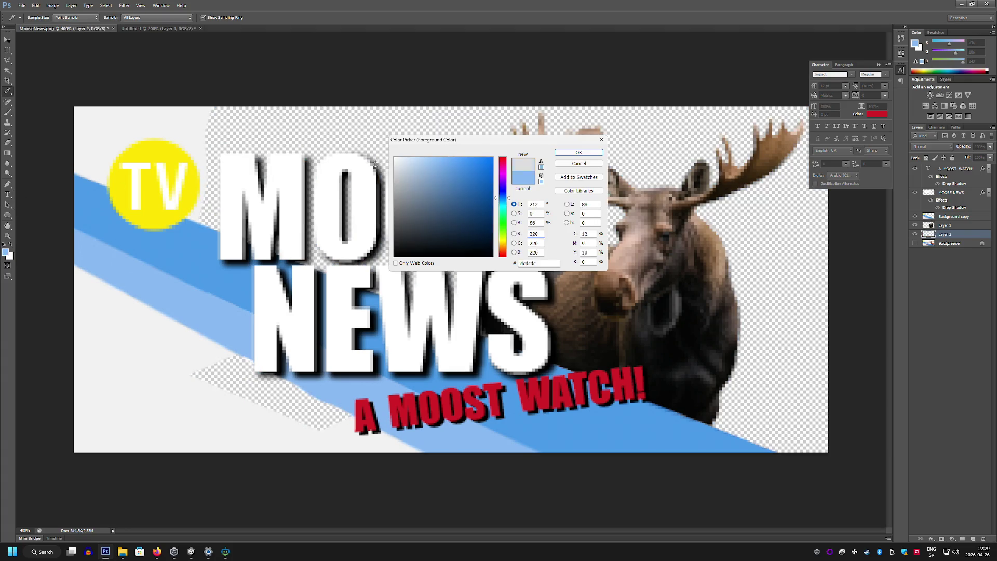
pyautogui.click(577, 155)
pyautogui.hotkey('alt', 'BackSpace')
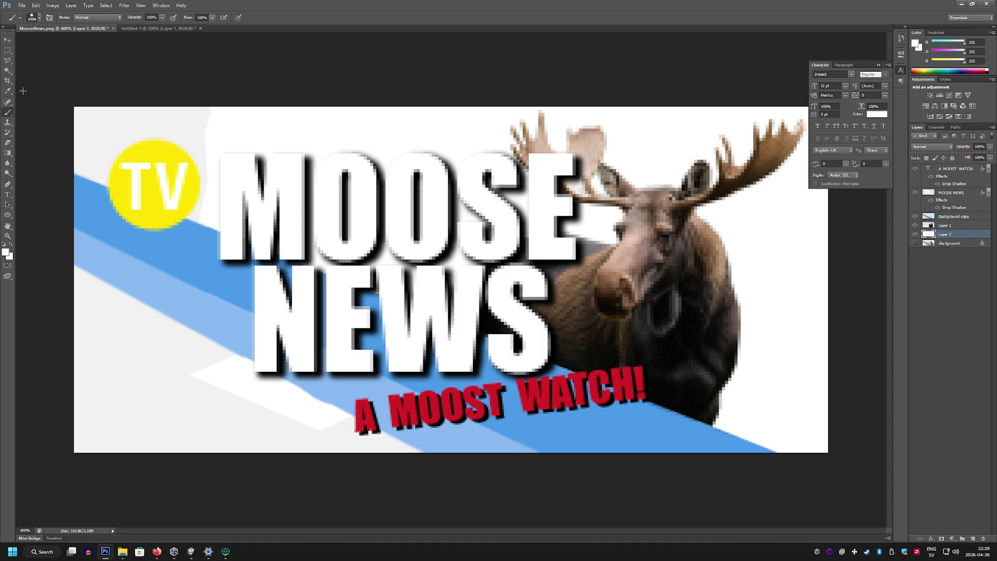
pyautogui.click(8, 51)
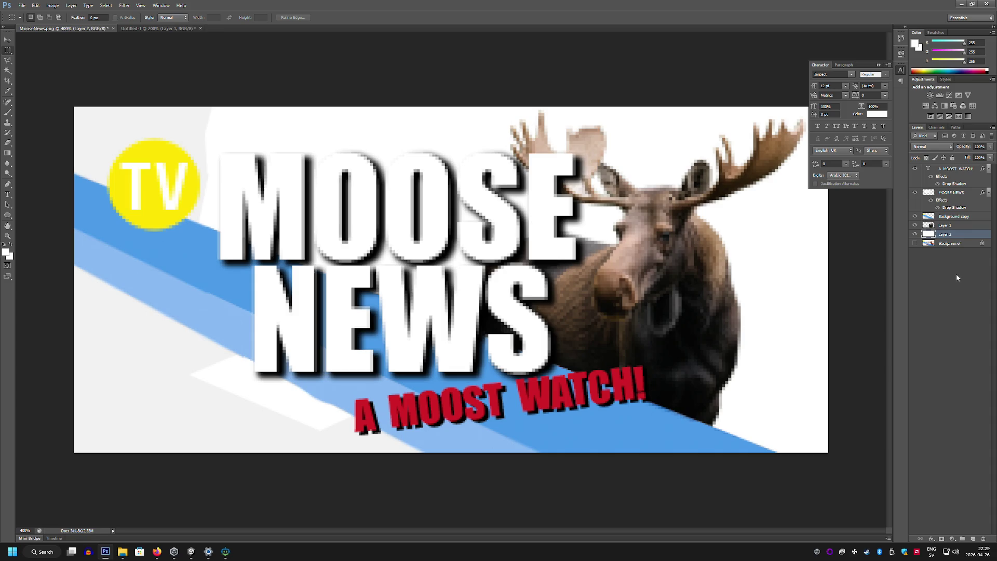
# Rasterize the existing layer style of the MOOSE NEWS text layer
pyautogui.click(965, 193)
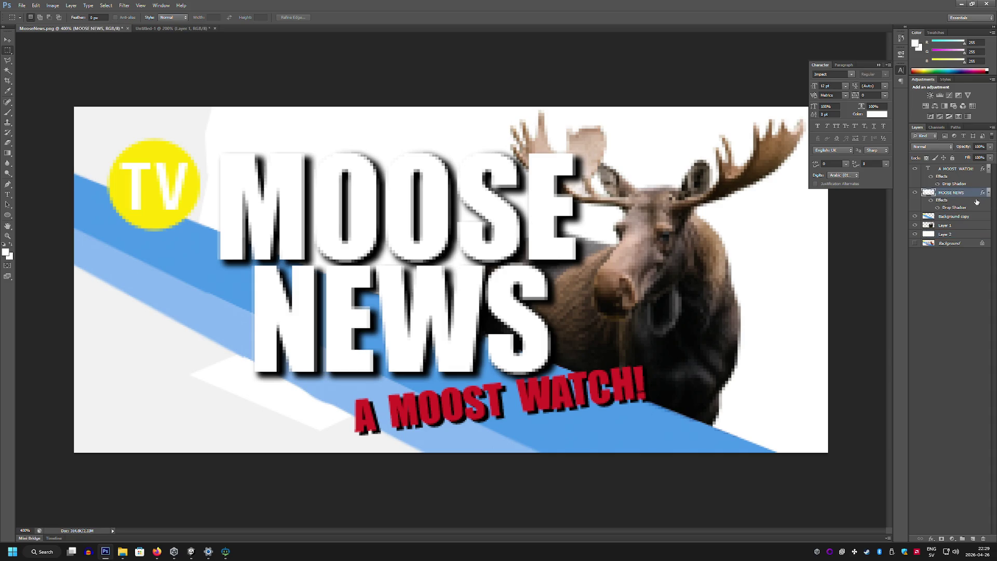
pyautogui.rightClick(959, 195)
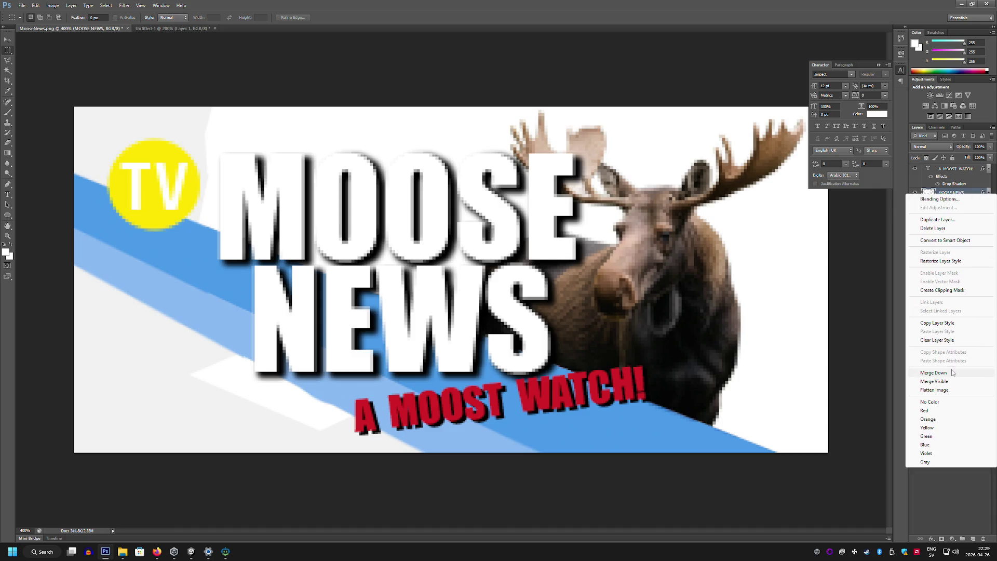
pyautogui.click(948, 262)
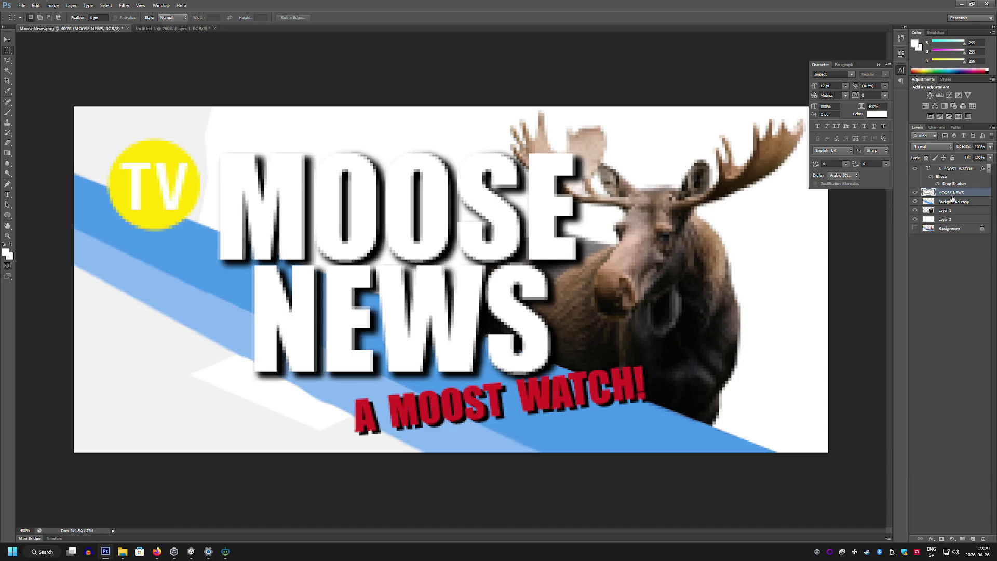
# Give MOOSE NEWS a new drop shadow with distance 0
pyautogui.doubleClick(966, 192)
pyautogui.doubleClick(979, 193)
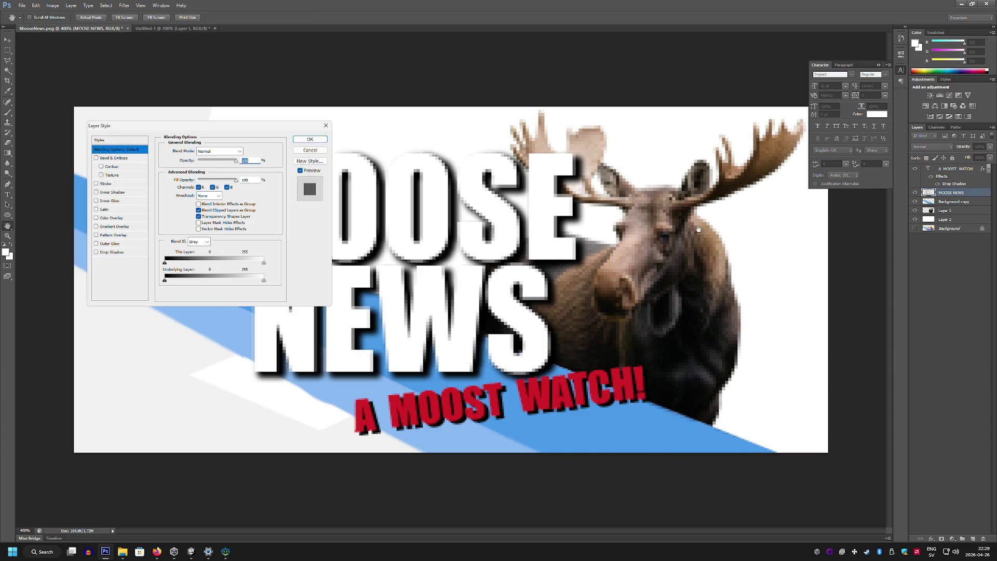
pyautogui.click(95, 253)
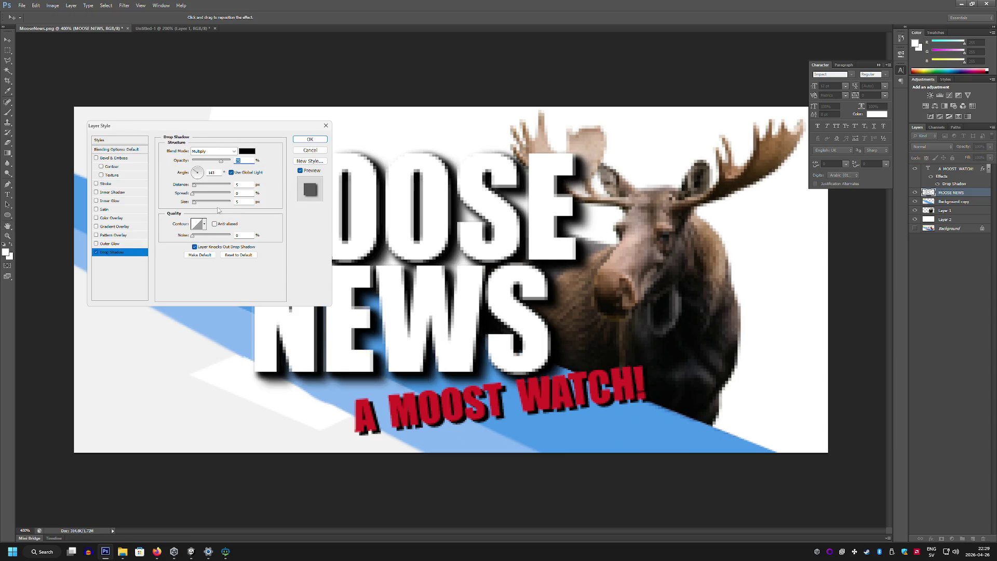
pyautogui.moveTo(194, 186); pyautogui.dragTo(168, 184)
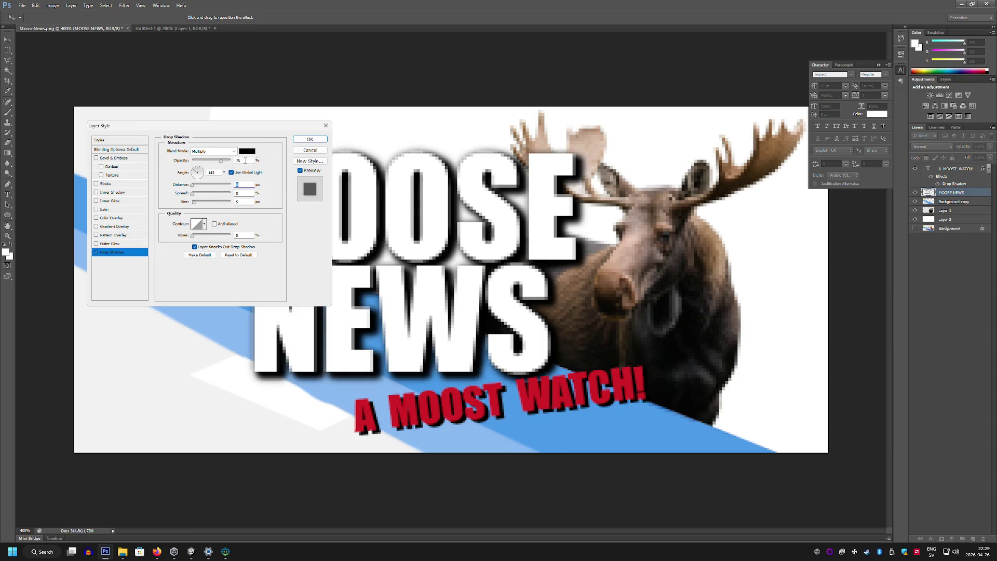
pyautogui.click(310, 139)
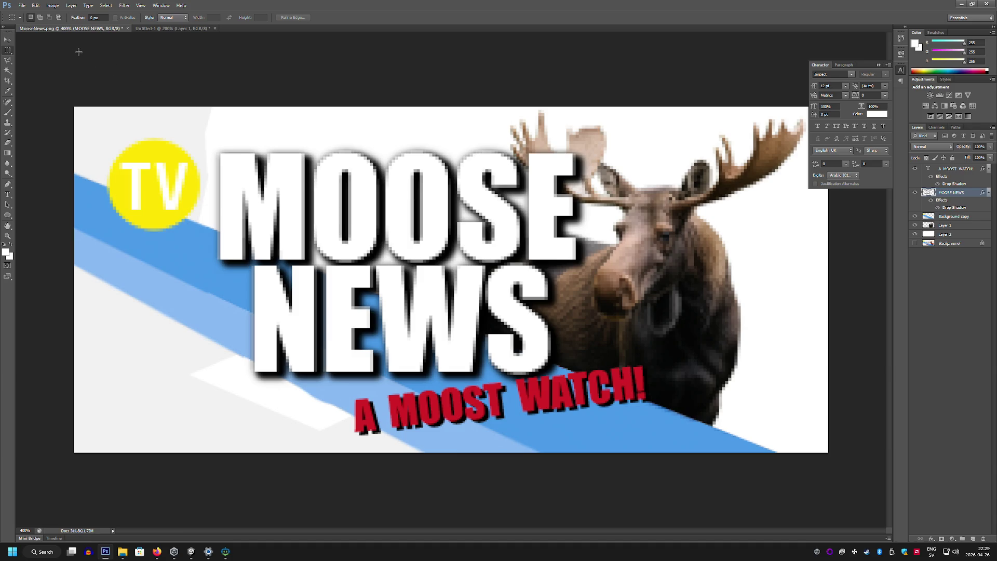
# Save the banner for web as PNG MooseNews2 in the MoreBlender folder
pyautogui.click(22, 5)
pyautogui.click(61, 114)
pyautogui.click(563, 360)
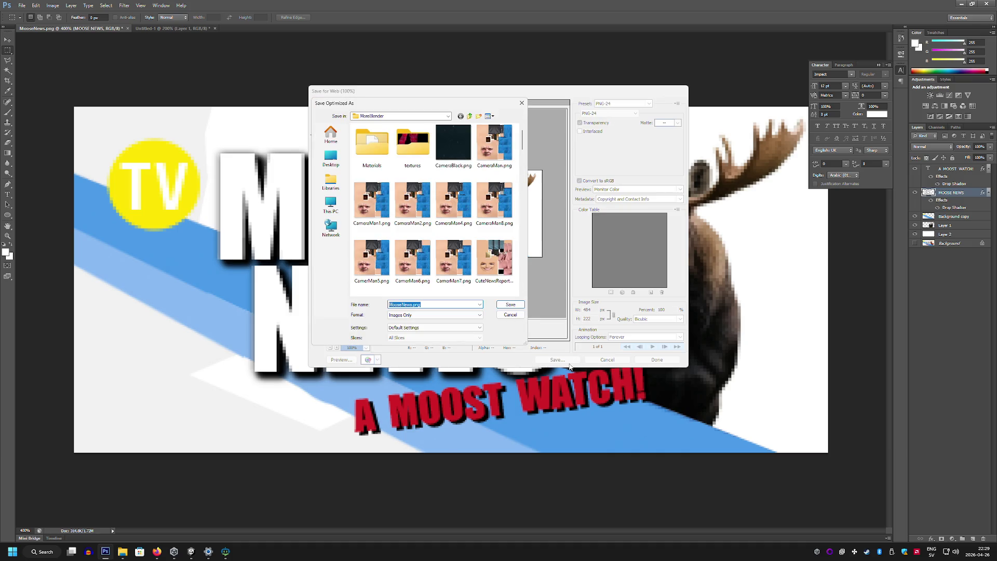
pyautogui.write('MooseNews')
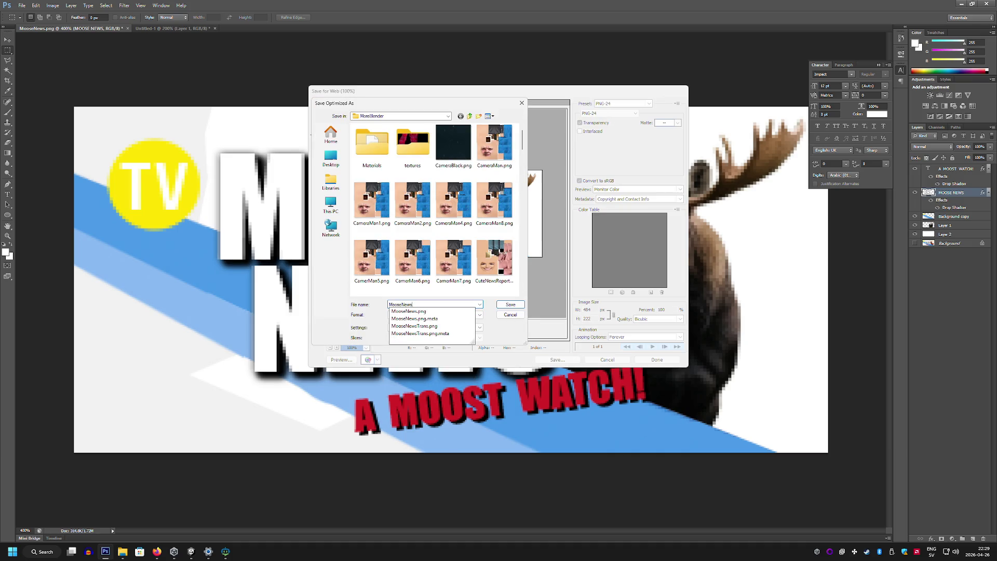
pyautogui.write('2')
pyautogui.click(511, 305)
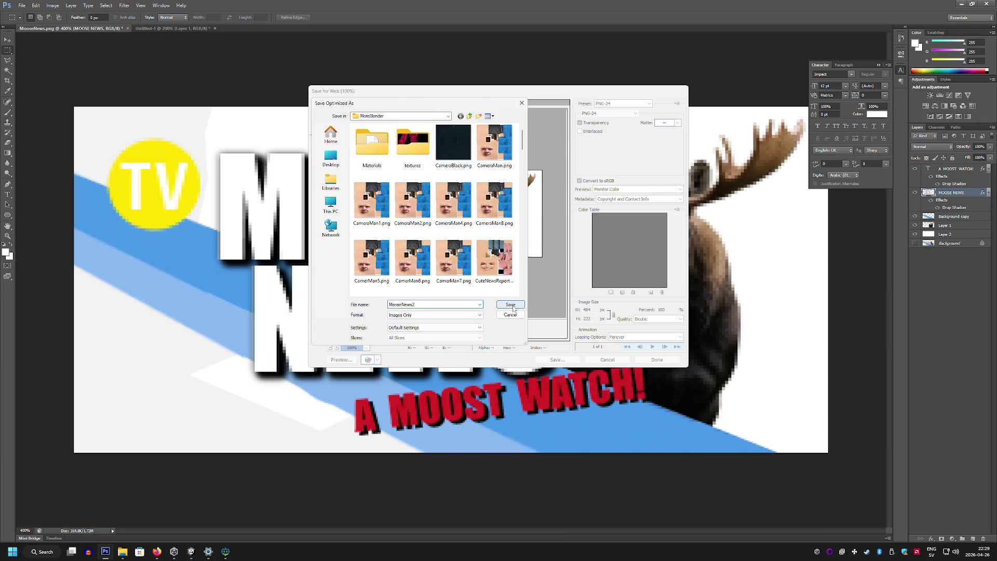
pyautogui.click(190, 554)
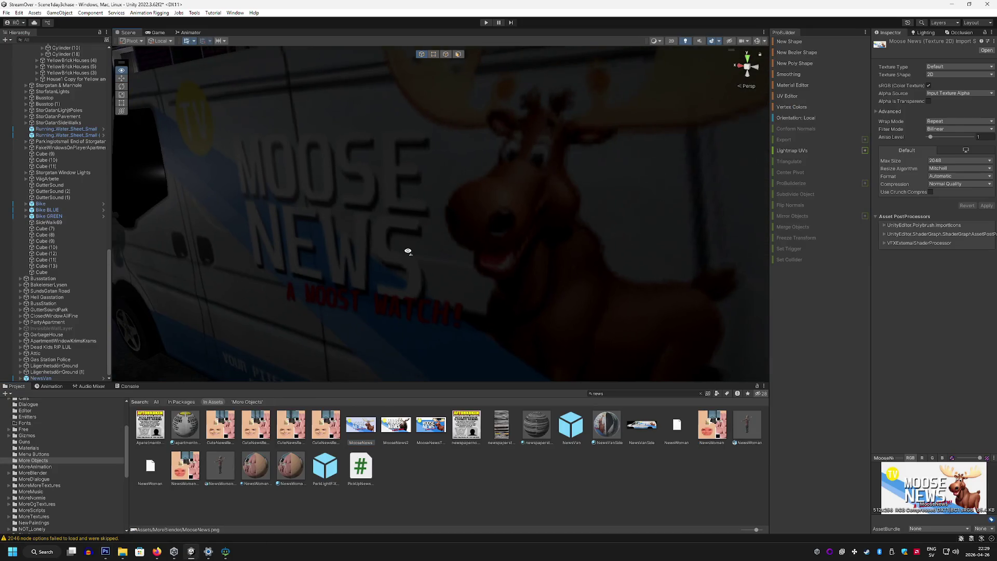
# Set MooseNews2 as the NewsVanSide material's albedo, view the van, then undo the change
pyautogui.press('s')
pyautogui.click(497, 489)
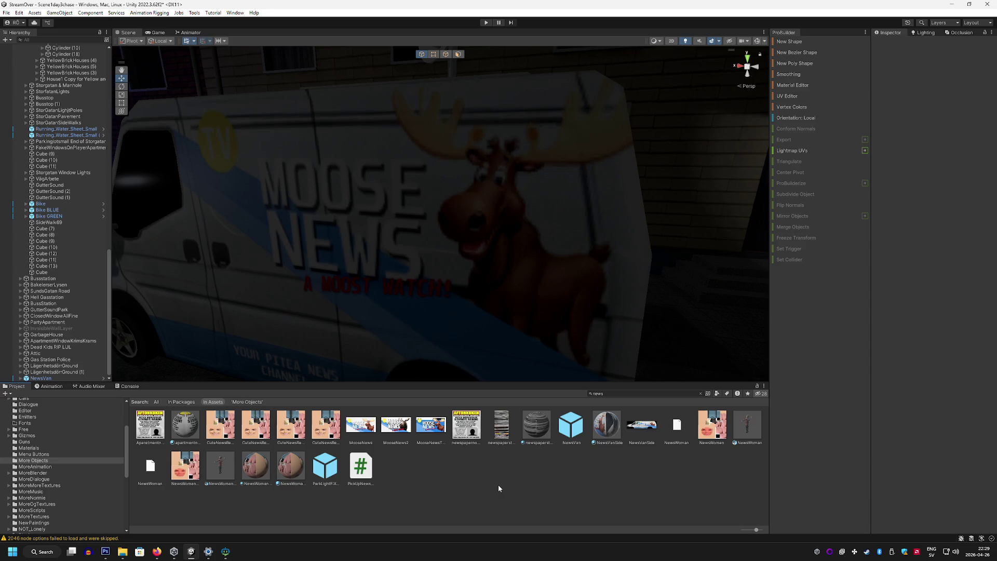
pyautogui.click(600, 430)
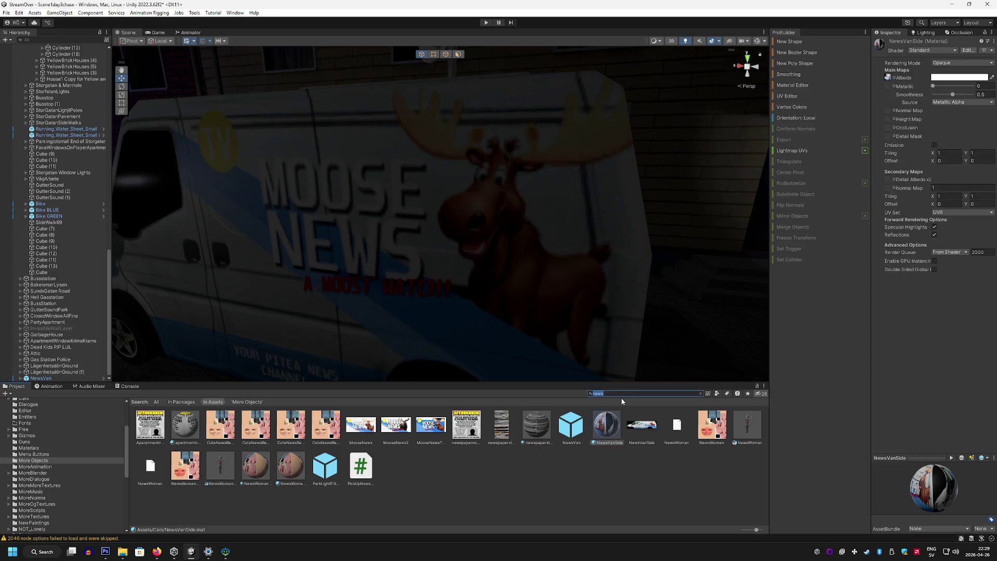
pyautogui.write('moose')
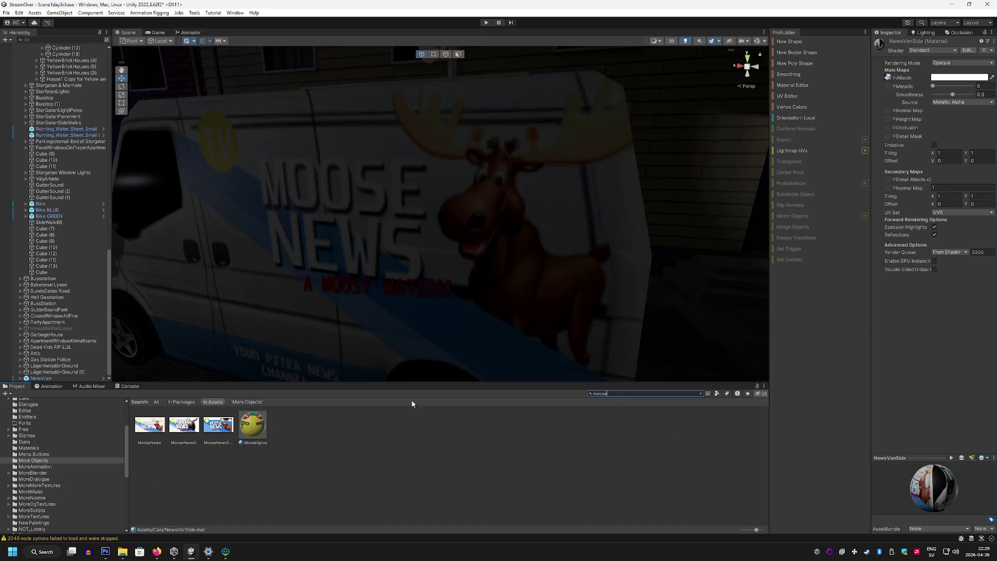
pyautogui.moveTo(184, 425); pyautogui.dragTo(883, 121)
pyautogui.moveTo(894, 77); pyautogui.dragTo(894, 78)
pyautogui.moveTo(471, 236)
pyautogui.mouseDown()
pyautogui.moveTo(468, 258)
pyautogui.moveTo(513, 254)
pyautogui.mouseUp()
pyautogui.hotkey('ctrl', 'z')
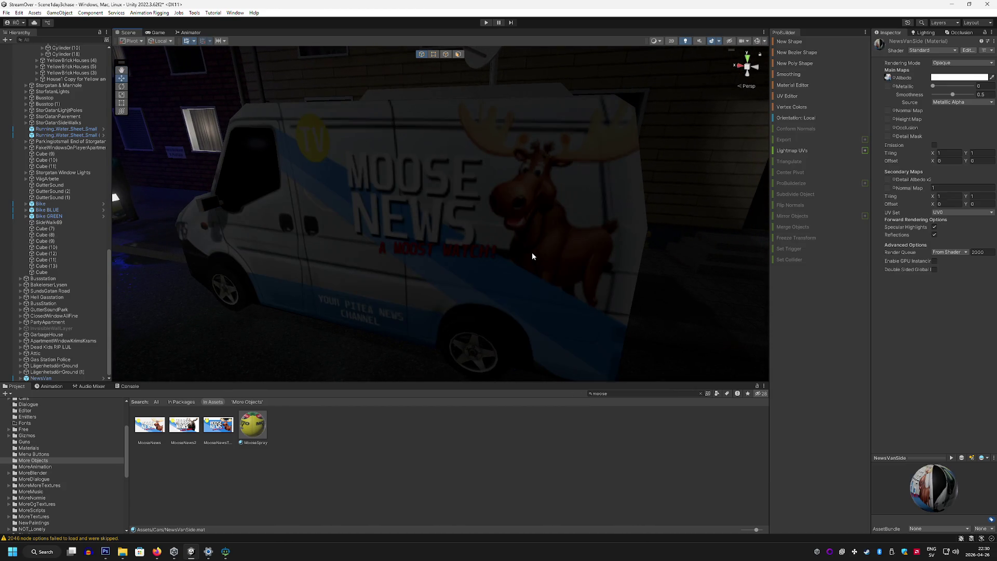
# Clear the moose search filter, search for 'news', and select the NewsVanSide texture
pyautogui.click(507, 445)
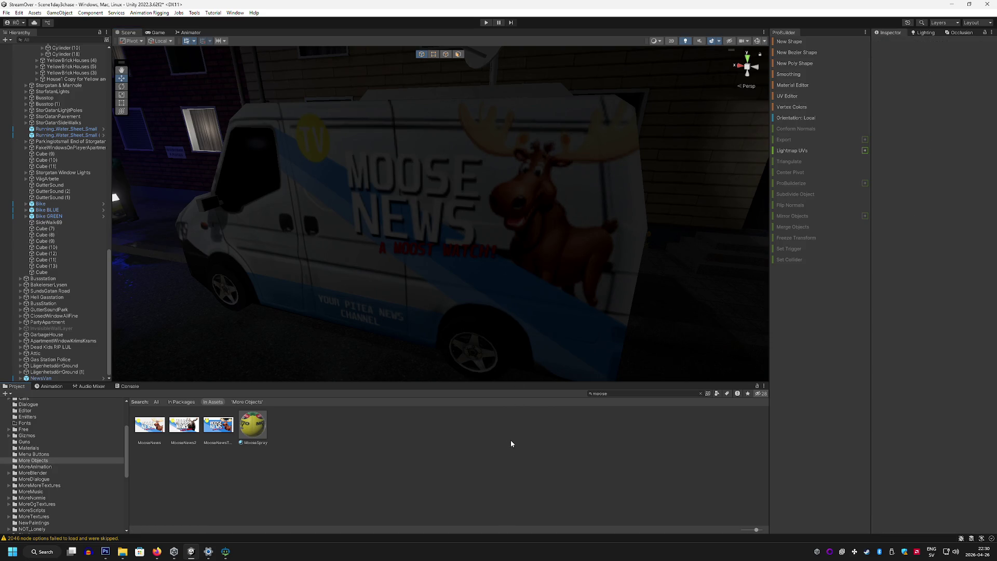
pyautogui.click(701, 393)
pyautogui.click(556, 477)
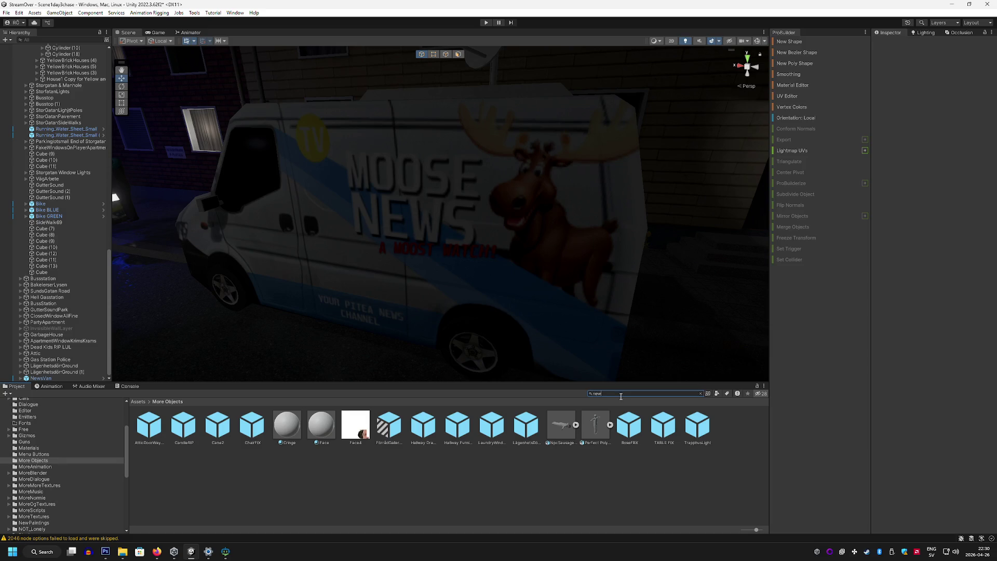
pyautogui.write('s')
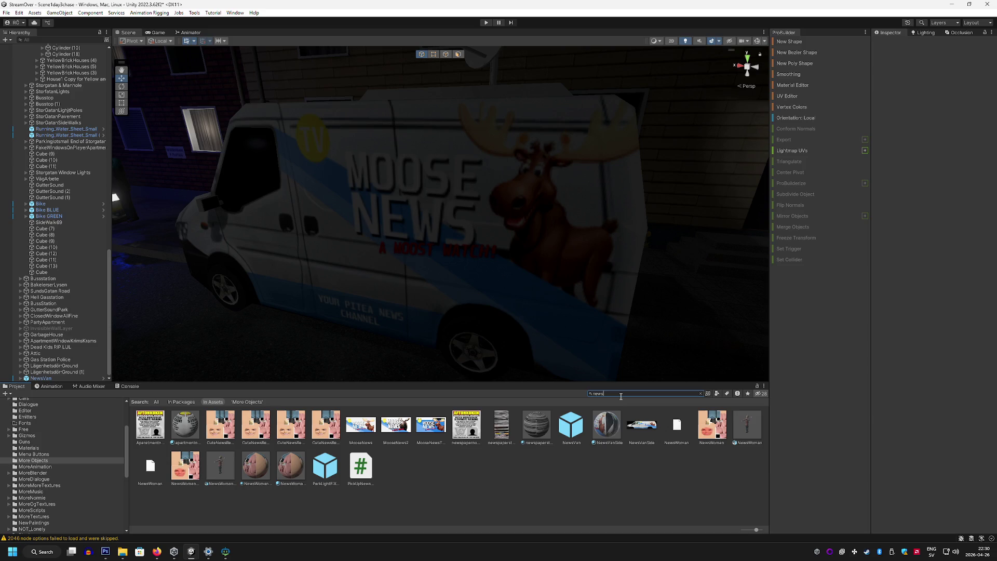
pyautogui.click(515, 487)
pyautogui.click(369, 425)
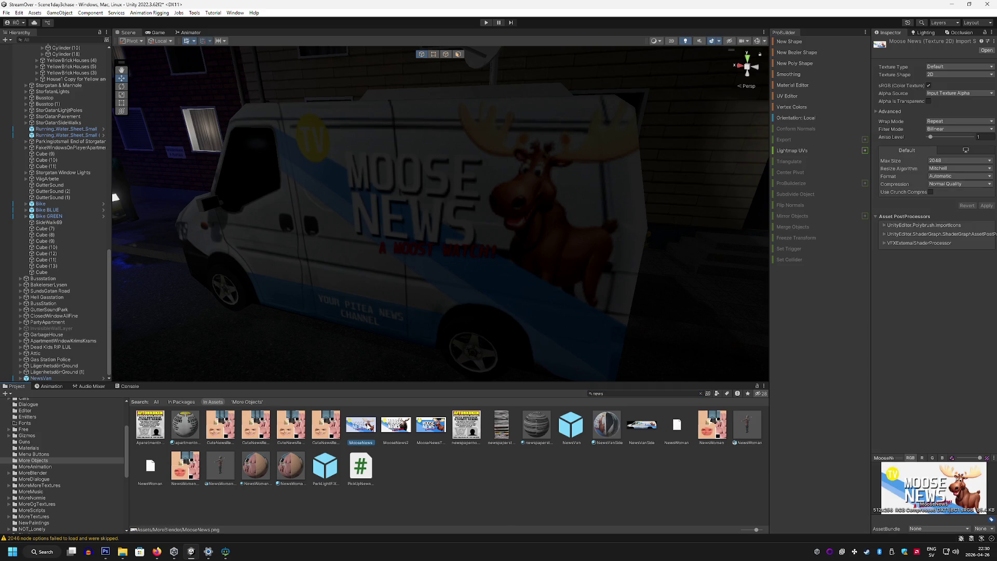
pyautogui.click(652, 427)
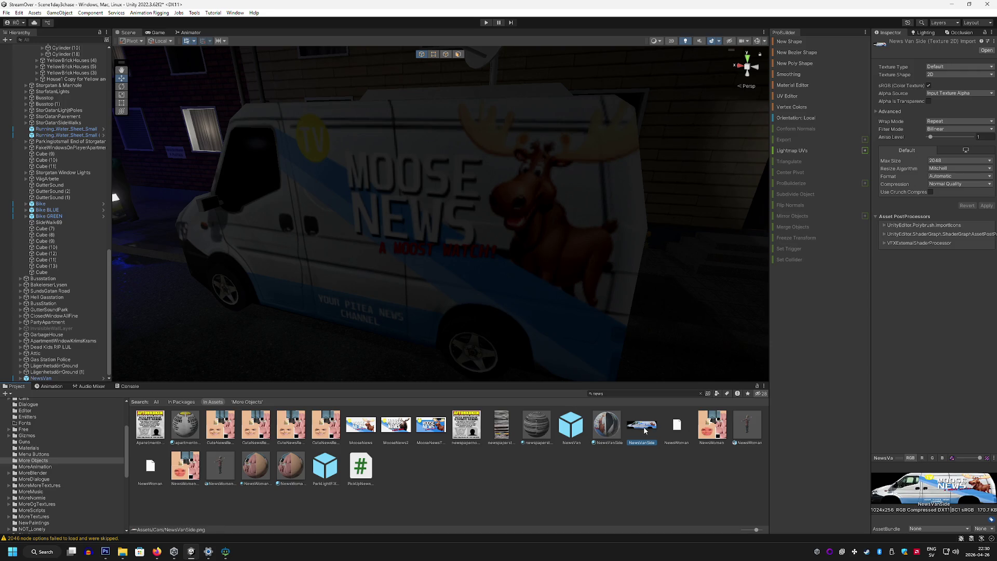
pyautogui.rightClick(648, 432)
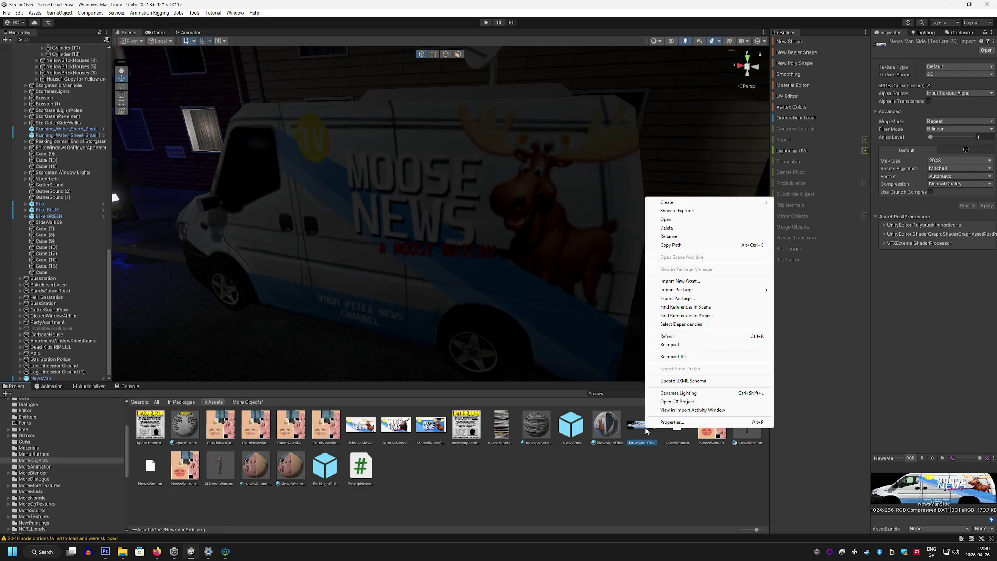
# Reveal NewsVanSide.png in the Cars folder and drag it into Photoshop as a new document
pyautogui.click(694, 210)
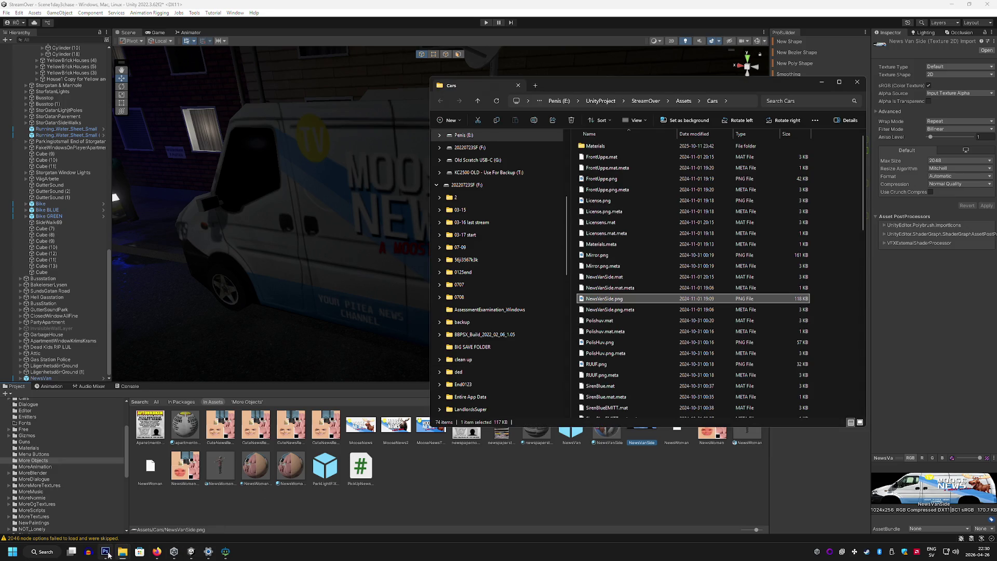
pyautogui.click(106, 554)
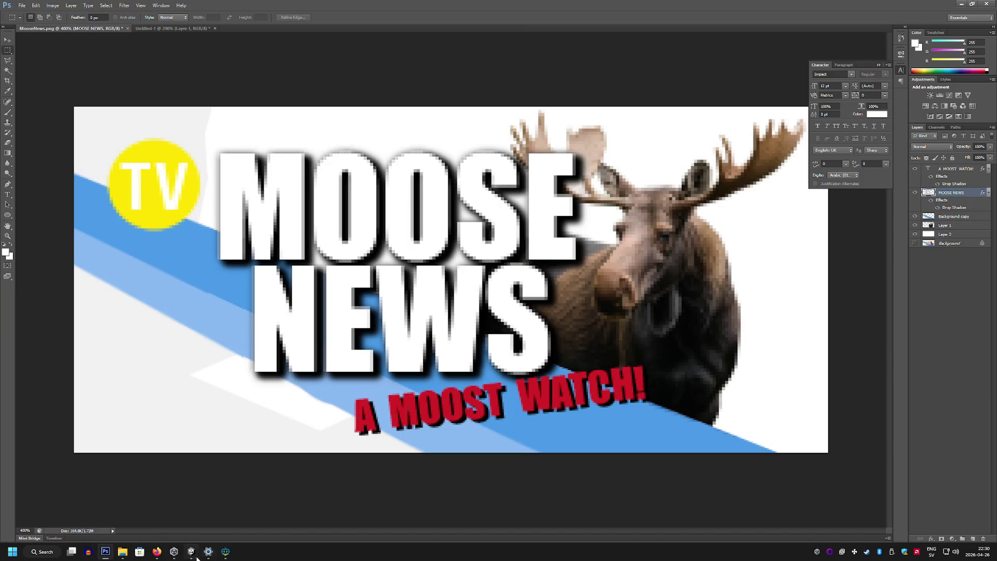
pyautogui.moveTo(214, 558)
pyautogui.moveTo(108, 554)
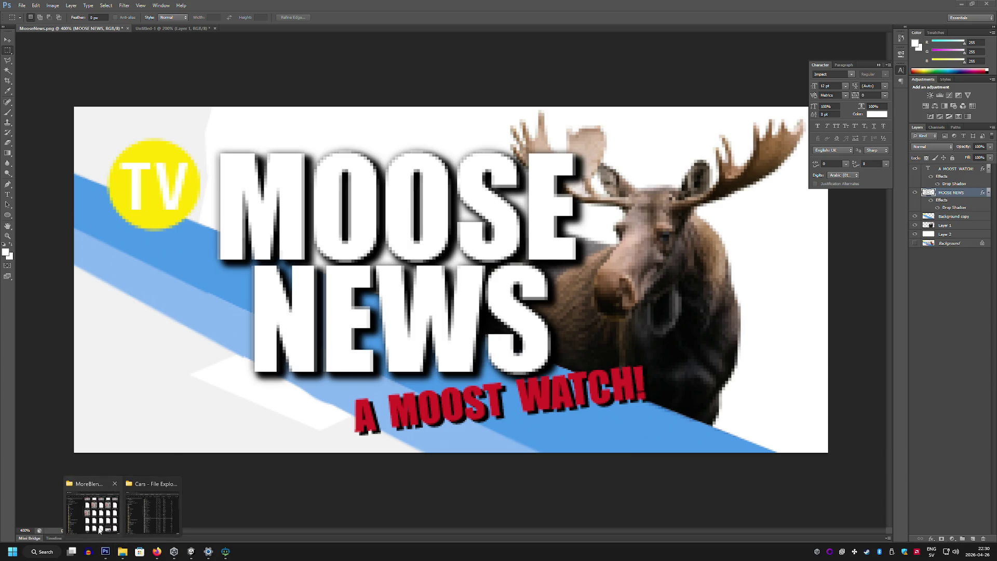
pyautogui.click(93, 512)
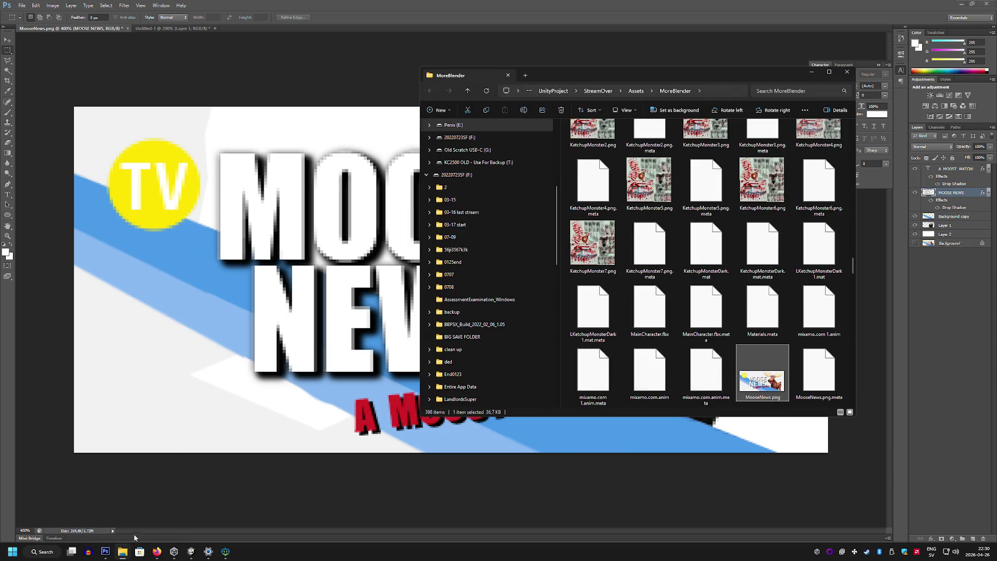
pyautogui.moveTo(122, 552)
pyautogui.click(156, 512)
pyautogui.moveTo(604, 299)
pyautogui.mouseDown()
pyautogui.moveTo(271, 55)
pyautogui.moveTo(254, 29)
pyautogui.mouseUp()
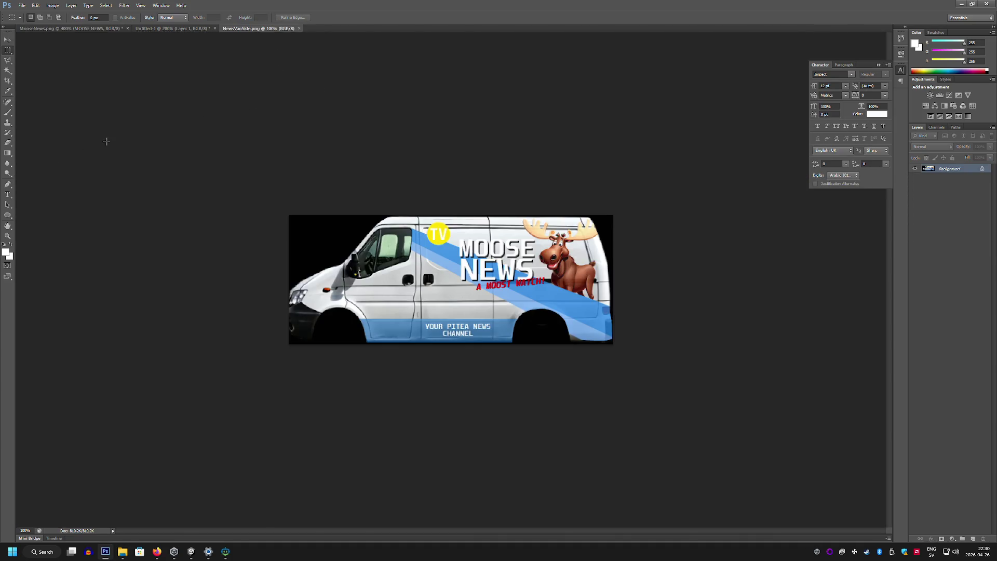
# Zoom the NewsVanSide image to 200%, then go back to the MooseNews.png document
pyautogui.click(8, 235)
pyautogui.click(514, 229)
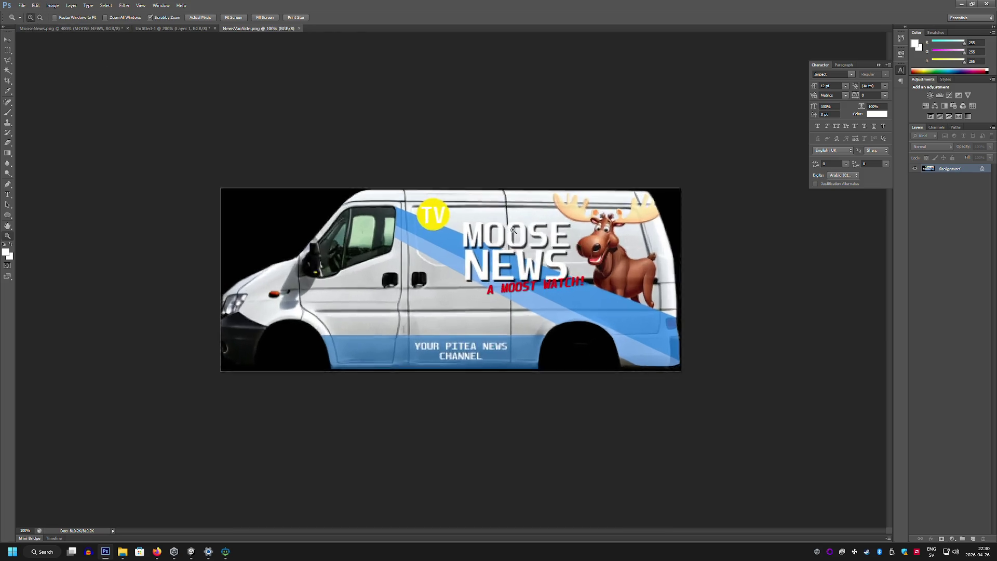
pyautogui.click(513, 230)
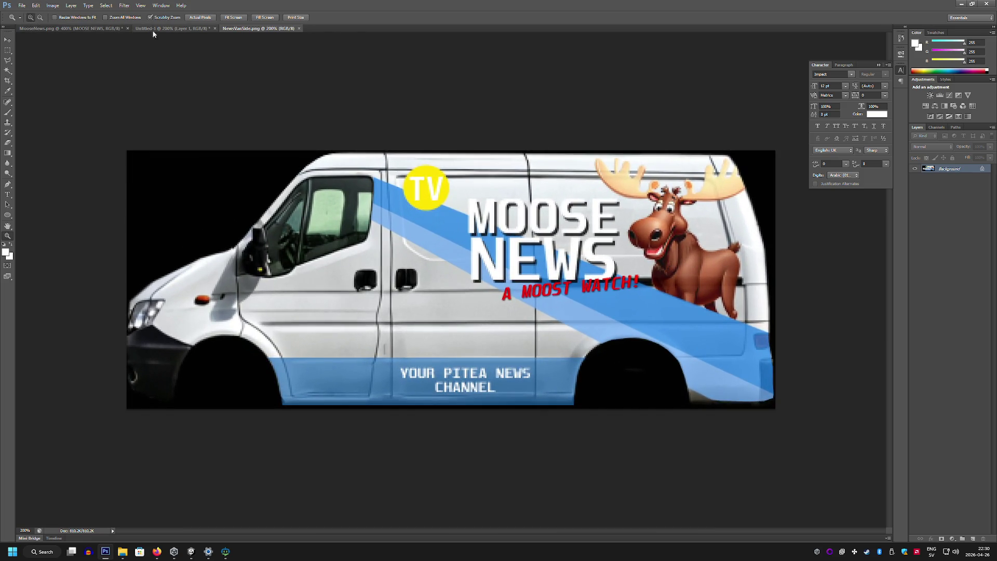
pyautogui.click(171, 28)
pyautogui.click(104, 28)
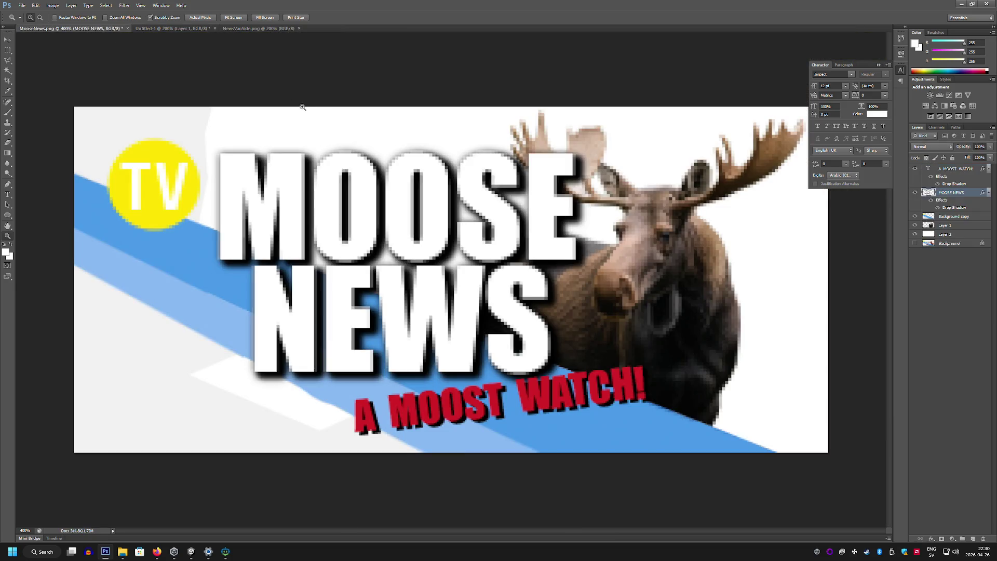
# Delete Layer 2's white fill and try a Magic Wand selection on the canvas
pyautogui.keyDown('ctrl'); pyautogui.click(350, 109); pyautogui.keyUp('ctrl')
pyautogui.press('Delete')
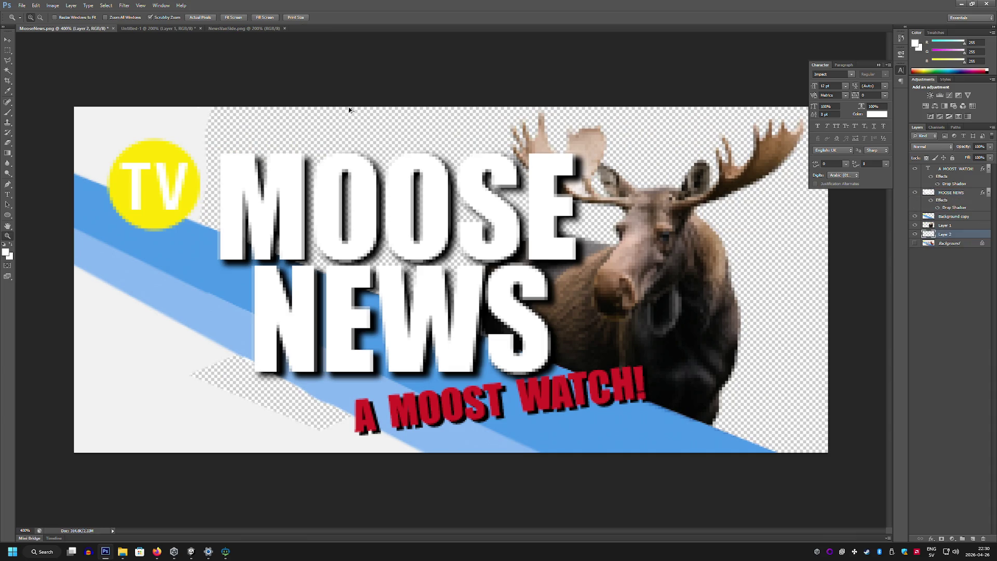
pyautogui.click(10, 52)
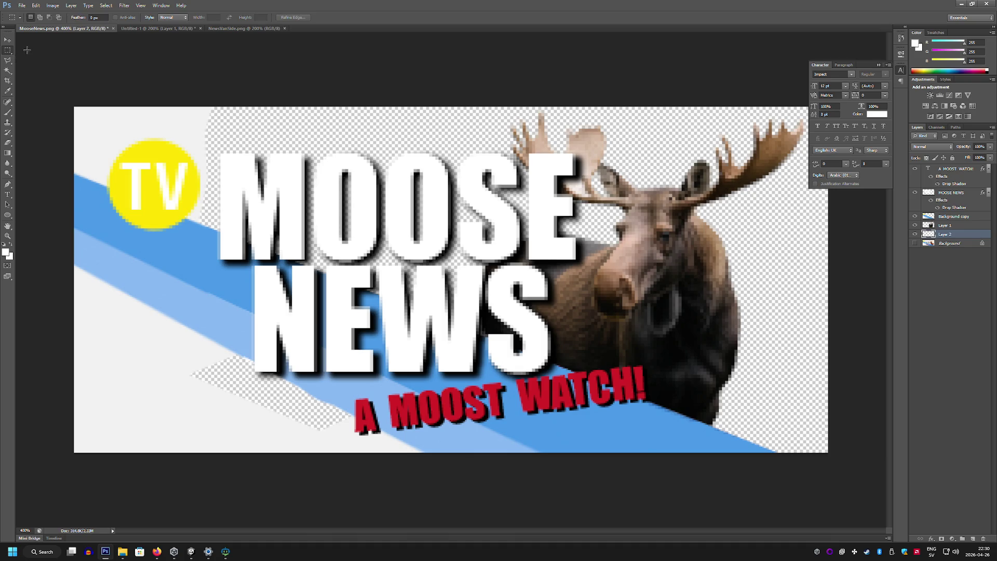
pyautogui.click(8, 236)
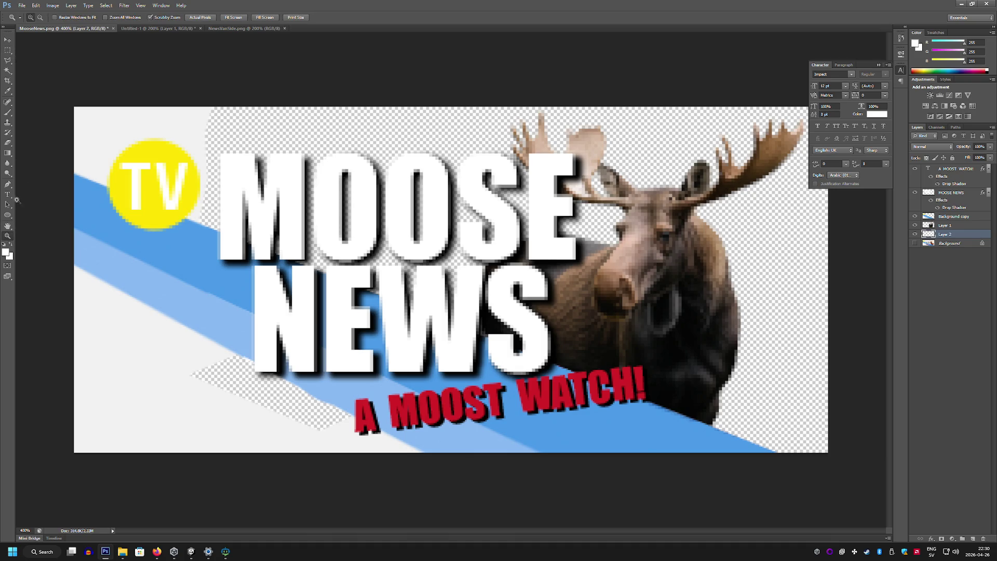
pyautogui.click(8, 71)
pyautogui.click(116, 344)
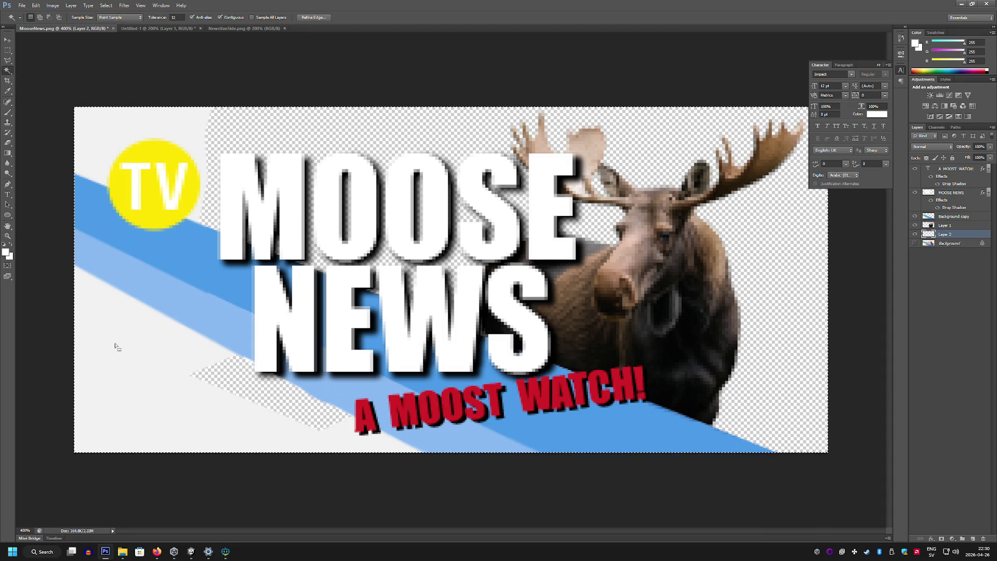
pyautogui.click(953, 243)
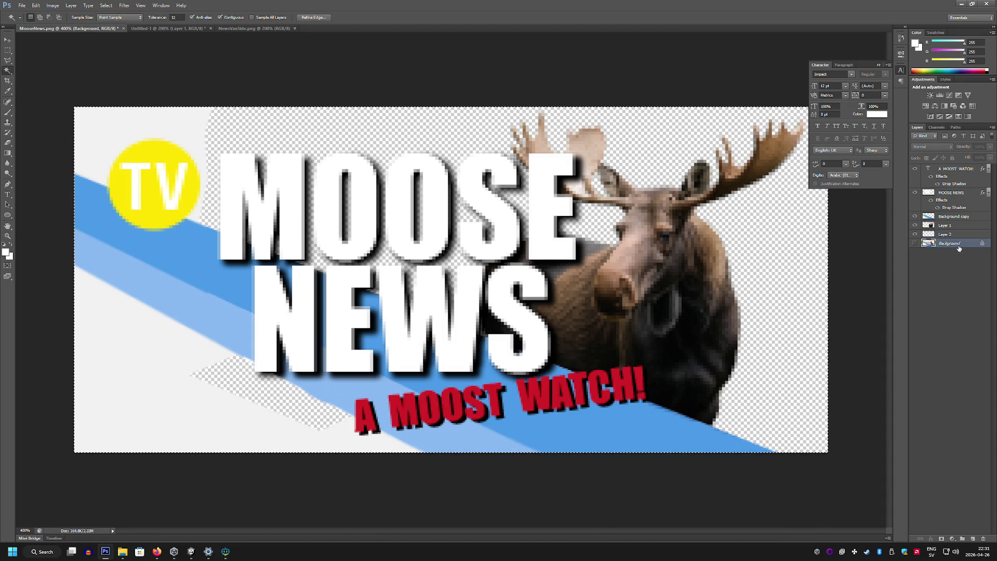
pyautogui.hotkey('ctrl', 'd')
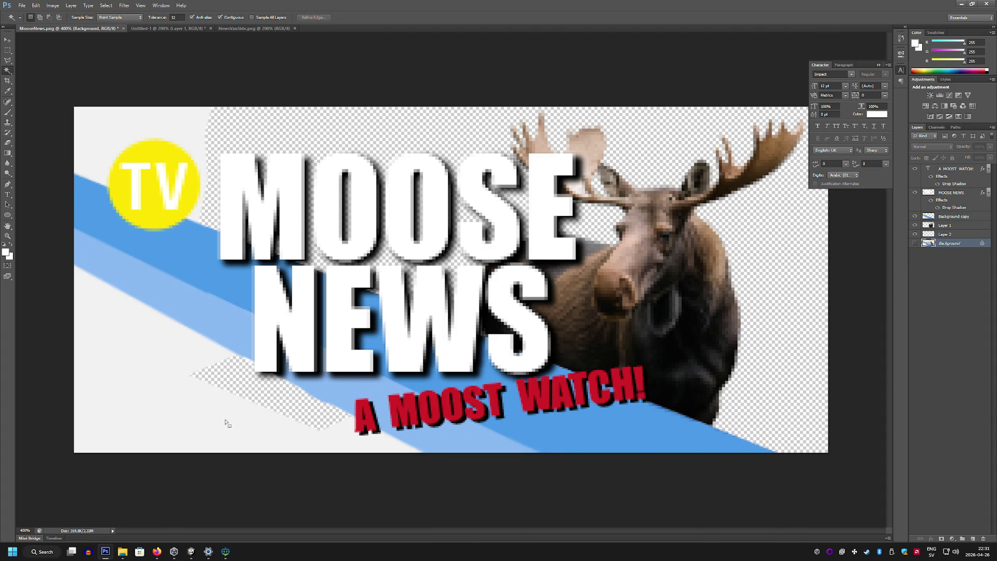
# On Background copy, Magic Wand the light grey areas at left and delete them
pyautogui.click(958, 235)
pyautogui.click(954, 216)
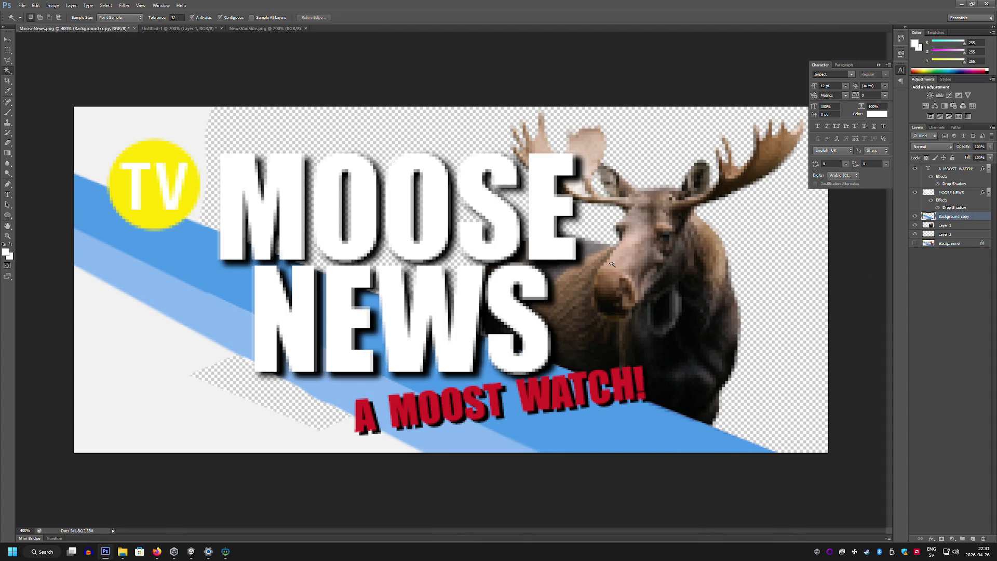
pyautogui.click(212, 365)
pyautogui.click(189, 113)
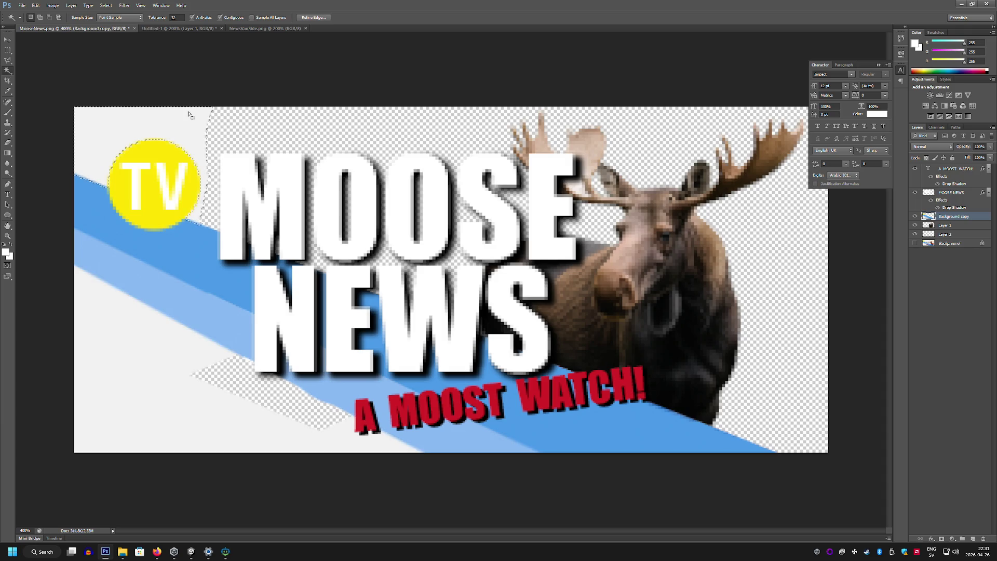
pyautogui.press('Delete')
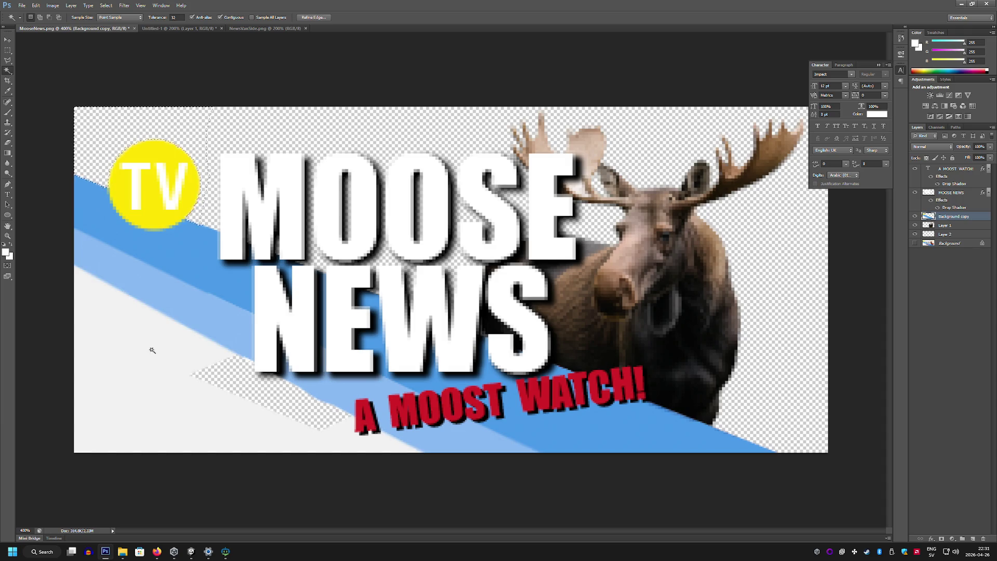
pyautogui.click(150, 350)
pyautogui.press('Delete')
pyautogui.hotkey('ctrl', 'd')
# Drag layers A MOOST WATCH! through Layer 2 onto the NewsVanSide image
pyautogui.press('m')
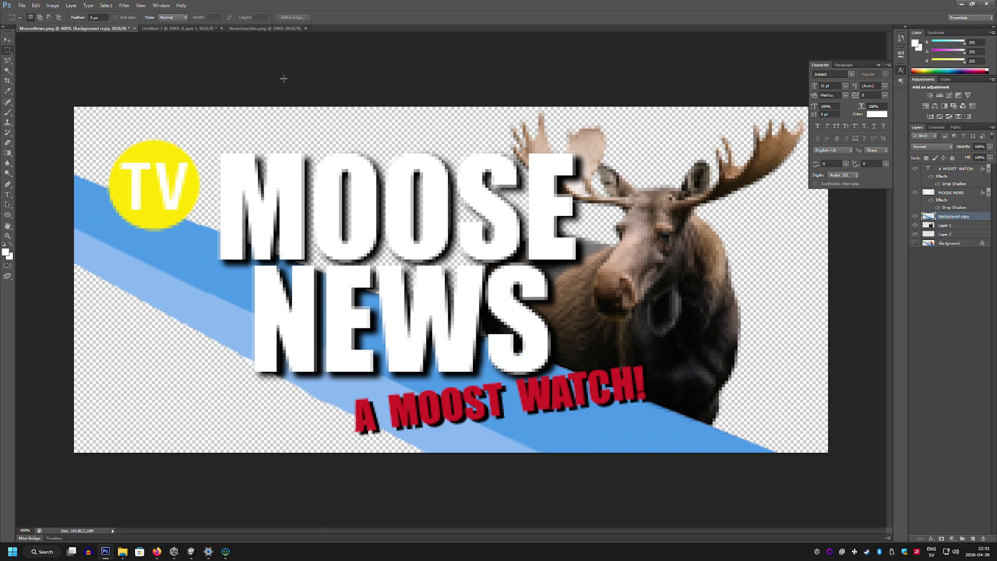
pyautogui.click(951, 236)
pyautogui.keyDown('shift'); pyautogui.click(958, 169); pyautogui.keyUp('shift')
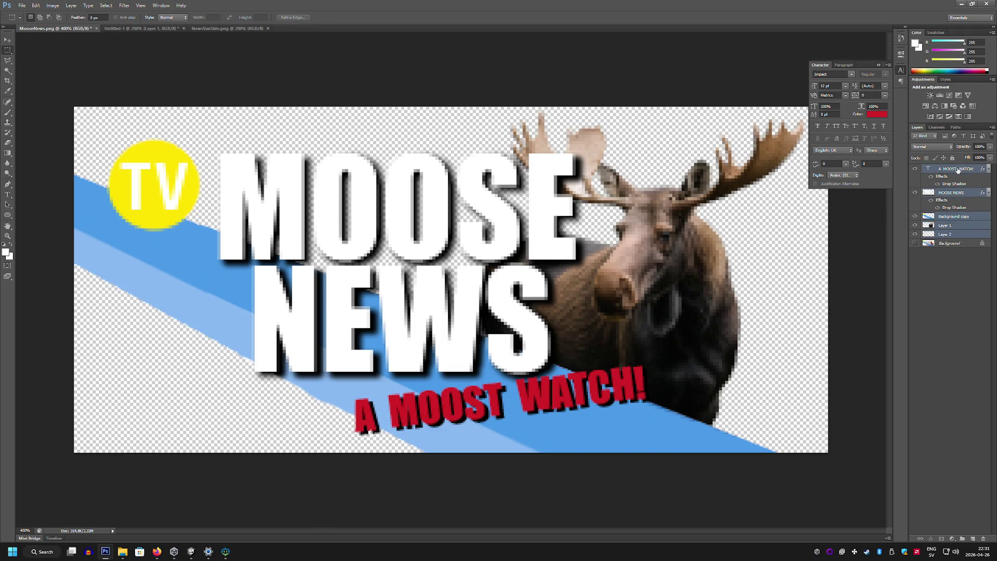
pyautogui.moveTo(953, 173)
pyautogui.mouseDown()
pyautogui.moveTo(281, 52)
pyautogui.moveTo(229, 30)
pyautogui.moveTo(267, 102)
pyautogui.moveTo(501, 350)
pyautogui.mouseUp()
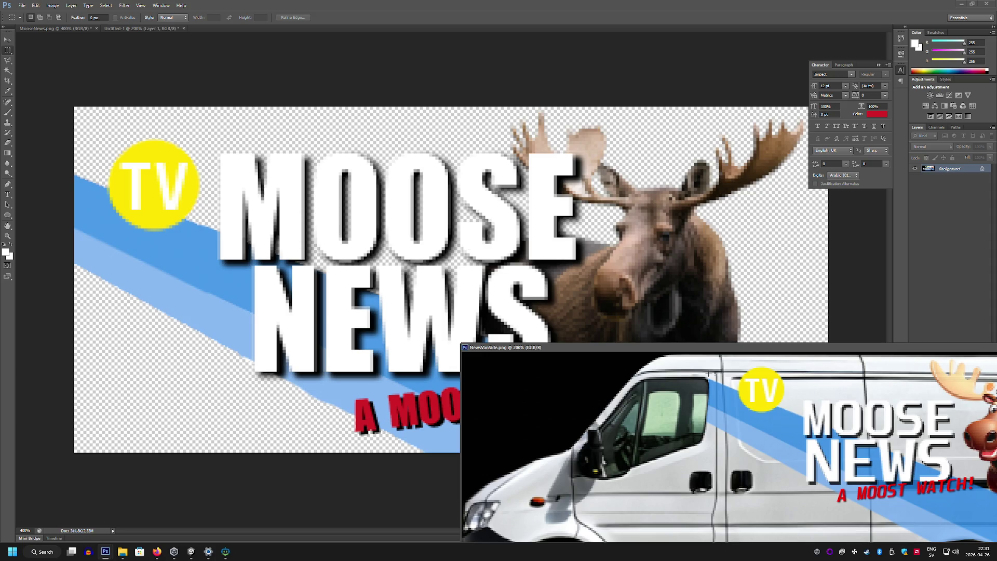
# Dock NewsVanSide as a tab and close Untitled-1 without saving
pyautogui.moveTo(696, 353)
pyautogui.mouseDown()
pyautogui.moveTo(320, 161)
pyautogui.moveTo(258, 52)
pyautogui.moveTo(232, 29)
pyautogui.mouseUp()
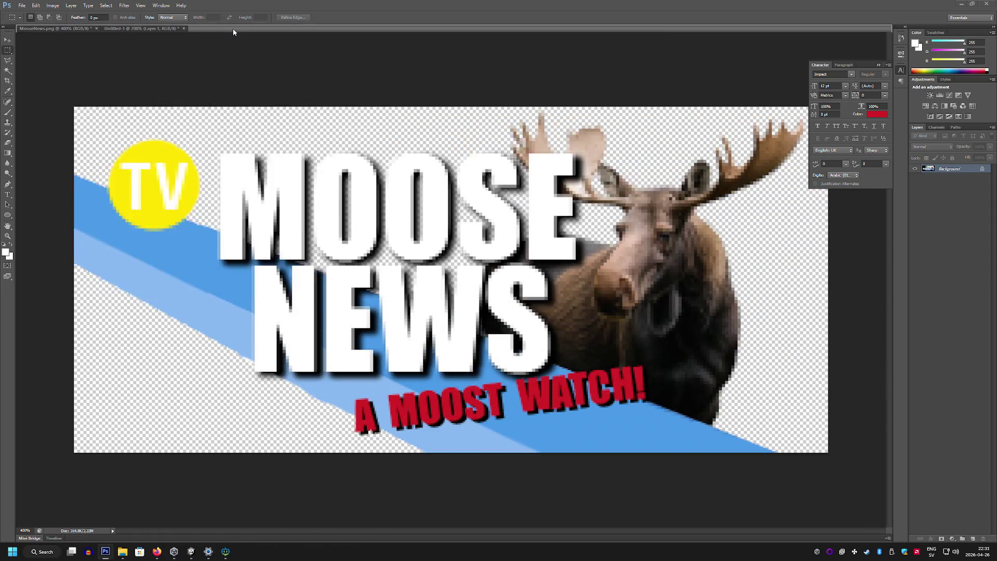
pyautogui.click(177, 30)
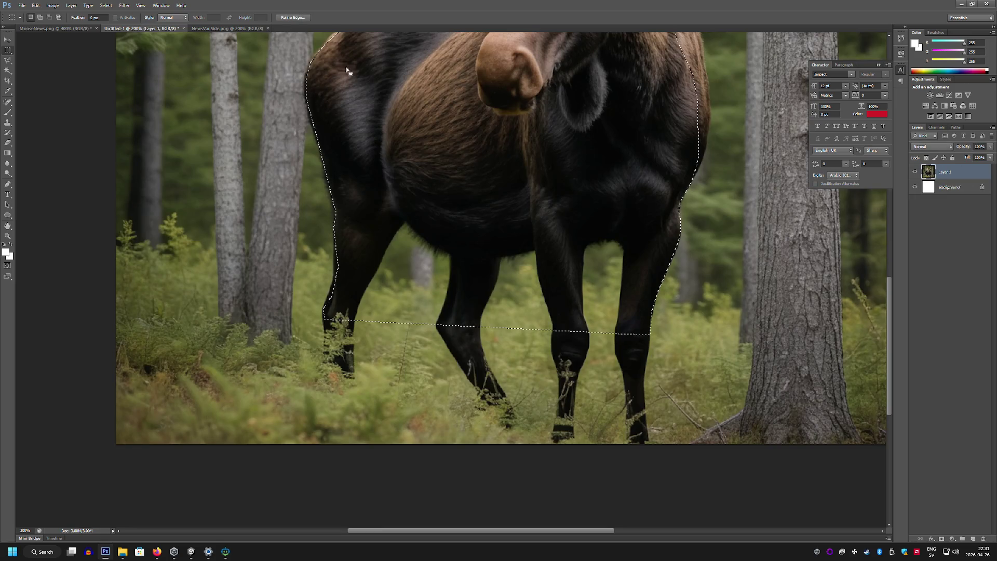
pyautogui.click(184, 28)
pyautogui.click(487, 202)
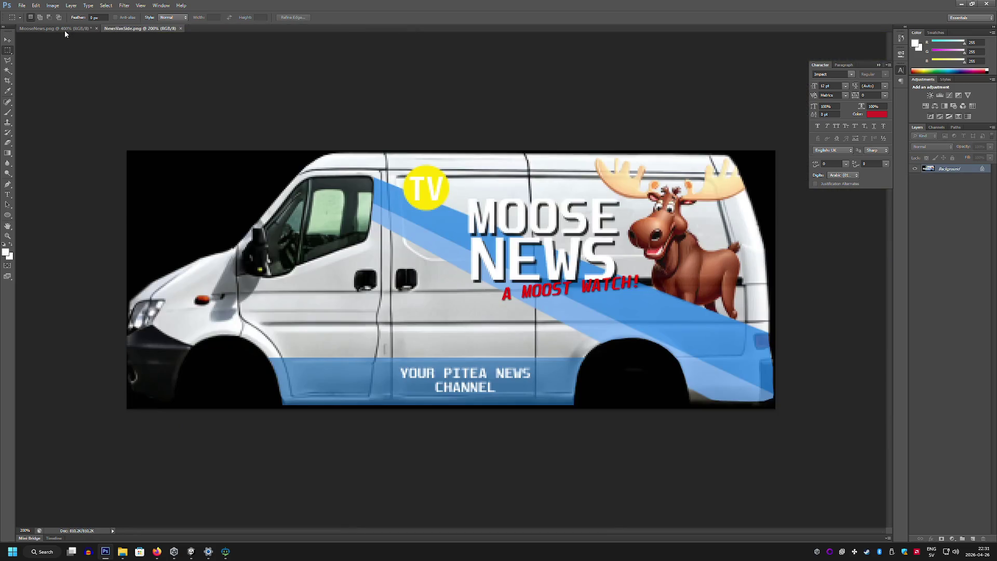
# Merge the banner layers, select the whole canvas to copy, then restore the separate layers
pyautogui.click(64, 30)
pyautogui.rightClick(954, 237)
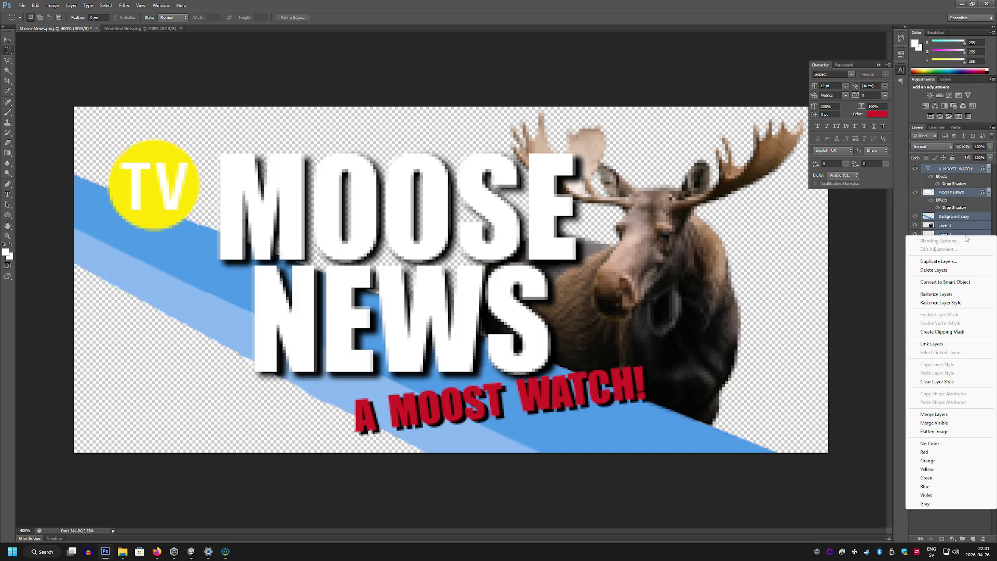
pyautogui.click(958, 419)
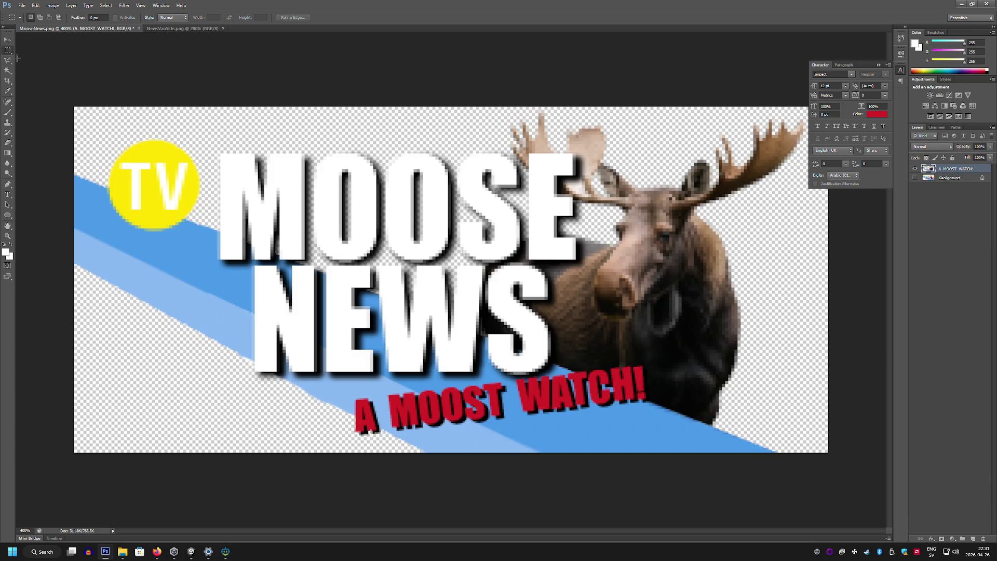
pyautogui.hotkey('ctrl', 'a')
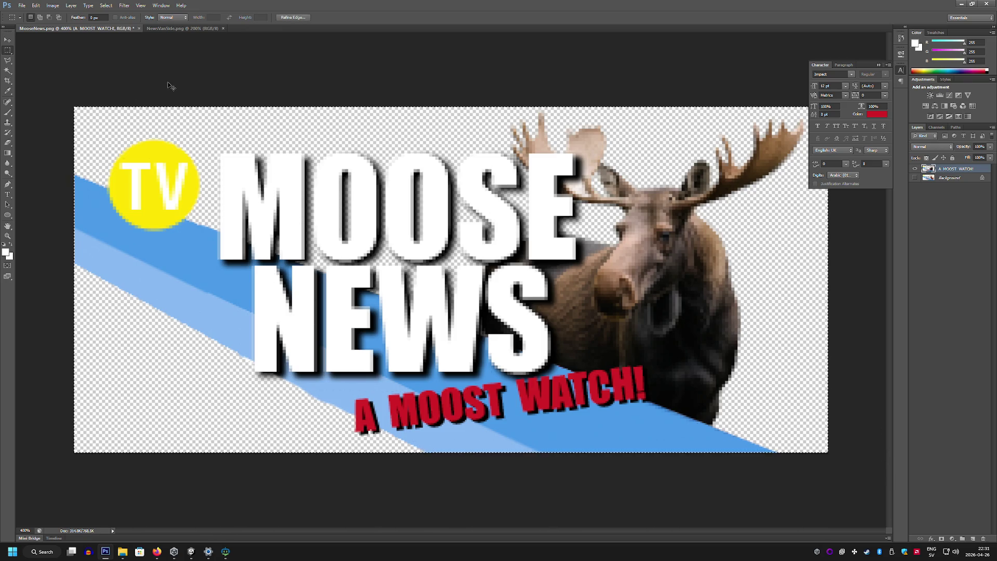
pyautogui.hotkey('ctrl', 'd')
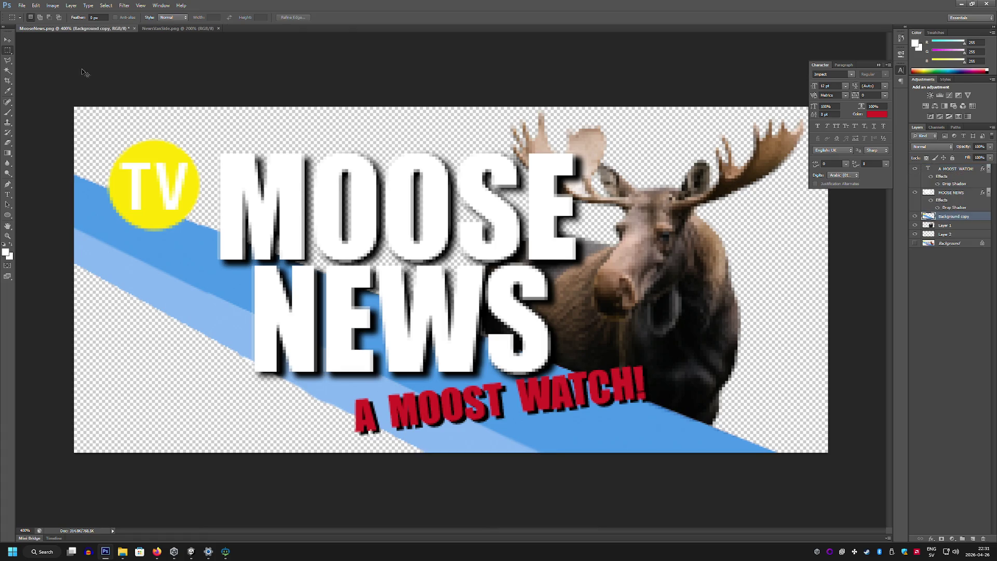
# Paste the banner into NewsVanSide.png, then move and enlarge it over the van's upper side
pyautogui.click(185, 29)
pyautogui.hotkey('ctrl', 'v')
pyautogui.hotkey('ctrl', 't')
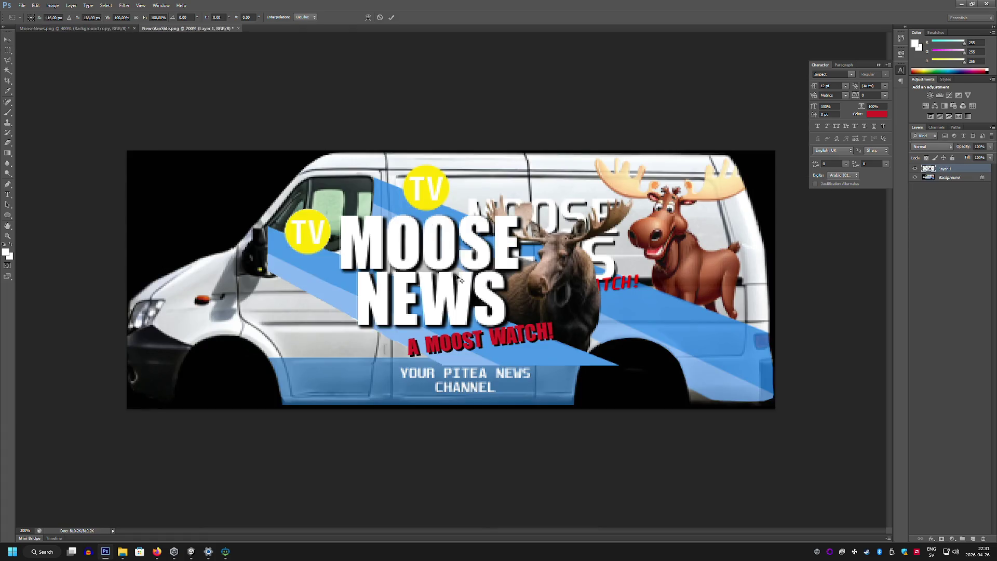
pyautogui.moveTo(458, 284)
pyautogui.mouseDown()
pyautogui.moveTo(586, 281)
pyautogui.moveTo(575, 297)
pyautogui.moveTo(349, 296)
pyautogui.moveTo(506, 297)
pyautogui.mouseUp()
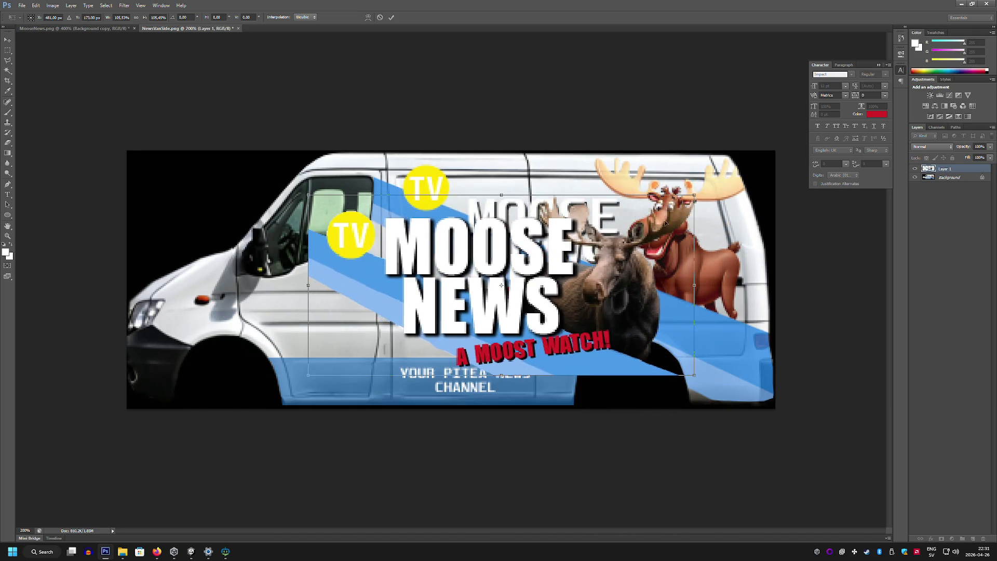
pyautogui.moveTo(614, 253); pyautogui.dragTo(699, 199)
pyautogui.moveTo(702, 199); pyautogui.dragTo(697, 198)
pyautogui.press('m')
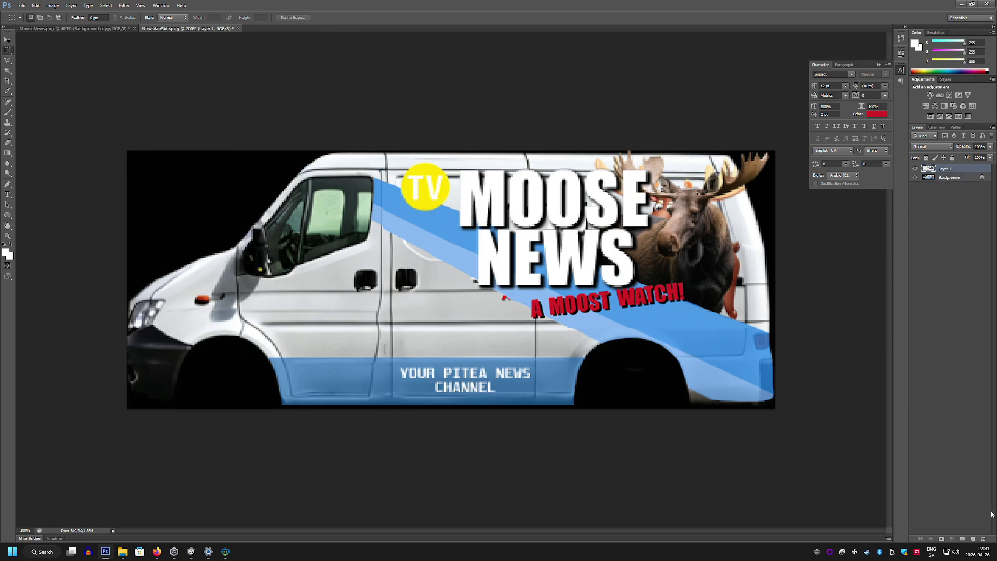
# Add Layer 2, duplicate Background, delete the original Background, and hide banner Layer 1
pyautogui.click(972, 539)
pyautogui.moveTo(973, 297); pyautogui.dragTo(973, 539)
pyautogui.click(944, 196)
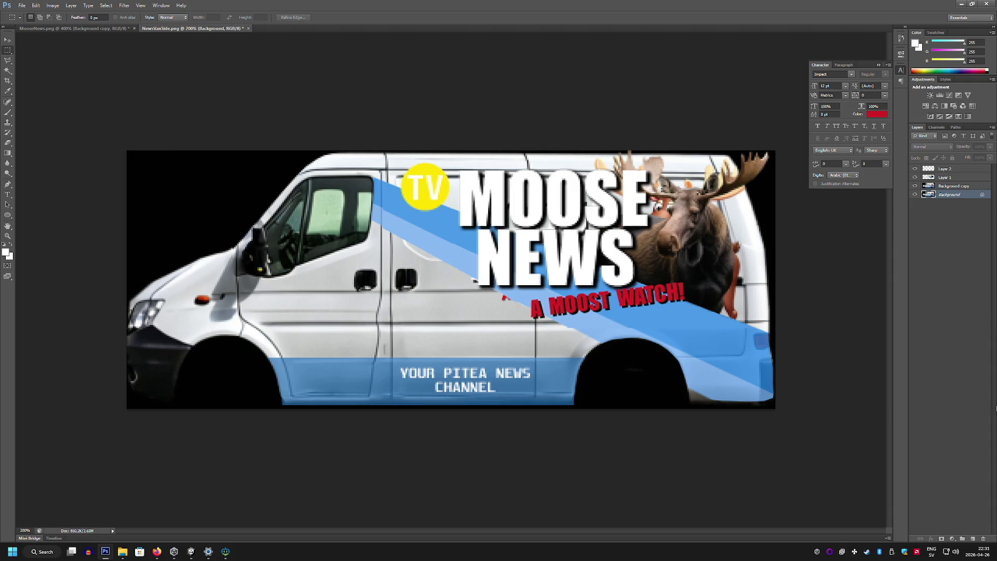
pyautogui.click(987, 540)
pyautogui.click(456, 200)
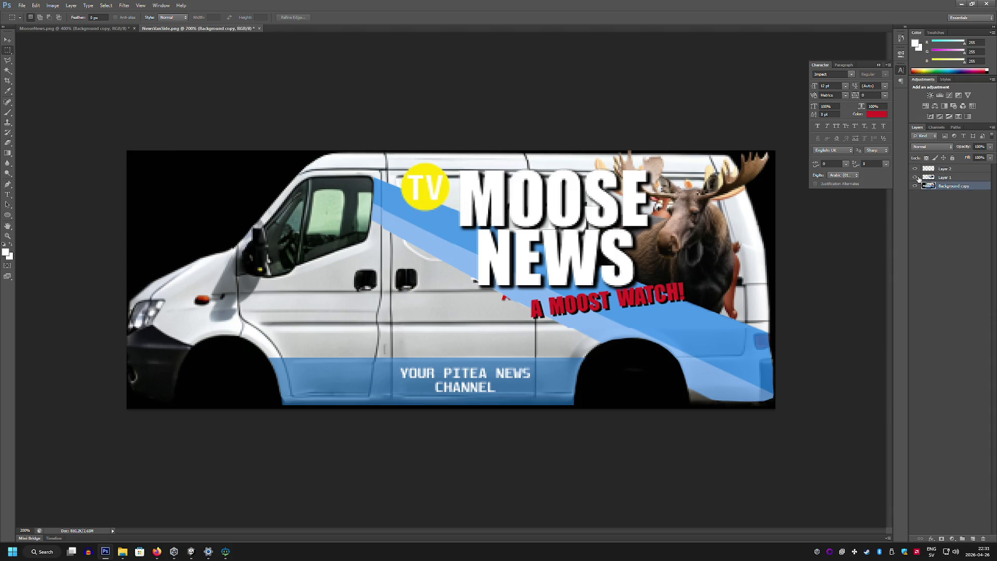
pyautogui.click(917, 177)
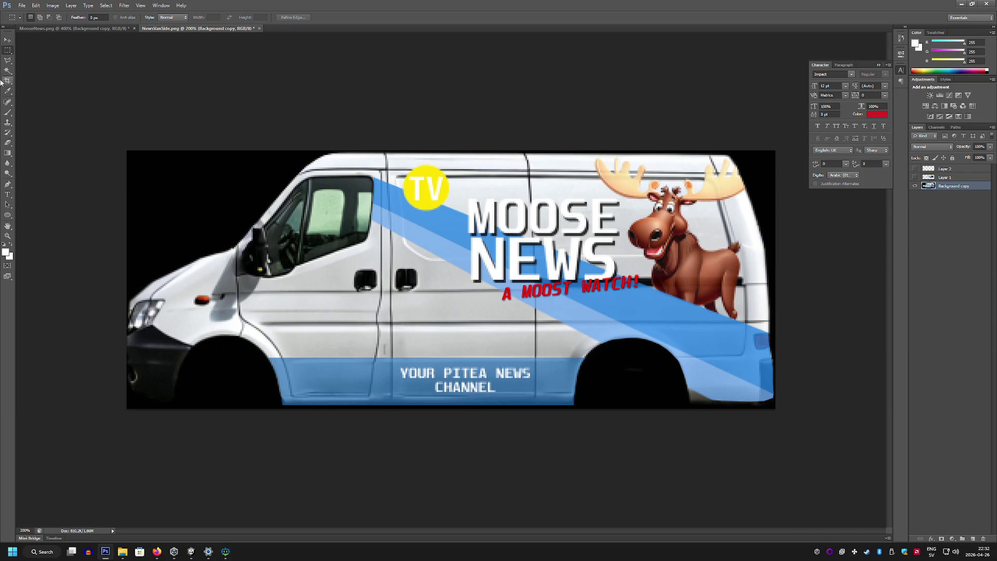
# Zoom in on the moose, sample the van's light grey, and paint over the red A
pyautogui.click(7, 113)
pyautogui.keyDown('alt'); pyautogui.click(439, 266); pyautogui.keyUp('alt')
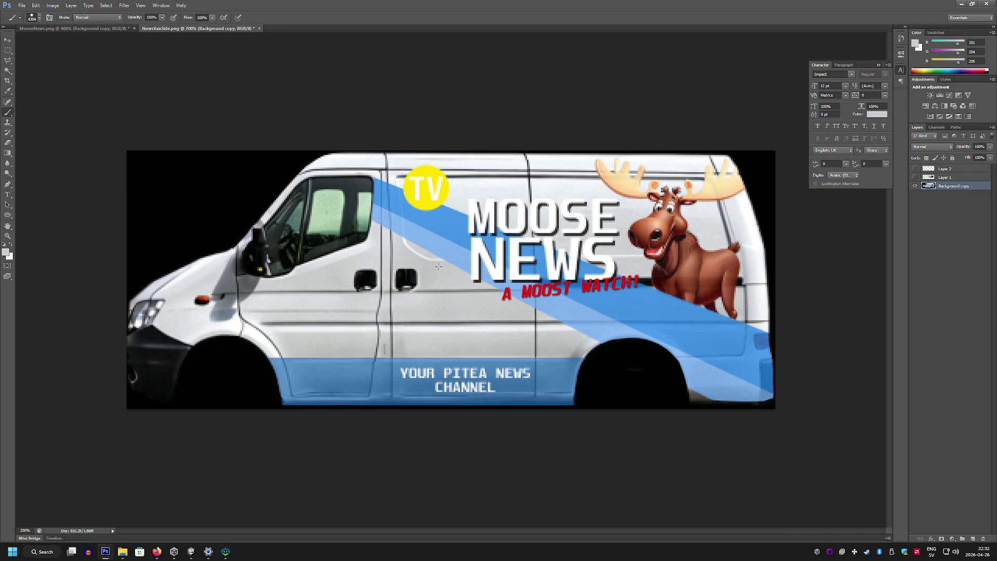
pyautogui.press('z')
pyautogui.click(659, 240)
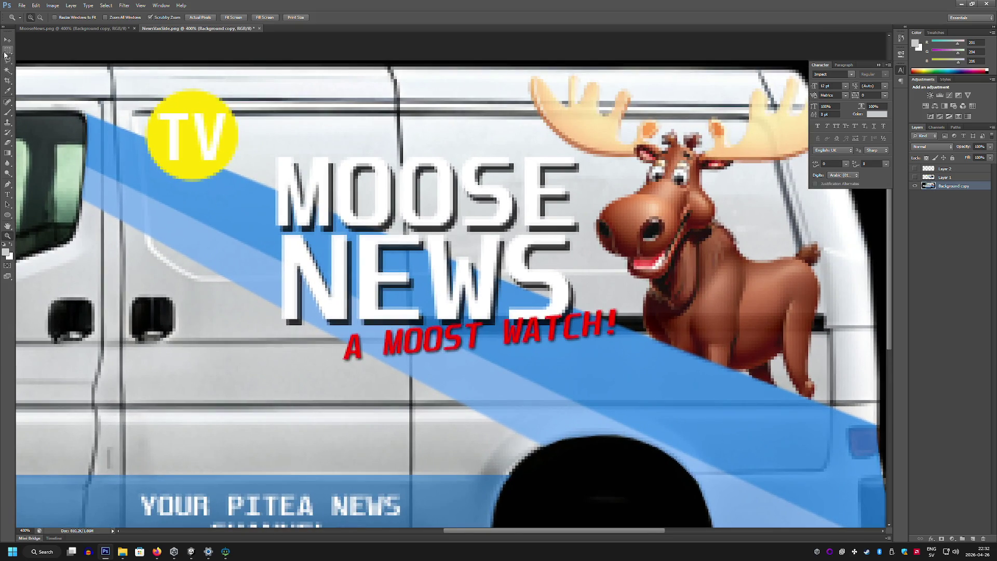
pyautogui.click(7, 113)
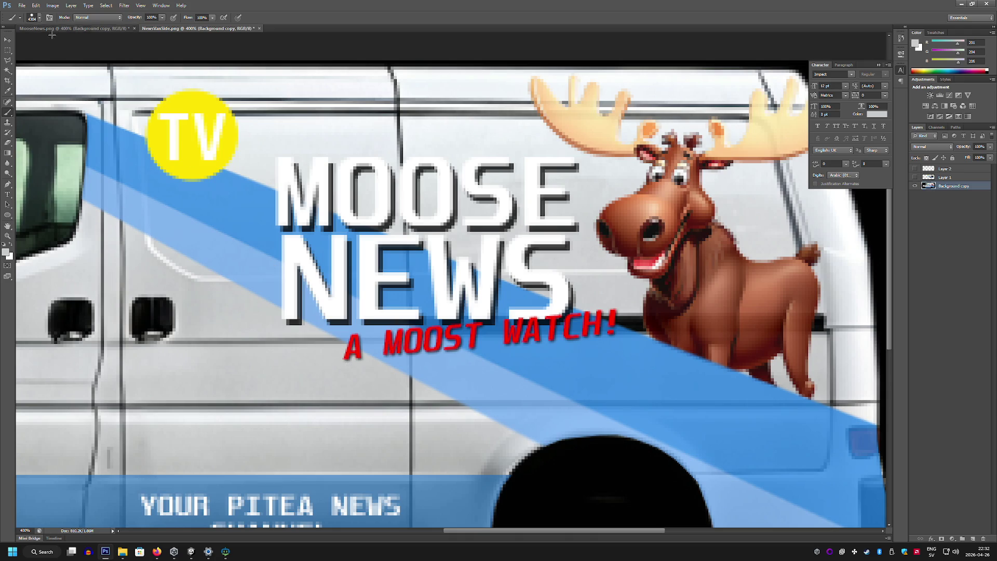
pyautogui.click(37, 17)
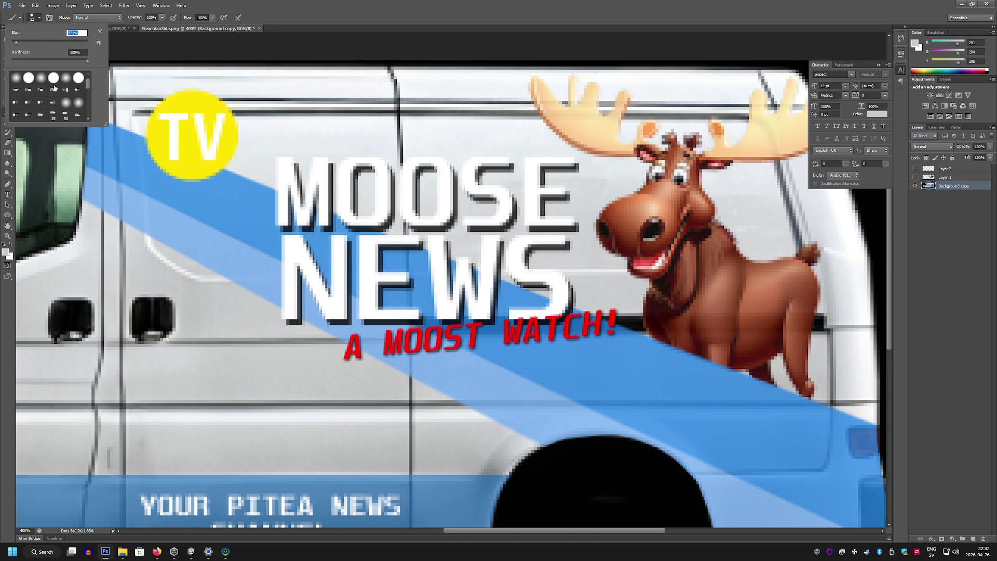
pyautogui.moveTo(361, 374)
pyautogui.mouseDown()
pyautogui.moveTo(345, 352)
pyautogui.moveTo(361, 359)
pyautogui.mouseUp()
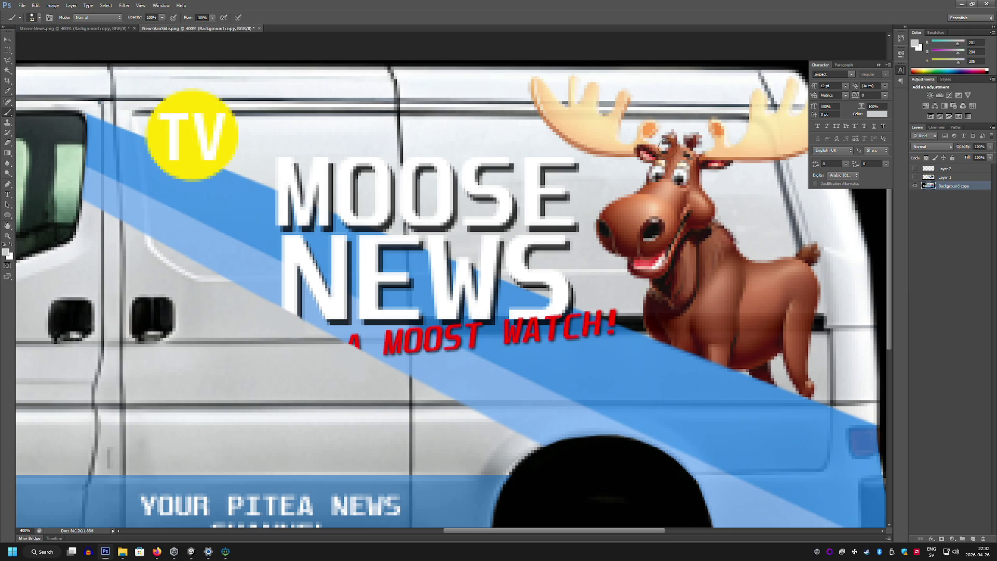
# Paint the moose's antlers and upper head in grey, undoing and repainting the tips
pyautogui.moveTo(676, 98); pyautogui.dragTo(496, 154)
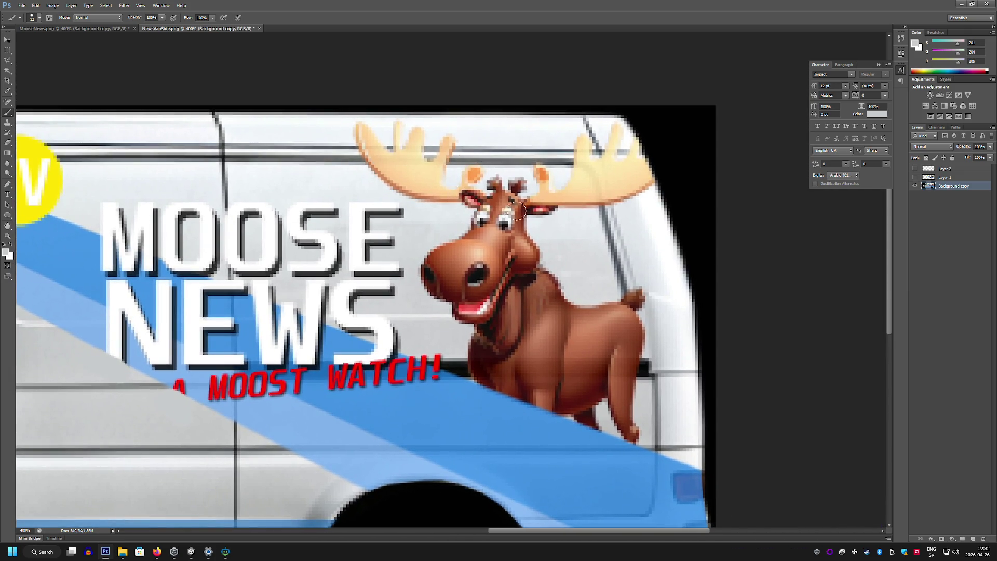
pyautogui.keyDown('alt'); pyautogui.click(434, 210); pyautogui.keyUp('alt')
pyautogui.moveTo(398, 197)
pyautogui.mouseDown()
pyautogui.moveTo(456, 187)
pyautogui.moveTo(343, 172)
pyautogui.mouseUp()
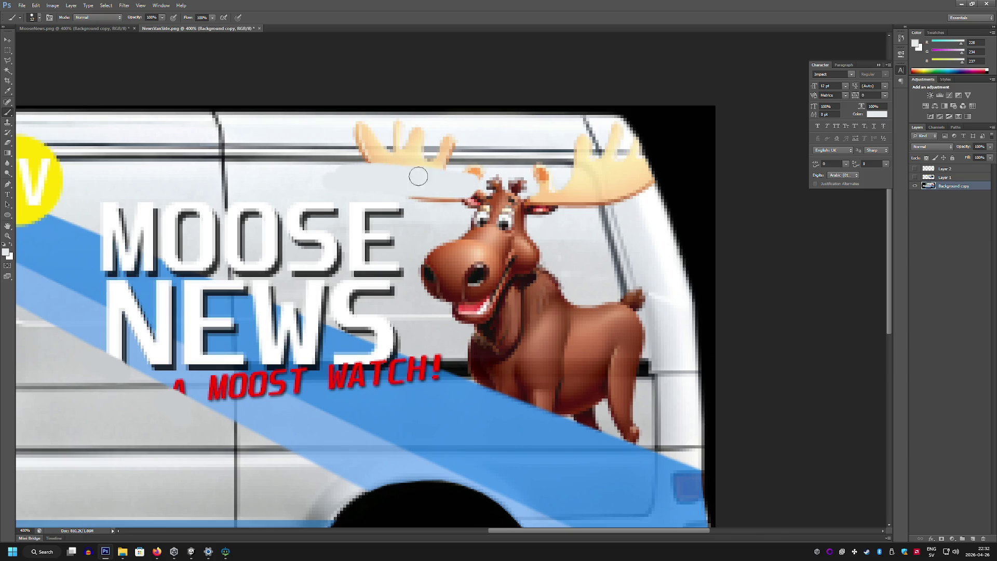
pyautogui.moveTo(418, 177); pyautogui.dragTo(518, 175)
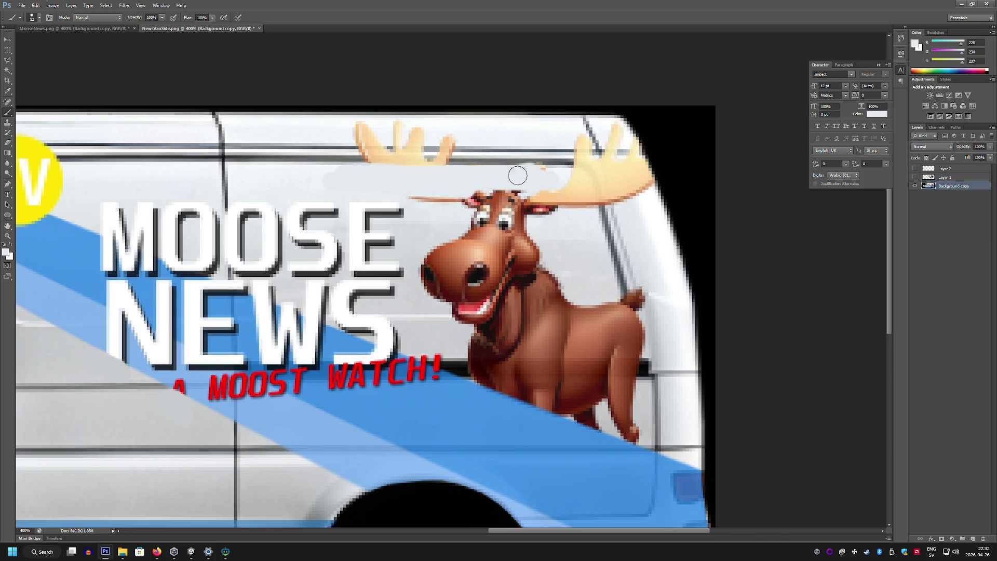
pyautogui.hotkey('ctrl', 'alt', 'z')
pyautogui.hotkey('ctrl', 'alt', 'z')
pyautogui.hotkey('ctrl', 'alt', 'z')
pyautogui.moveTo(444, 212)
pyautogui.mouseDown()
pyautogui.moveTo(514, 216)
pyautogui.moveTo(395, 185)
pyautogui.moveTo(439, 185)
pyautogui.mouseUp()
pyautogui.keyDown('alt'); pyautogui.click(474, 134); pyautogui.keyUp('alt')
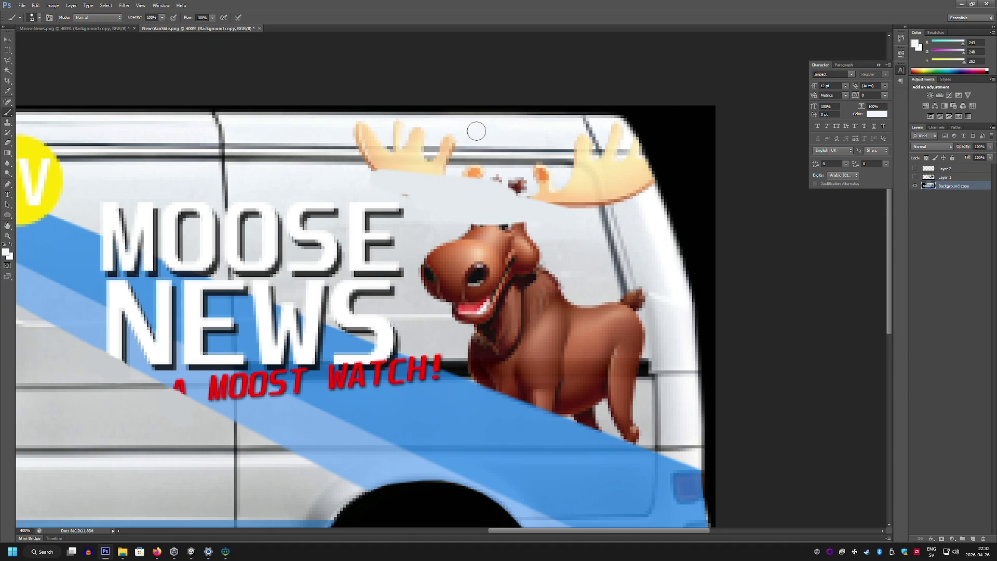
pyautogui.moveTo(474, 133)
pyautogui.mouseDown()
pyautogui.moveTo(354, 133)
pyautogui.moveTo(615, 138)
pyautogui.mouseUp()
pyautogui.keyDown('alt'); pyautogui.click(539, 137); pyautogui.keyUp('alt')
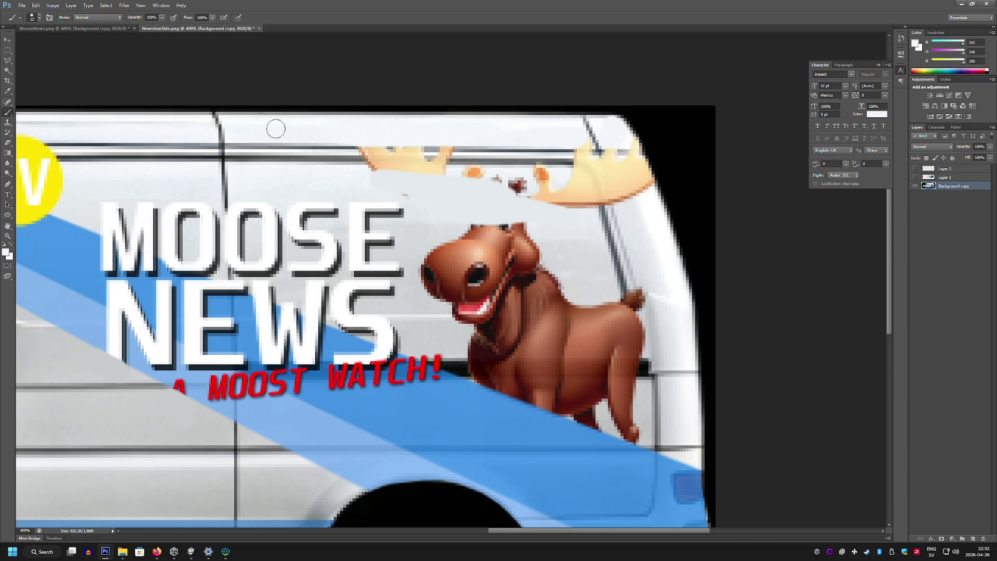
pyautogui.click(8, 50)
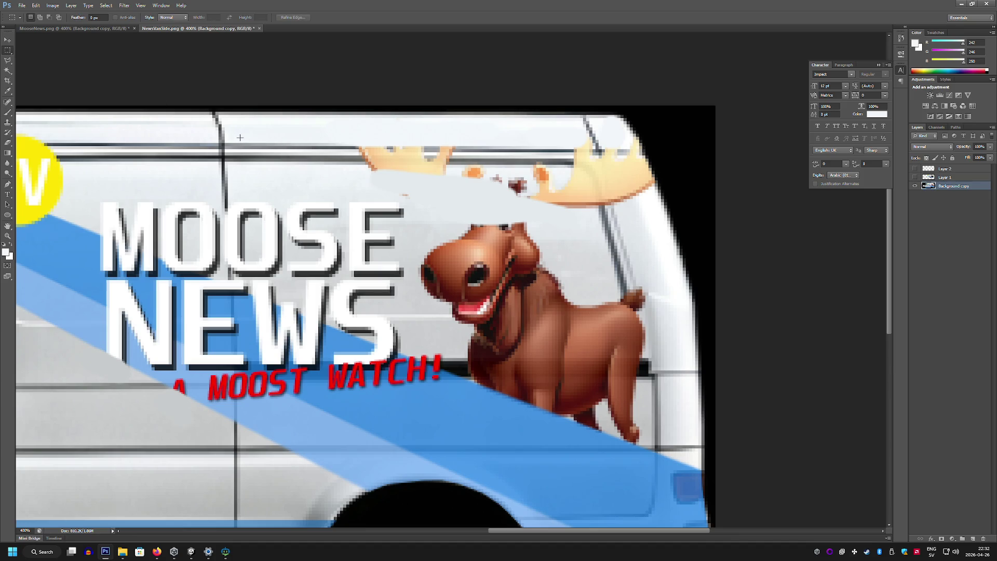
# Stretch a selected section of the van's roof trim over the leftover antler pieces
pyautogui.moveTo(232, 135)
pyautogui.mouseDown()
pyautogui.moveTo(332, 178)
pyautogui.moveTo(528, 147)
pyautogui.moveTo(624, 159)
pyautogui.moveTo(593, 158)
pyautogui.mouseUp()
pyautogui.hotkey('ctrl', 't')
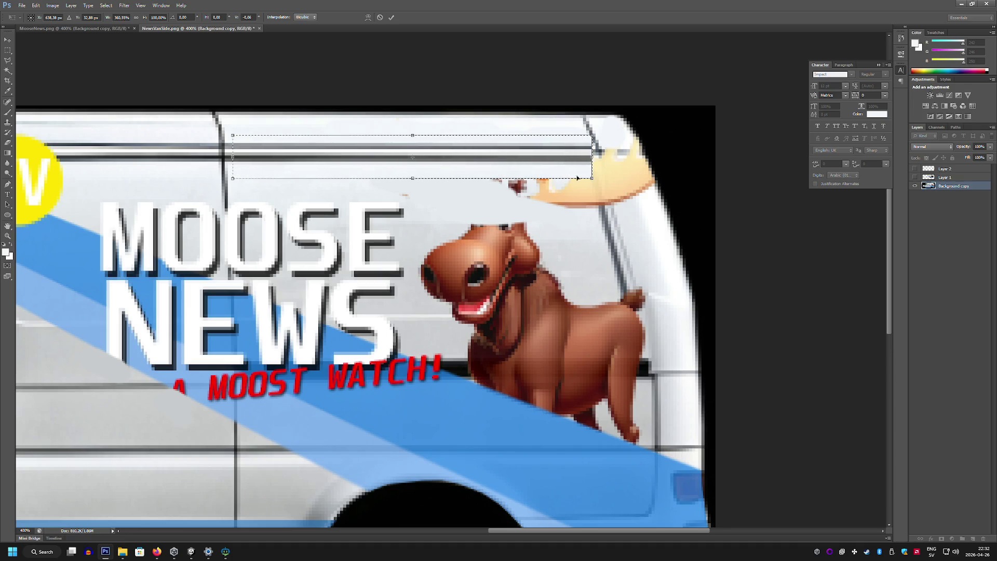
pyautogui.press('Return')
pyautogui.hotkey('ctrl', 'd')
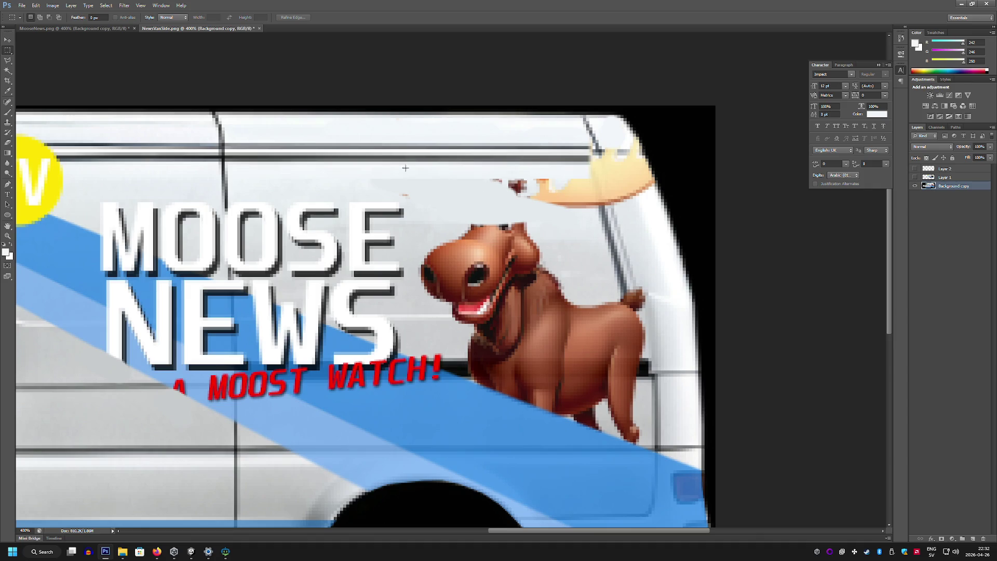
# Paint out the red and orange specks in sampled light grey and the yellow crown in white
pyautogui.click(7, 112)
pyautogui.keyDown('alt'); pyautogui.click(427, 197); pyautogui.keyUp('alt')
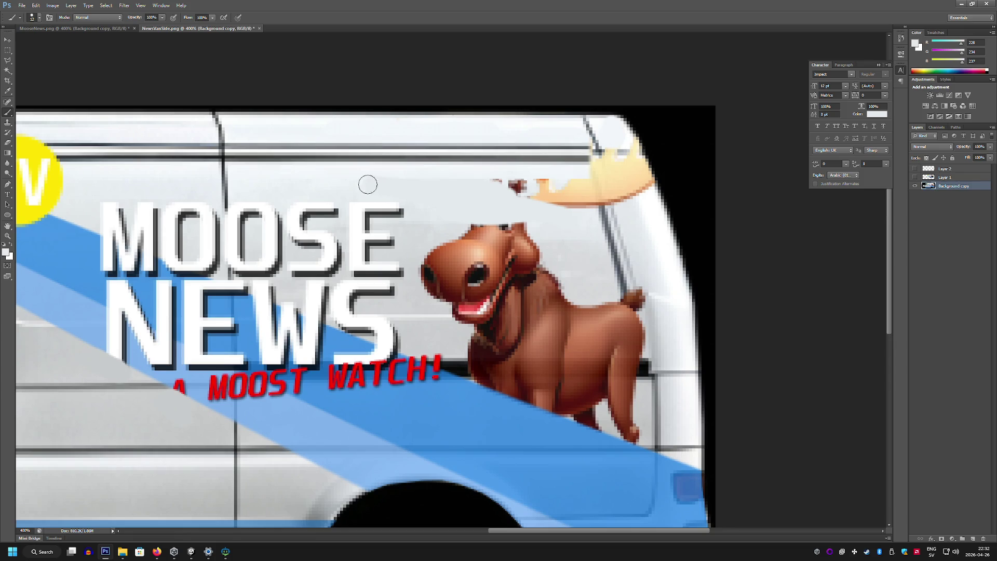
pyautogui.moveTo(368, 182)
pyautogui.mouseDown()
pyautogui.moveTo(568, 196)
pyautogui.moveTo(533, 185)
pyautogui.moveTo(580, 184)
pyautogui.mouseUp()
pyautogui.keyDown('alt'); pyautogui.click(643, 216); pyautogui.keyUp('alt')
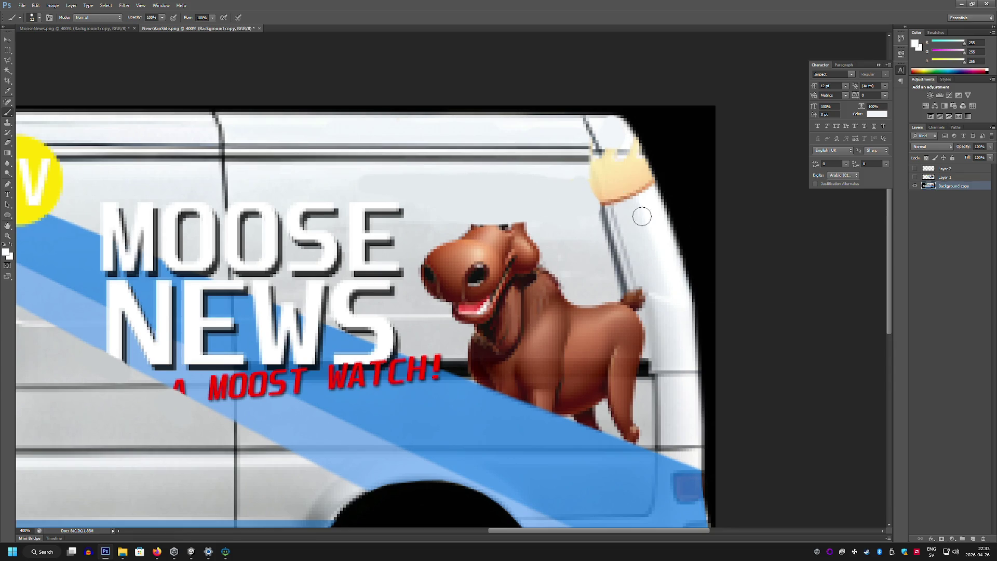
pyautogui.moveTo(643, 216)
pyautogui.mouseDown()
pyautogui.moveTo(616, 163)
pyautogui.moveTo(646, 192)
pyautogui.moveTo(637, 161)
pyautogui.moveTo(624, 163)
pyautogui.mouseUp()
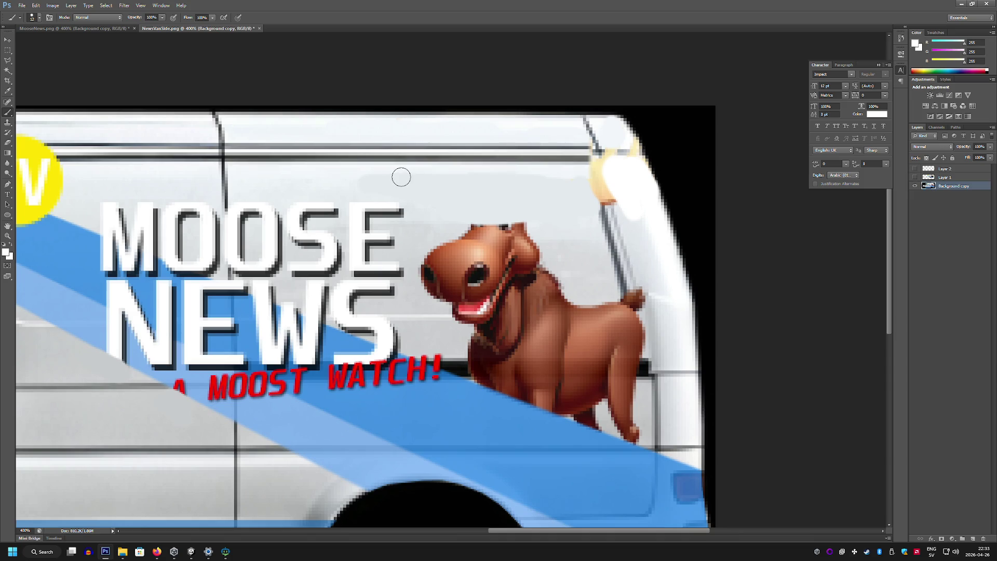
pyautogui.click(7, 49)
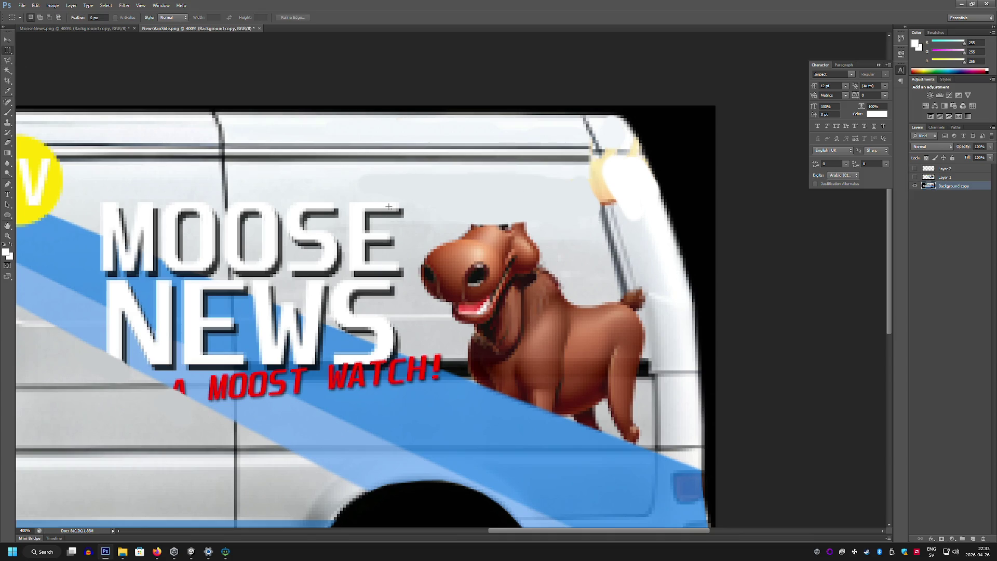
# Stretch a thin grey strip from beside MOOSE over the animal's head and spot-heal its right edge
pyautogui.moveTo(407, 212); pyautogui.dragTo(414, 313)
pyautogui.hotkey('ctrl', 't')
pyautogui.moveTo(415, 243); pyautogui.dragTo(597, 243)
pyautogui.press('Return')
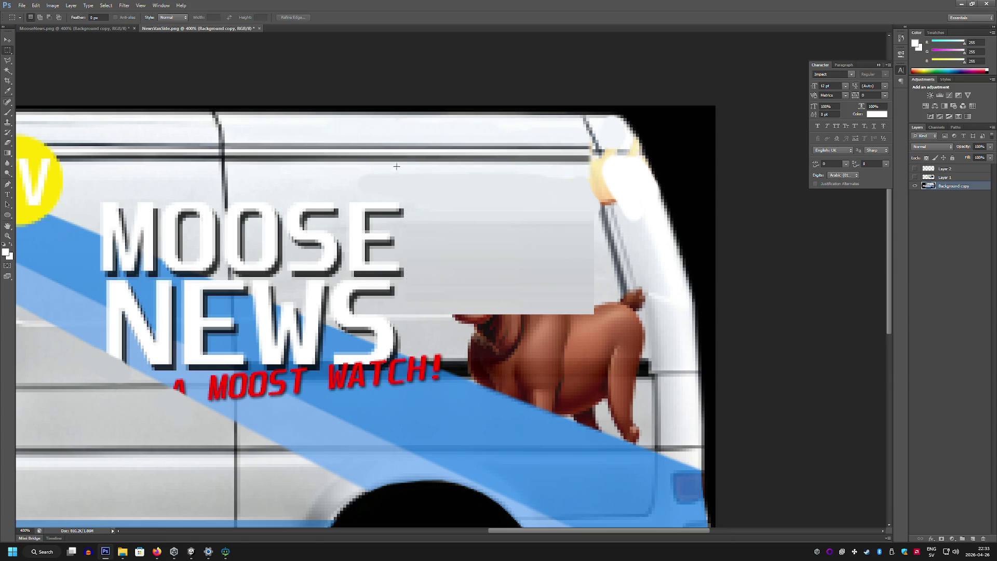
pyautogui.click(8, 103)
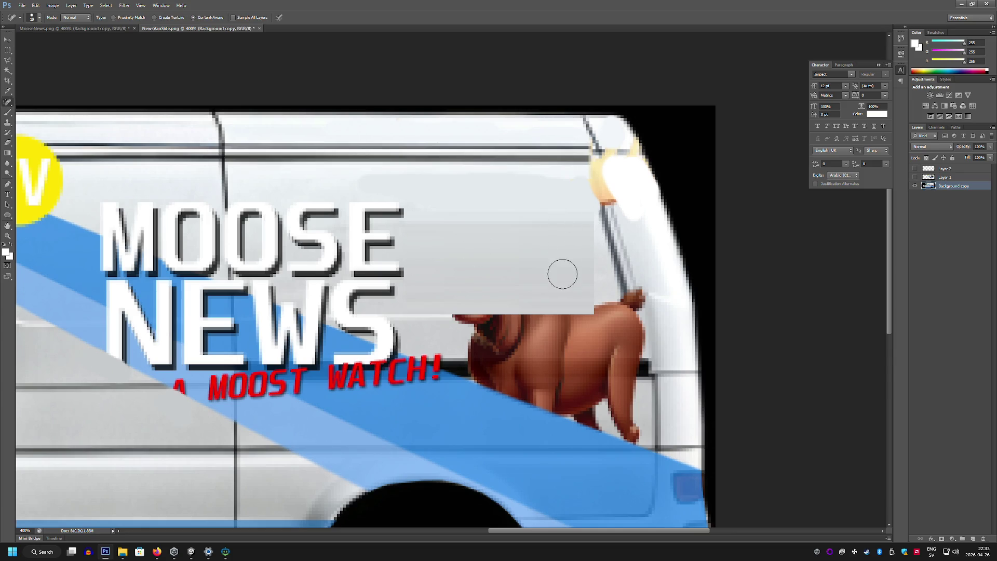
pyautogui.moveTo(590, 299)
pyautogui.mouseDown()
pyautogui.moveTo(591, 242)
pyautogui.moveTo(581, 249)
pyautogui.moveTo(579, 216)
pyautogui.mouseUp()
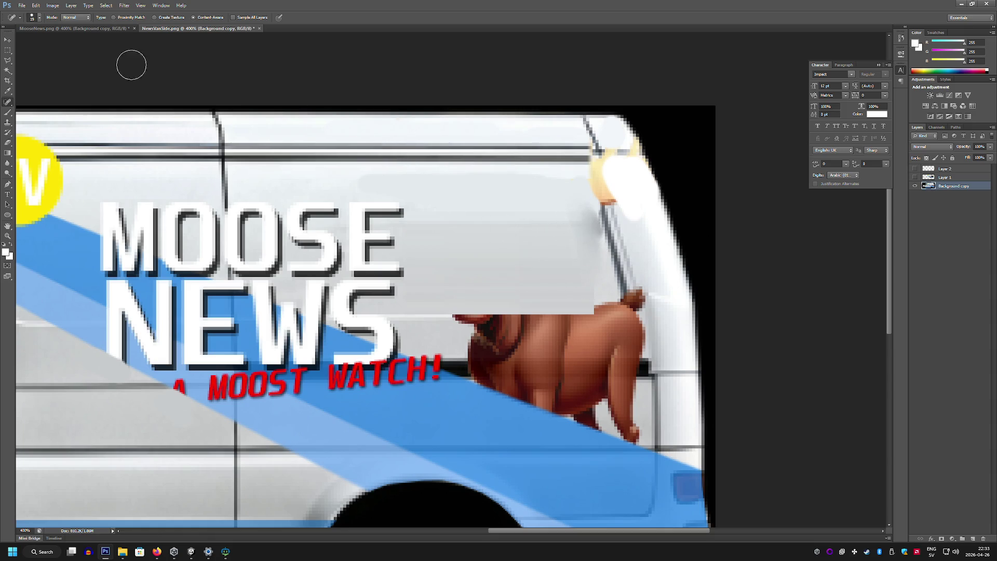
pyautogui.click(8, 61)
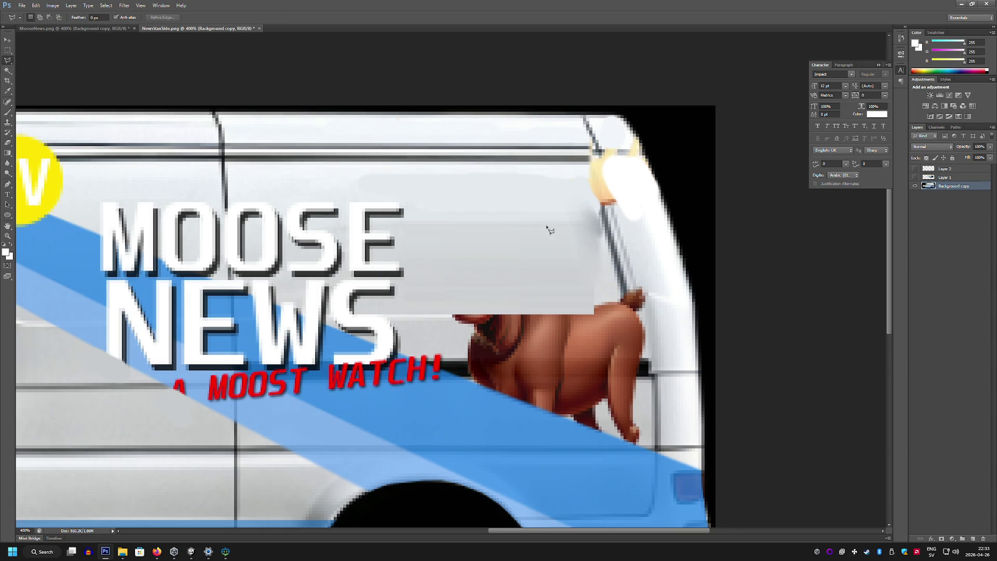
# Copy the rear door pillar to a new layer, then move it up-left and rotate it into line
pyautogui.click(612, 292)
pyautogui.doubleClick(591, 223)
pyautogui.hotkey('ctrl', 'j')
pyautogui.hotkey('ctrl', 't')
pyautogui.moveTo(616, 245); pyautogui.dragTo(600, 176)
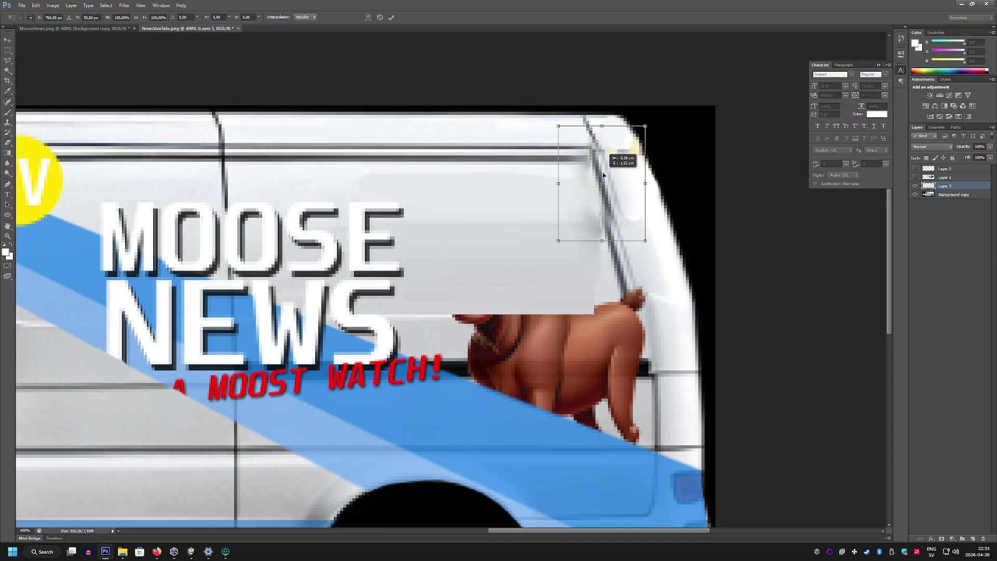
pyautogui.moveTo(666, 150); pyautogui.dragTo(667, 152)
pyautogui.press('Return')
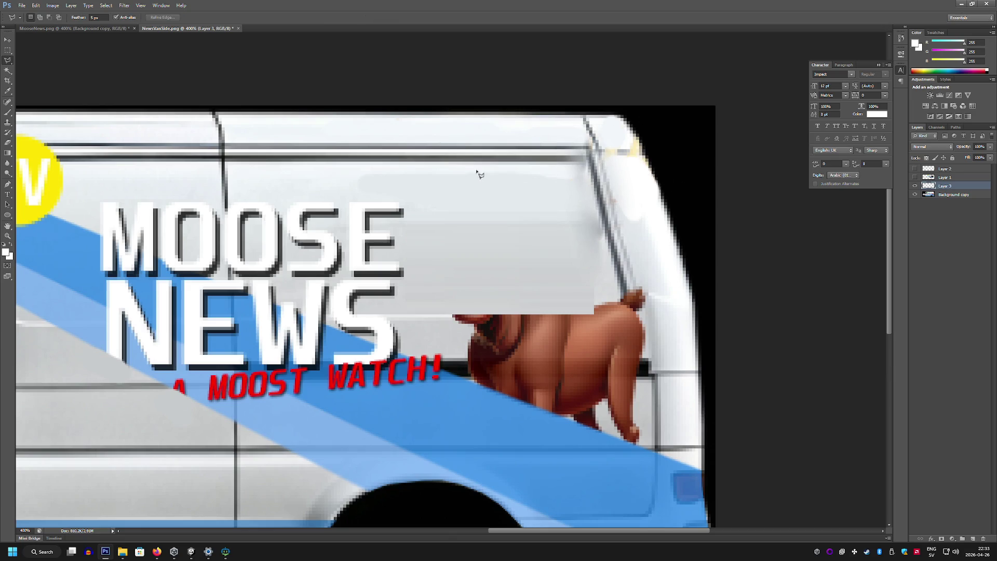
# Set a 5 px feather and try selecting the roof trim line, dismissing selection warnings
pyautogui.click(8, 112)
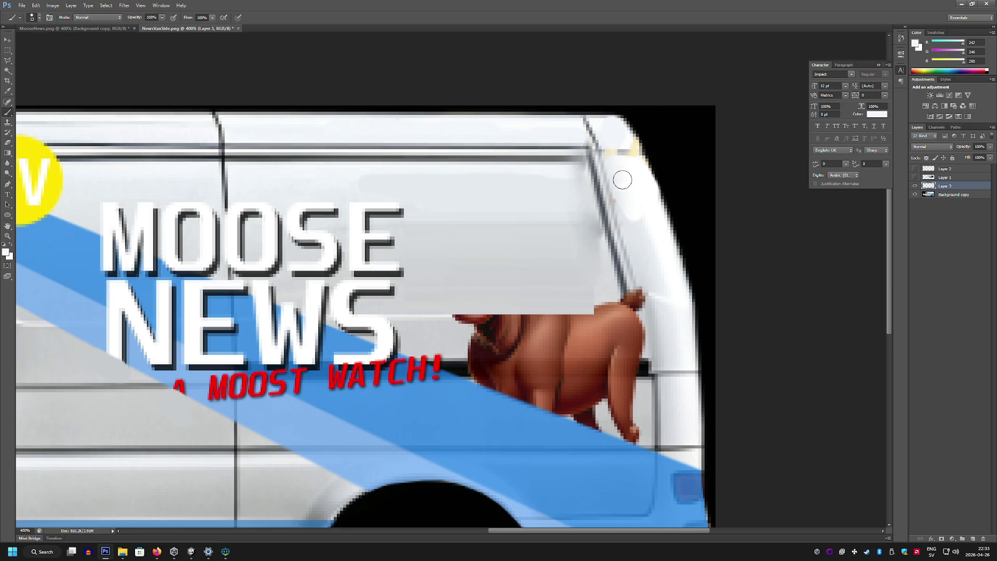
pyautogui.click(7, 50)
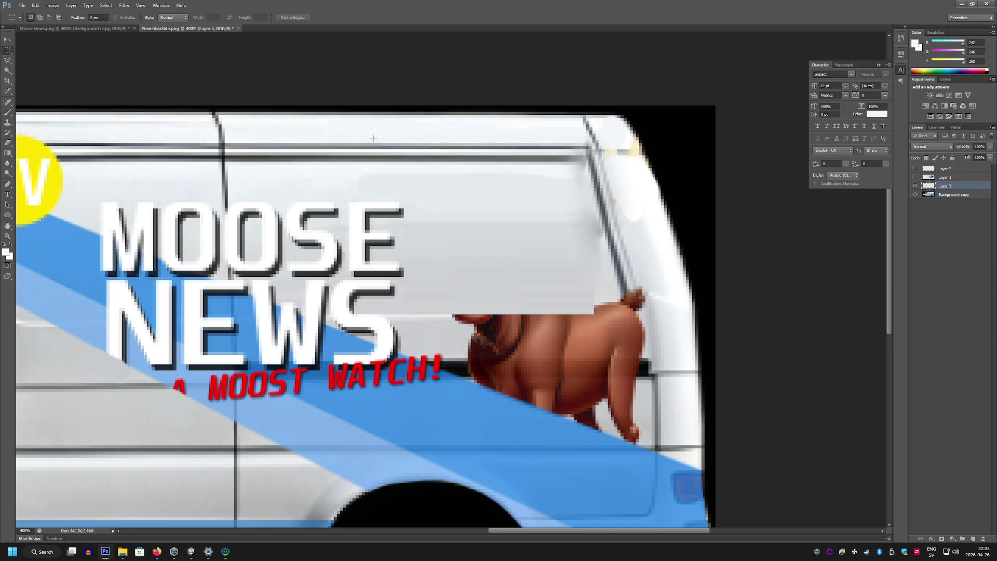
pyautogui.moveTo(334, 139); pyautogui.dragTo(431, 162)
pyautogui.click(97, 17)
pyautogui.write('5')
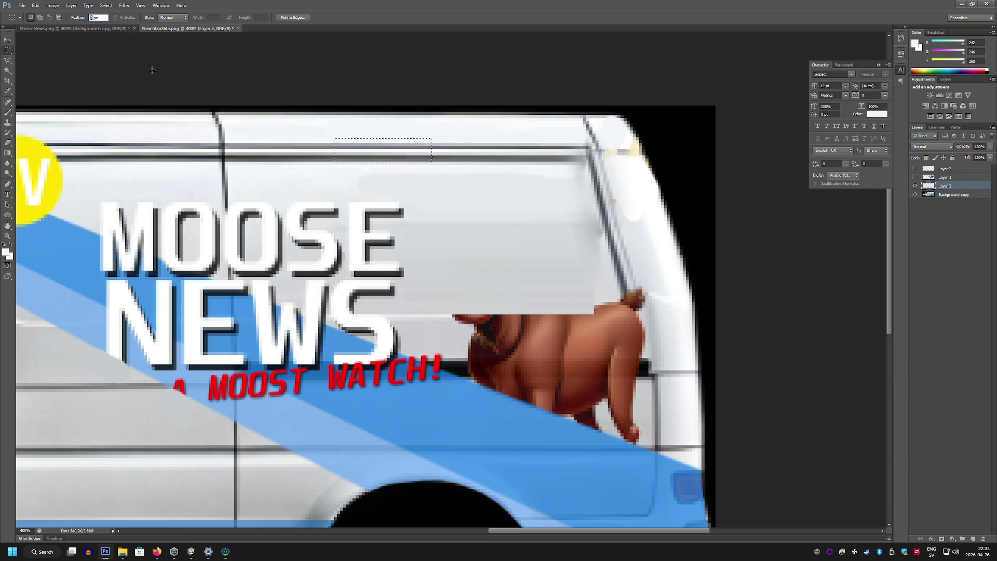
pyautogui.moveTo(323, 138); pyautogui.dragTo(377, 169)
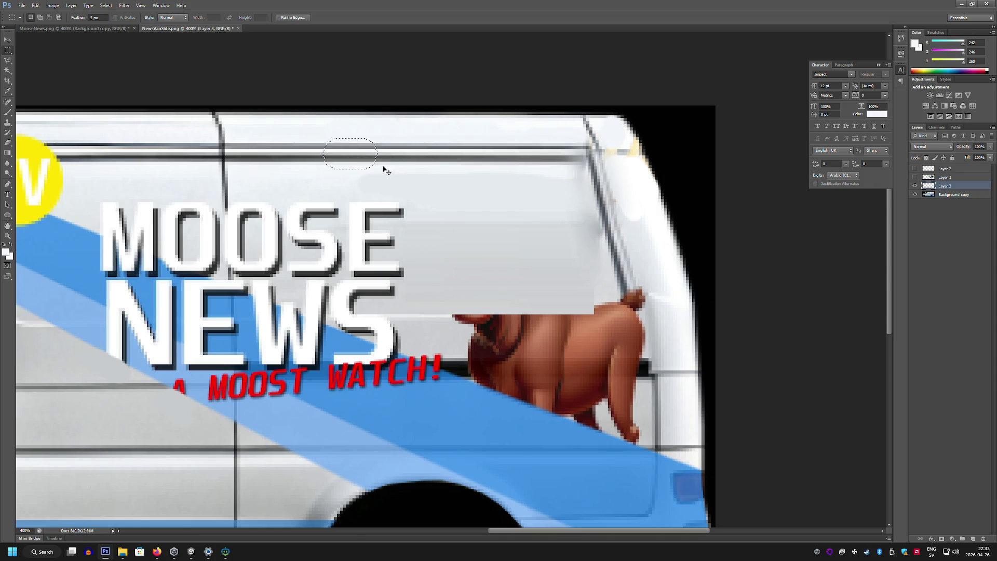
pyautogui.press('Return')
pyautogui.moveTo(358, 127); pyautogui.dragTo(360, 129)
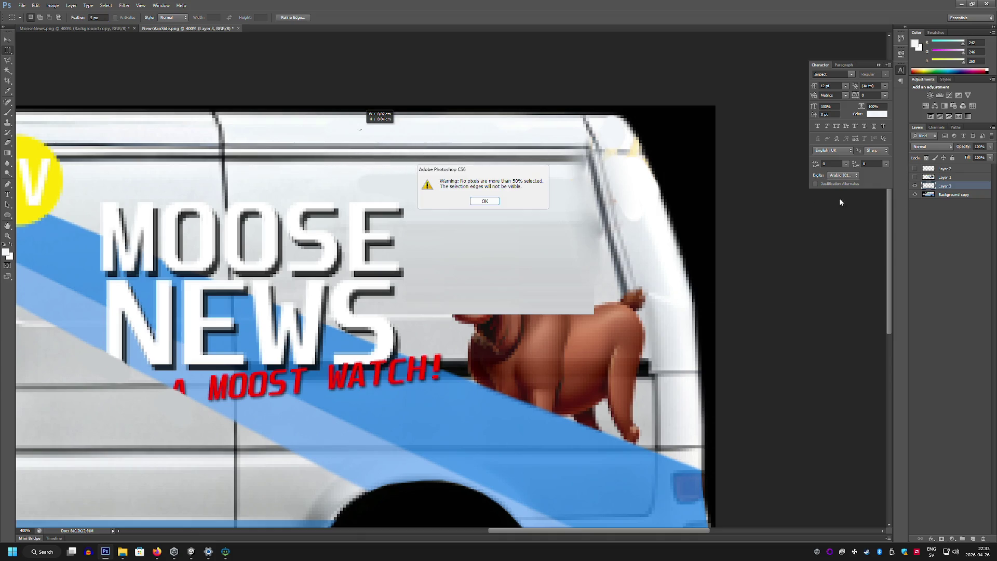
pyautogui.press('Return')
# Copy a roof trim patch from Layer 1, undo it, and toggle Layer 3 to check underneath
pyautogui.click(946, 177)
pyautogui.moveTo(299, 131); pyautogui.dragTo(385, 172)
pyautogui.hotkey('ctrl', 'j')
pyautogui.hotkey('ctrl', 't')
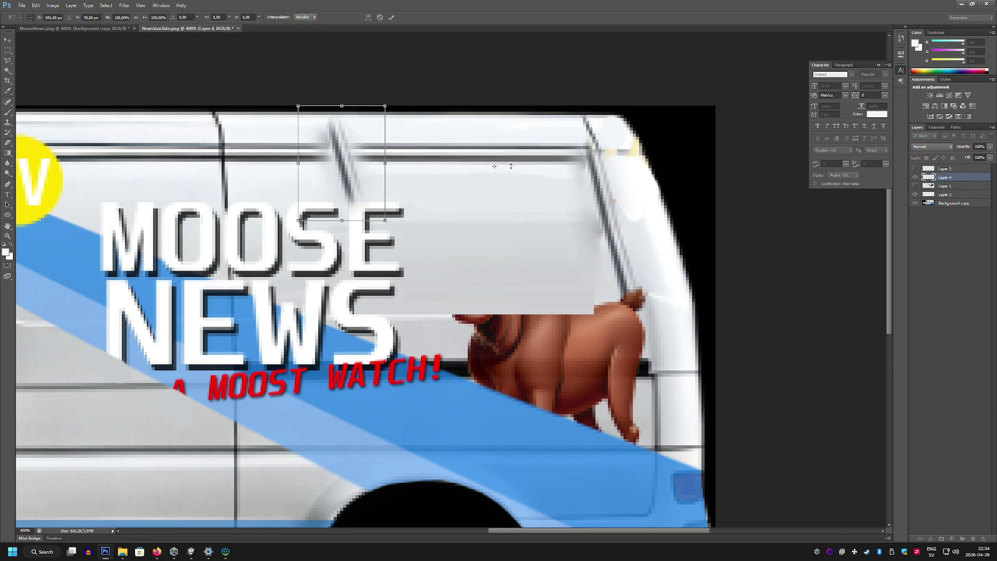
pyautogui.press('Escape')
pyautogui.hotkey('ctrl', 'z')
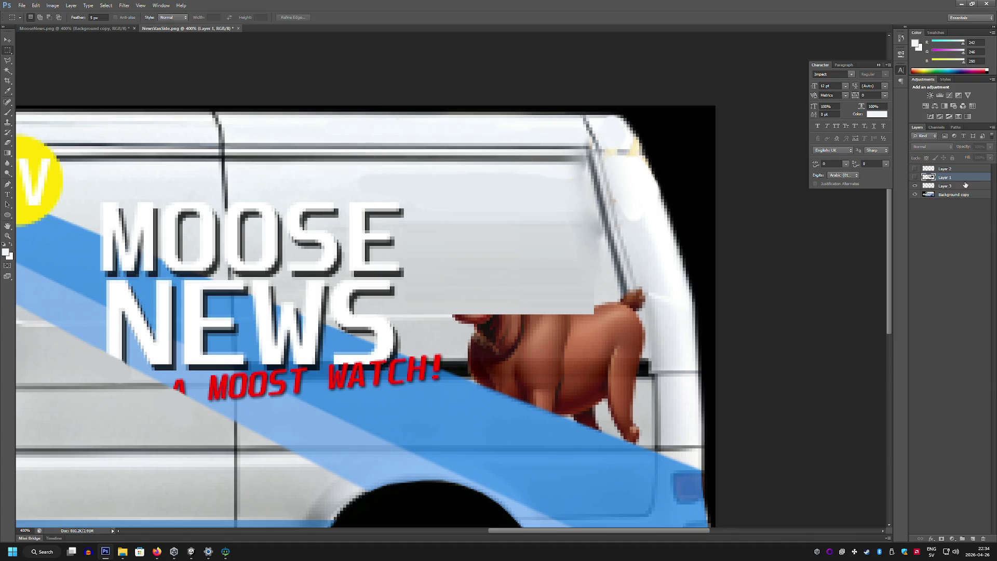
pyautogui.click(915, 186)
pyautogui.click(915, 185)
pyautogui.click(915, 186)
pyautogui.click(915, 186)
# Copy a roof trim section from Background copy and shift it right to extend the line
pyautogui.click(954, 194)
pyautogui.moveTo(288, 138)
pyautogui.mouseDown()
pyautogui.moveTo(433, 161)
pyautogui.moveTo(415, 156)
pyautogui.mouseUp()
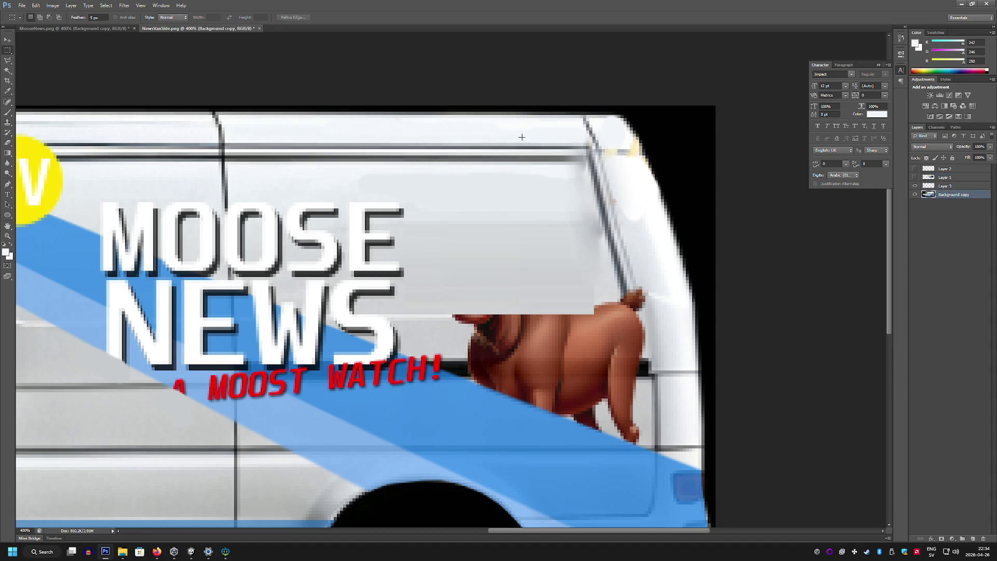
pyautogui.hotkey('ctrl', 'j')
pyautogui.hotkey('ctrl', 't')
pyautogui.moveTo(425, 155); pyautogui.dragTo(625, 157)
pyautogui.press('Return')
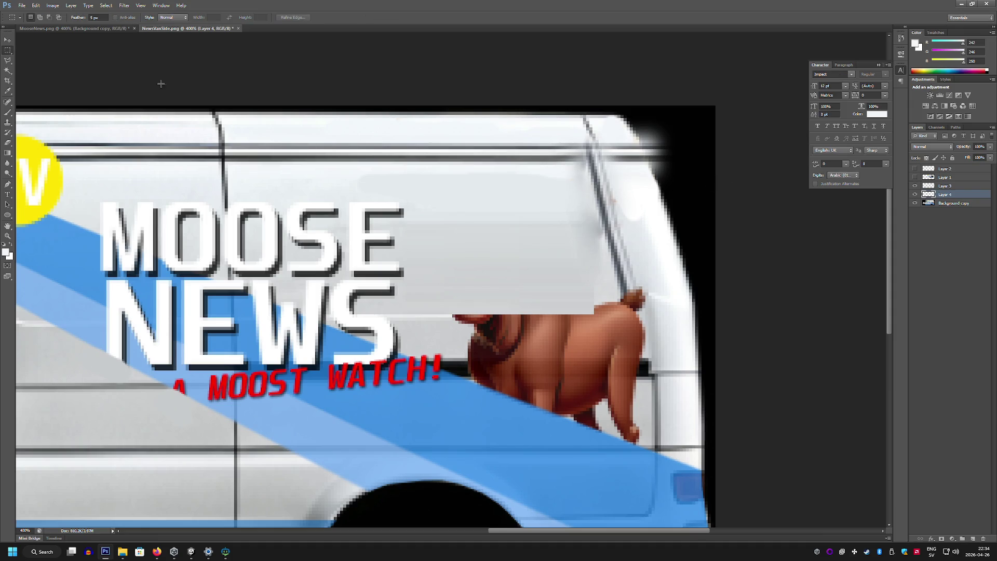
# Clear the trim spilling past the van's top-right corner, then compare Layers 3 and 1
pyautogui.click(7, 61)
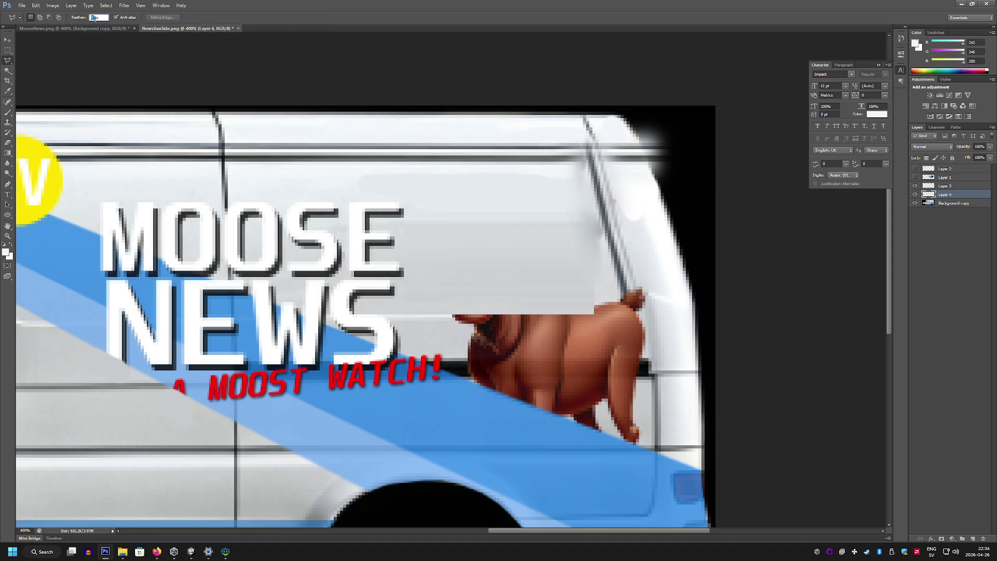
pyautogui.click(621, 109)
pyautogui.click(679, 186)
pyautogui.doubleClick(688, 119)
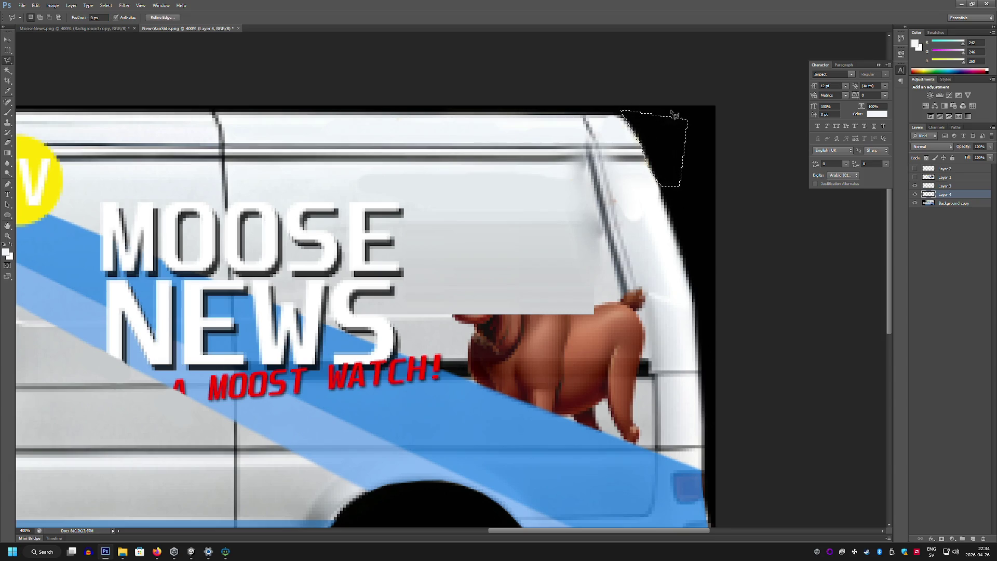
pyautogui.press('m')
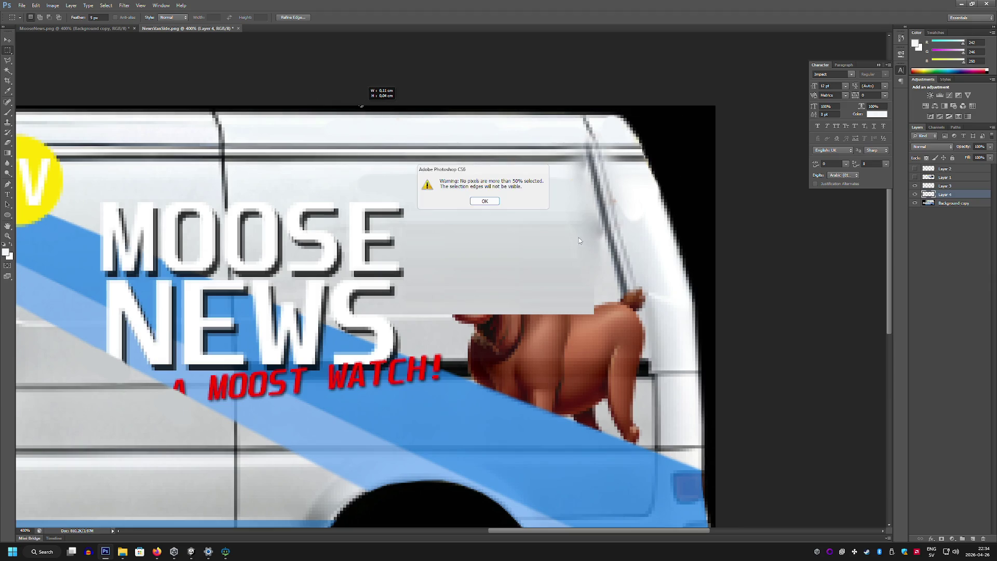
pyautogui.click(486, 202)
pyautogui.moveTo(917, 185); pyautogui.dragTo(916, 177)
pyautogui.click(916, 178)
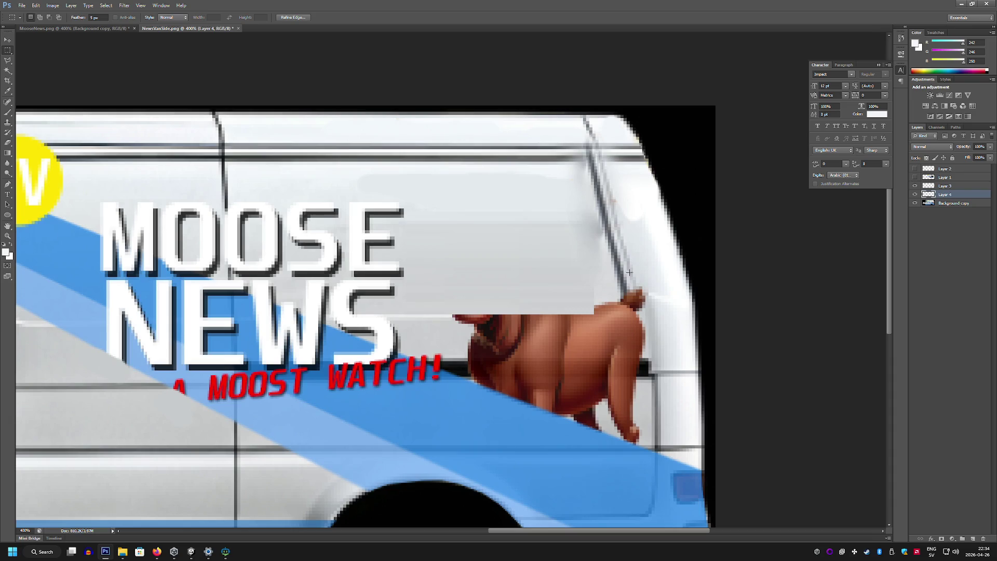
# Sample greys from the van, settling on the light van paint as the foreground colour
pyautogui.click(9, 112)
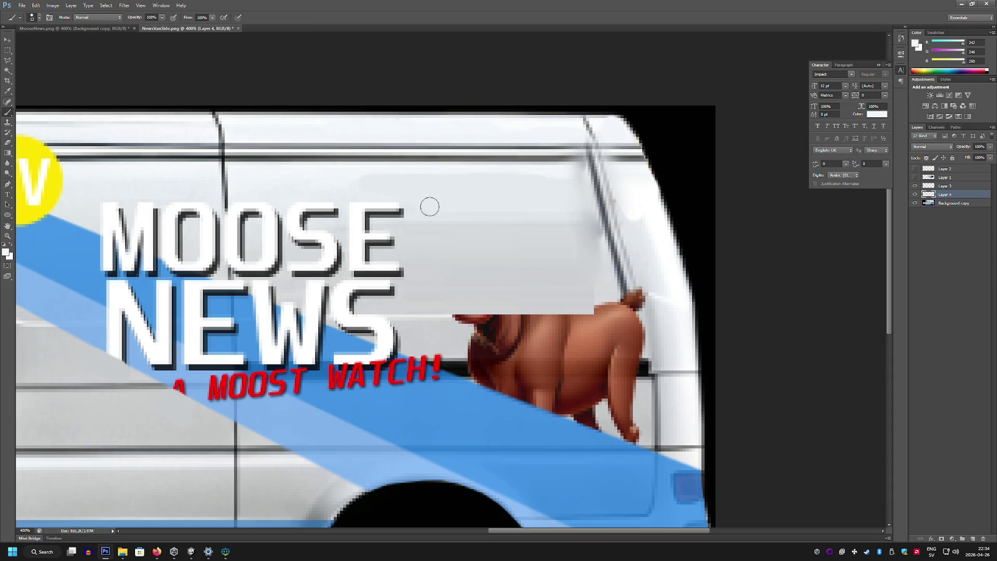
pyautogui.keyDown('alt'); pyautogui.click(654, 240); pyautogui.keyUp('alt')
pyautogui.click(944, 206)
pyautogui.keyDown('alt'); pyautogui.click(652, 294); pyautogui.keyUp('alt')
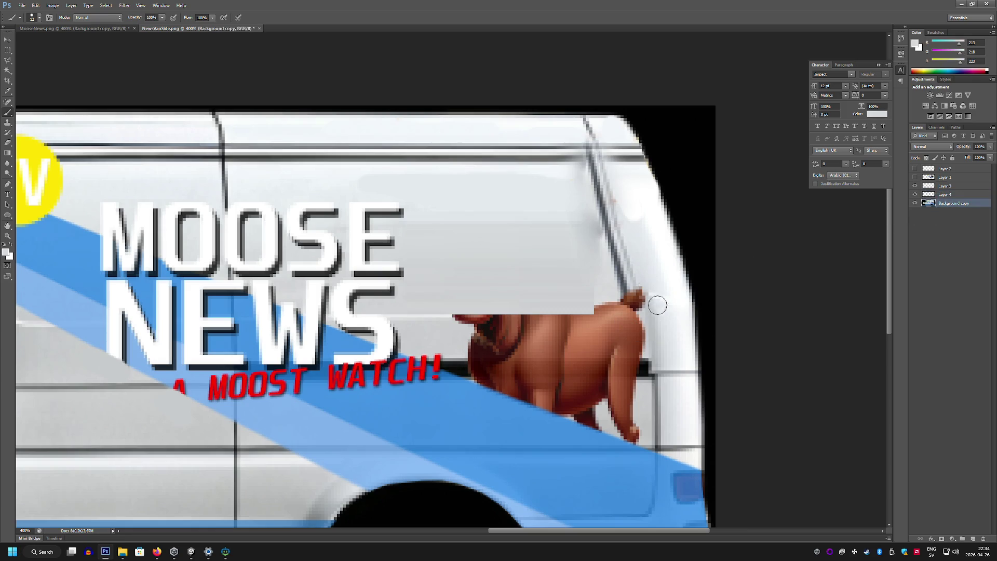
pyautogui.click(8, 91)
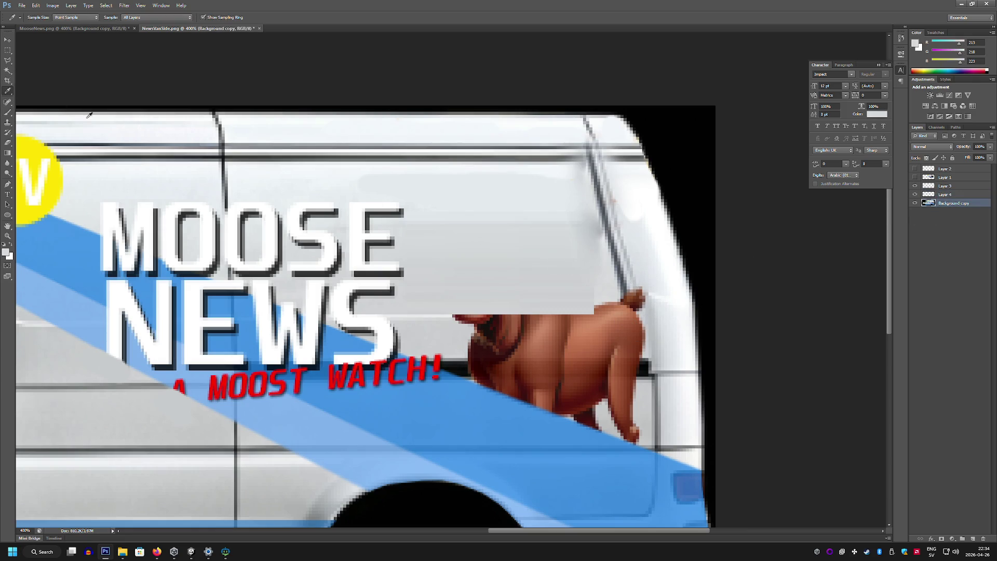
pyautogui.click(8, 110)
pyautogui.keyDown('alt'); pyautogui.click(663, 283); pyautogui.keyUp('alt')
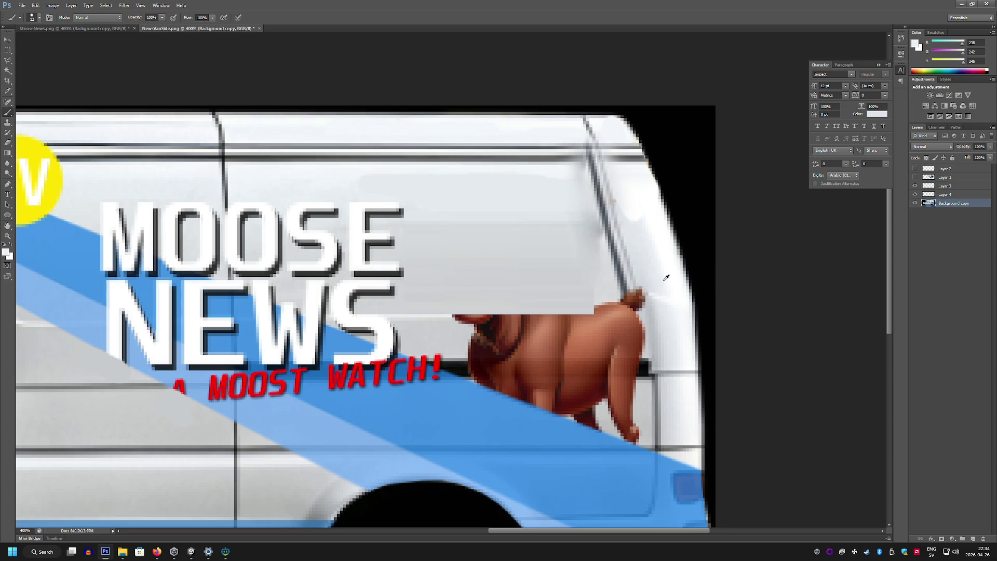
# Step through Layers 4, 3, 1 and Background copy, ending on Layer 3
pyautogui.click(945, 194)
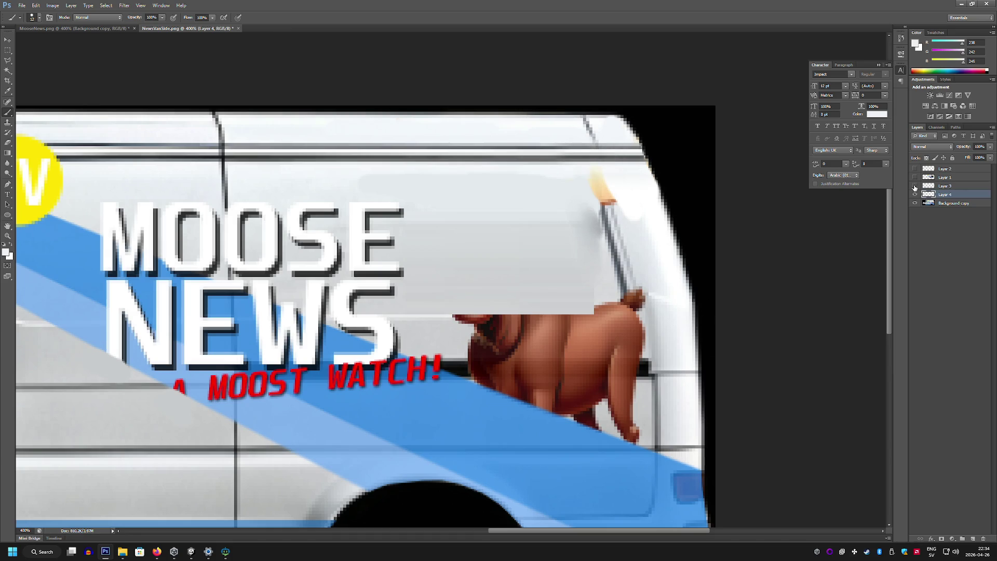
pyautogui.click(944, 186)
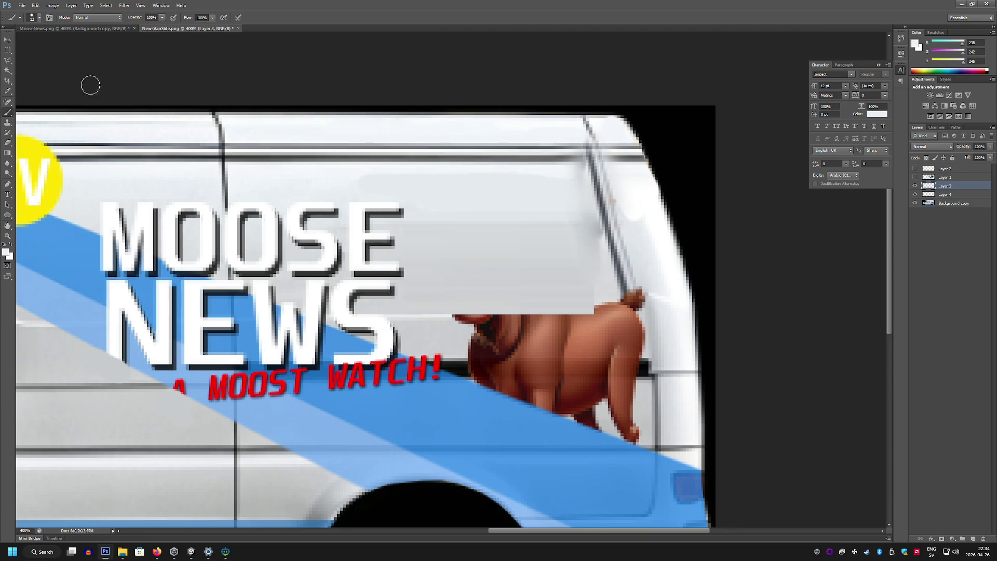
pyautogui.click(8, 51)
pyautogui.click(7, 113)
pyautogui.click(954, 179)
pyautogui.click(958, 196)
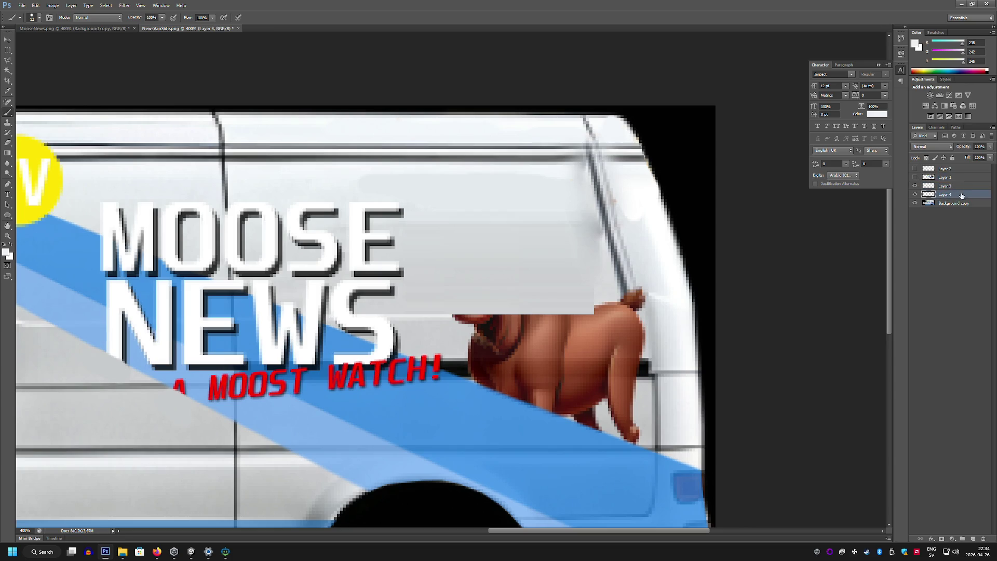
pyautogui.click(963, 203)
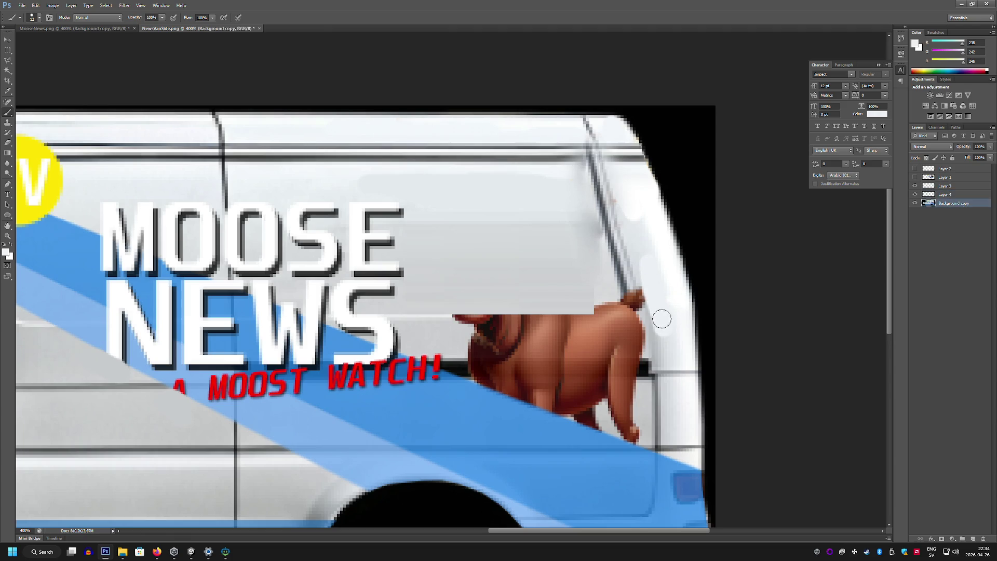
pyautogui.keyDown('ctrl'); pyautogui.click(658, 293); pyautogui.keyUp('ctrl')
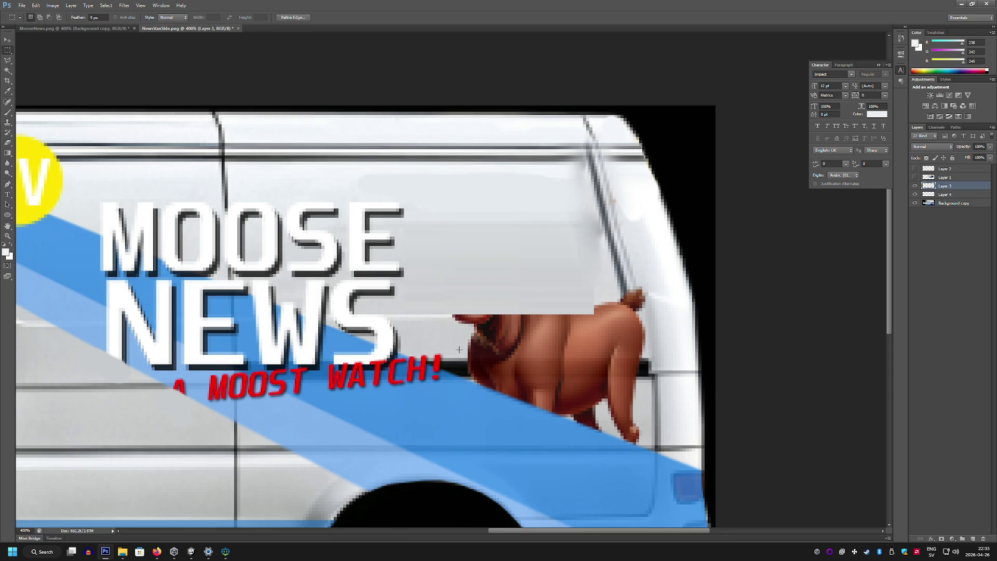
# Stretch a thin grey panel strip on Background copy rightward and upward over the dog
pyautogui.doubleClick(90, 18)
pyautogui.moveTo(446, 316); pyautogui.dragTo(451, 360)
pyautogui.hotkey('ctrl', 't')
pyautogui.click(485, 201)
pyautogui.click(954, 202)
pyautogui.hotkey('ctrl', 't')
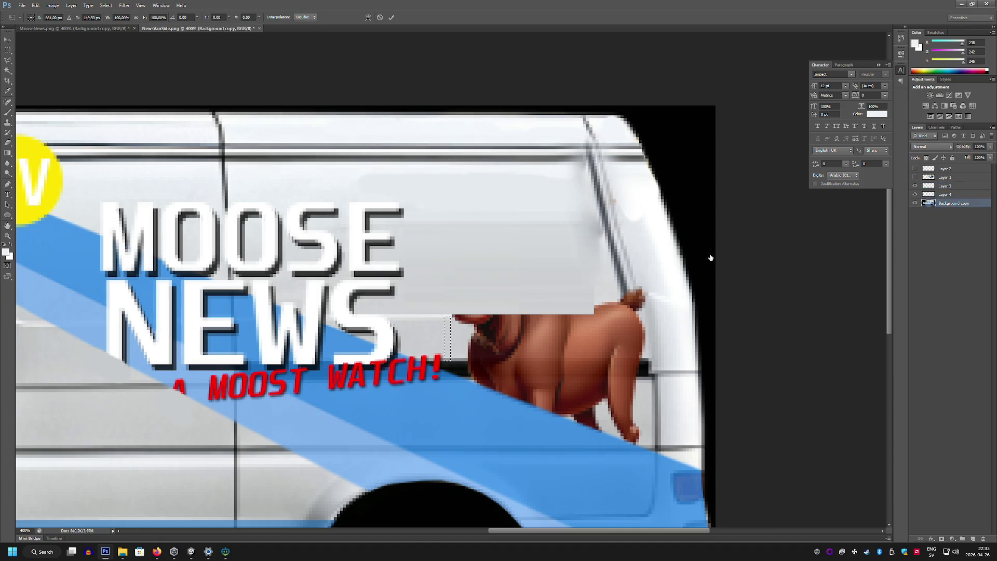
pyautogui.moveTo(451, 338); pyautogui.dragTo(652, 338)
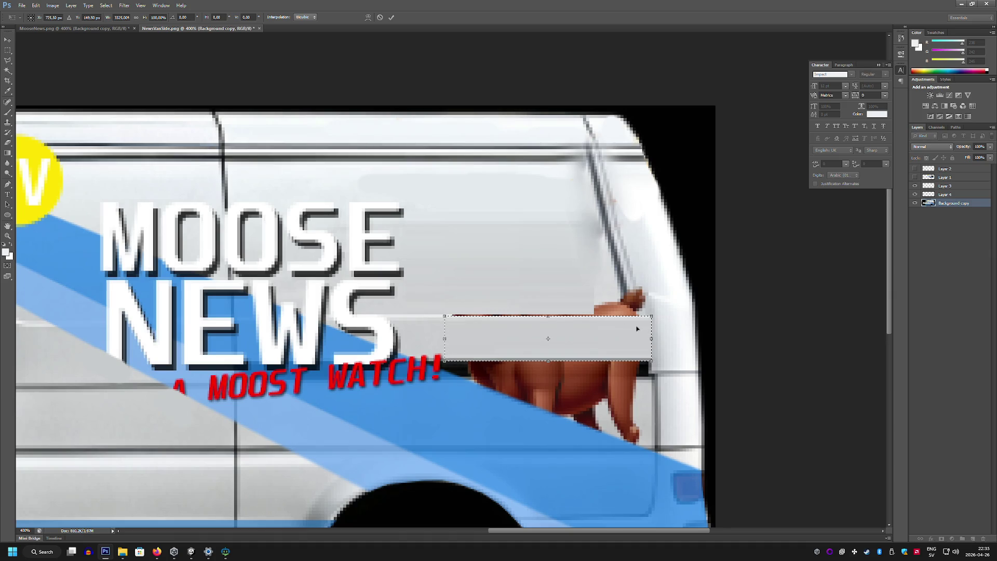
pyautogui.moveTo(548, 315); pyautogui.dragTo(547, 280)
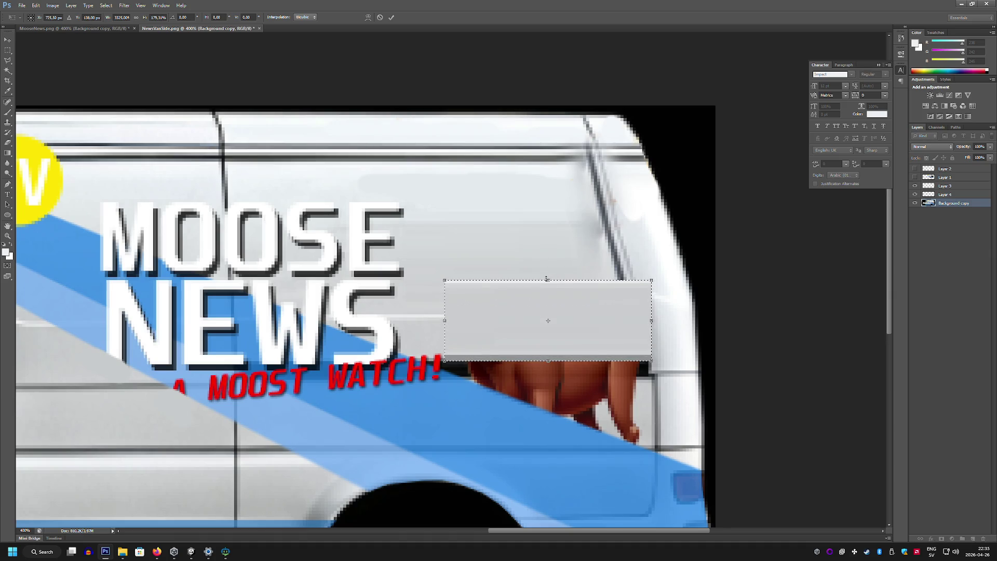
pyautogui.press('Return')
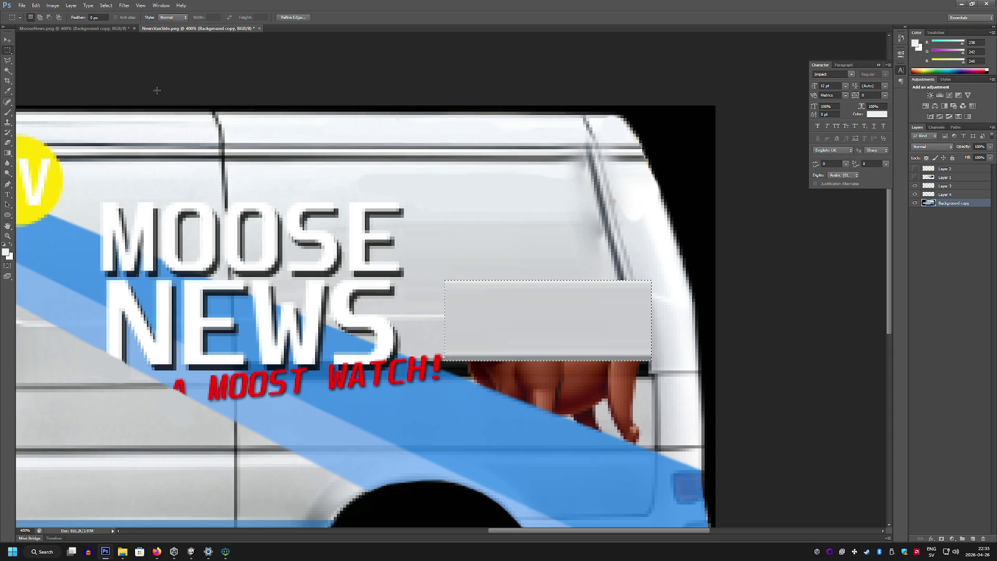
pyautogui.hotkey('ctrl', 'd')
# Delete a strip above the grey patch, then restore it
pyautogui.moveTo(431, 273); pyautogui.dragTo(600, 296)
pyautogui.press('Delete')
pyautogui.hotkey('ctrl', 'd')
pyautogui.hotkey('ctrl', 'alt', 'z')
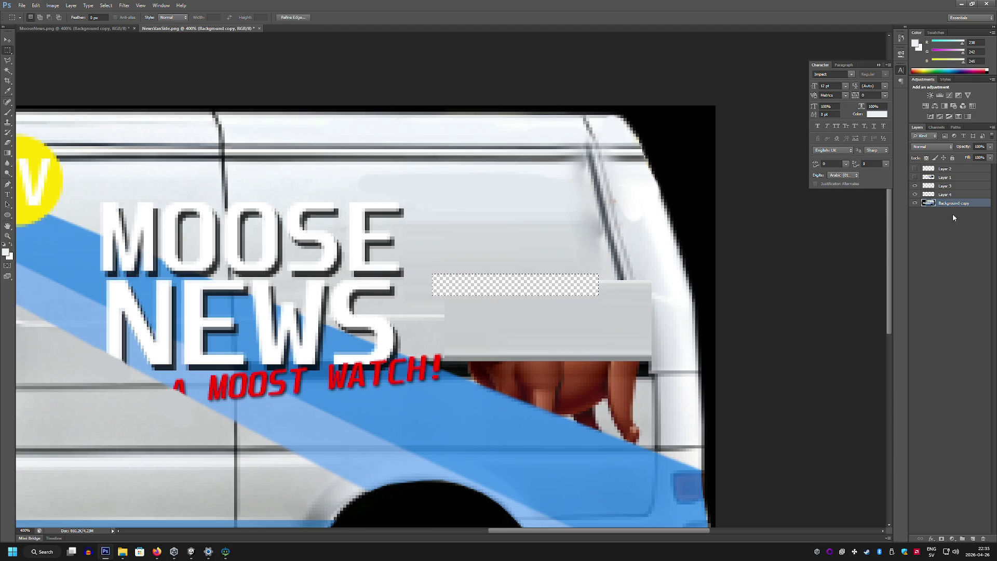
pyautogui.hotkey('ctrl', 'alt', 'z')
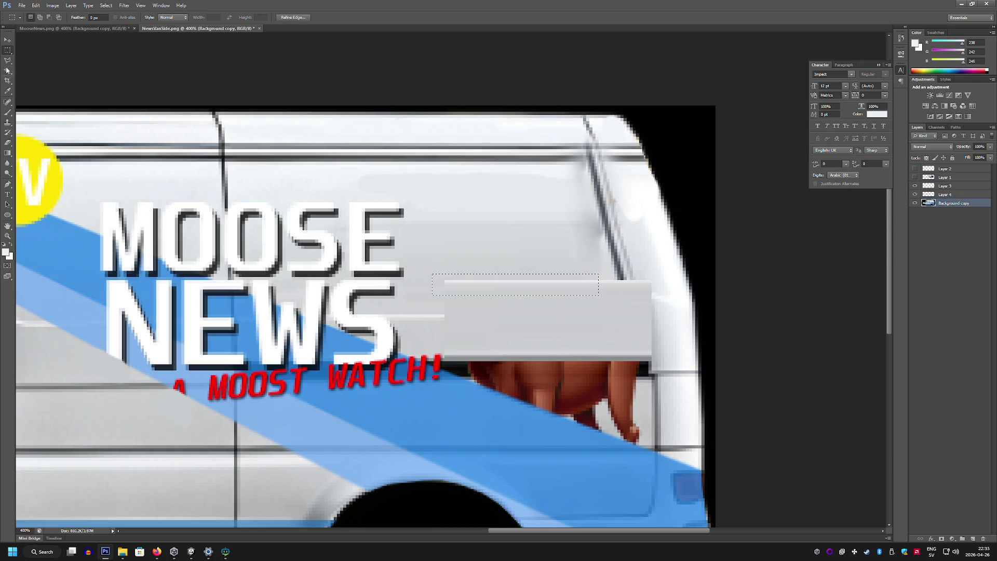
pyautogui.hotkey('ctrl', 'd')
# Spot-heal the patch's top seam, strip edges and dark spots near NEWS
pyautogui.click(7, 104)
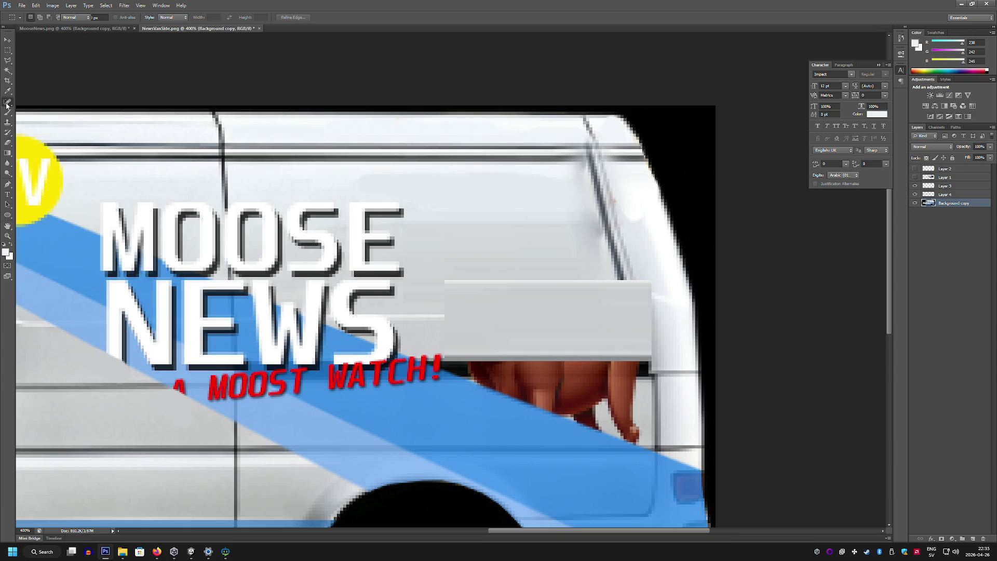
pyautogui.moveTo(429, 281); pyautogui.dragTo(587, 277)
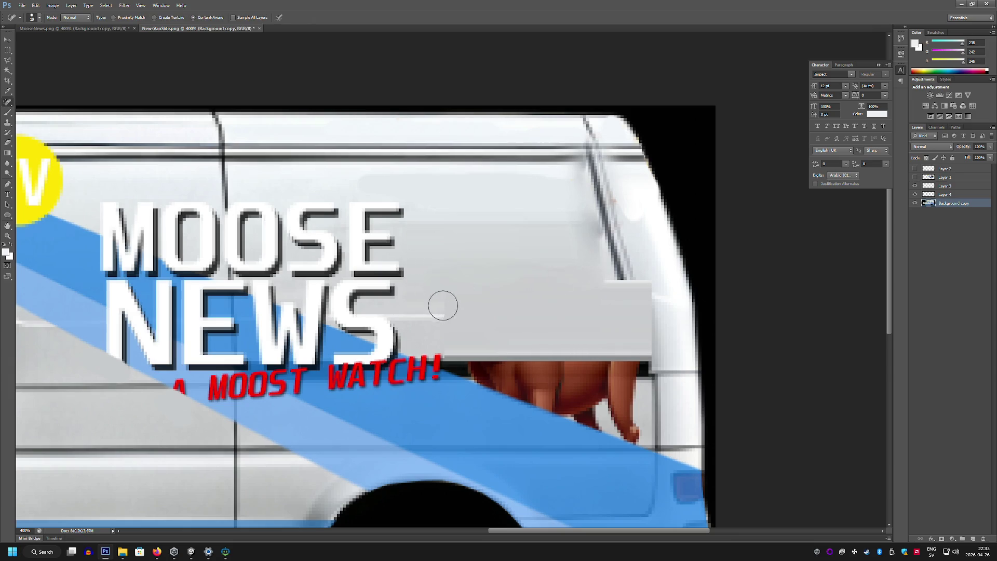
pyautogui.click(445, 307)
pyautogui.moveTo(422, 311); pyautogui.dragTo(408, 314)
pyautogui.click(466, 313)
pyautogui.moveTo(446, 270); pyautogui.dragTo(483, 269)
pyautogui.click(597, 281)
pyautogui.click(544, 289)
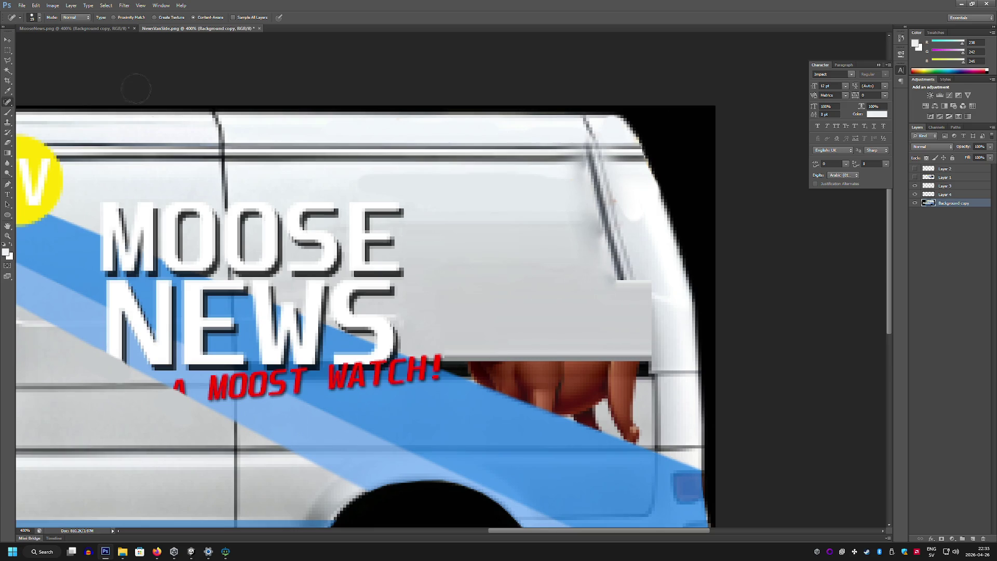
# Draw a triangular polygon selection along the van's top edge with a 4 px feather
pyautogui.click(8, 51)
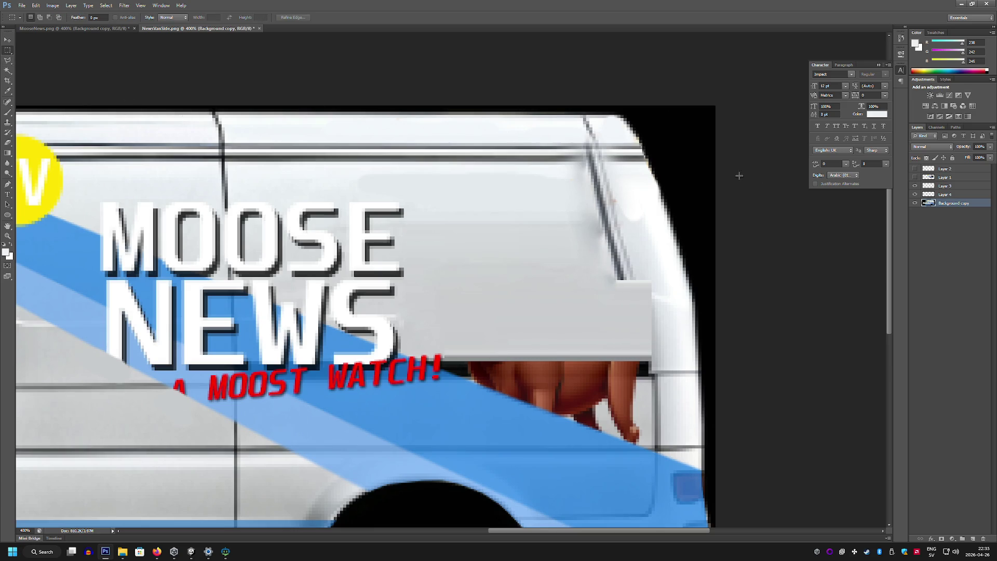
pyautogui.click(8, 62)
pyautogui.click(584, 174)
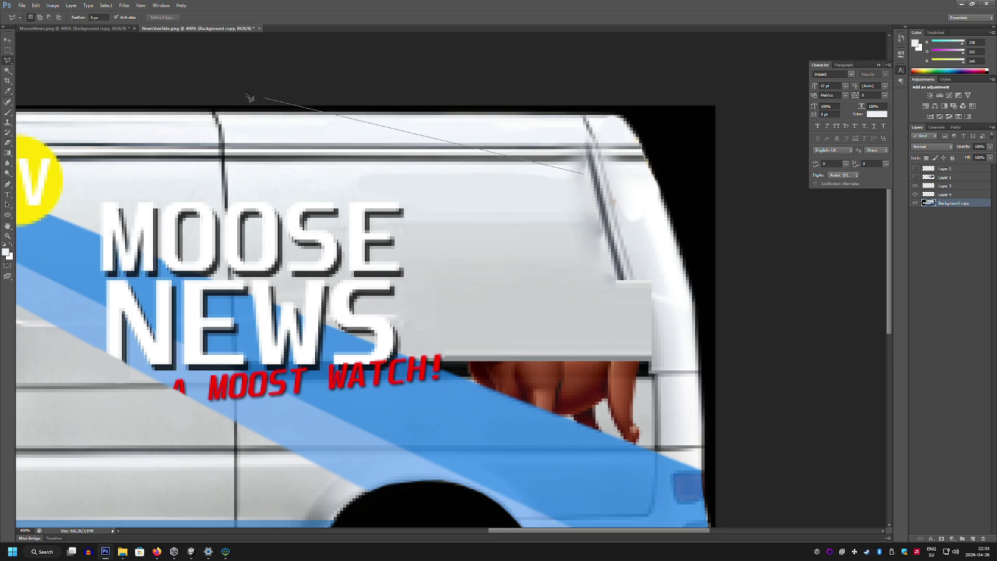
pyautogui.click(325, 173)
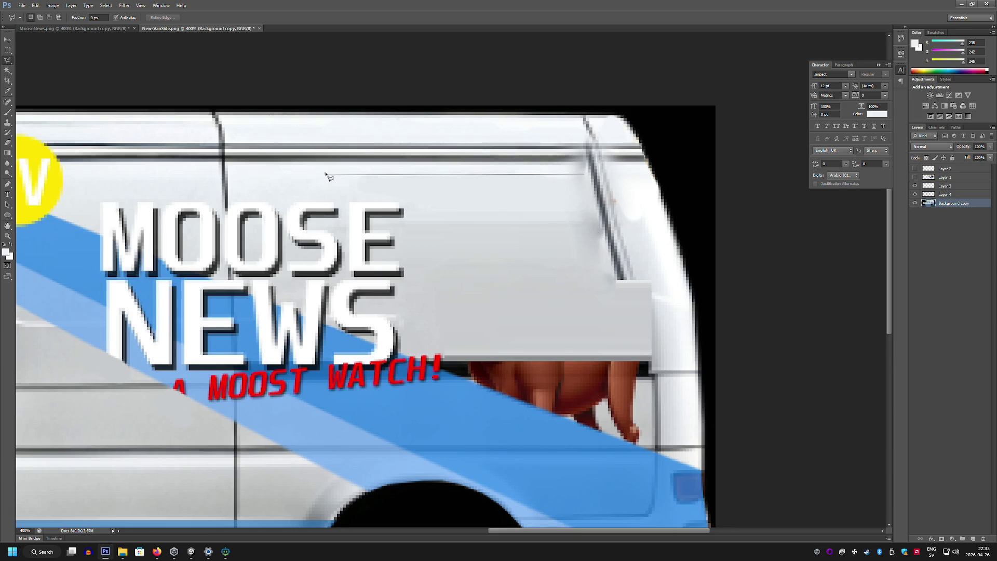
pyautogui.doubleClick(425, 226)
pyautogui.click(97, 17)
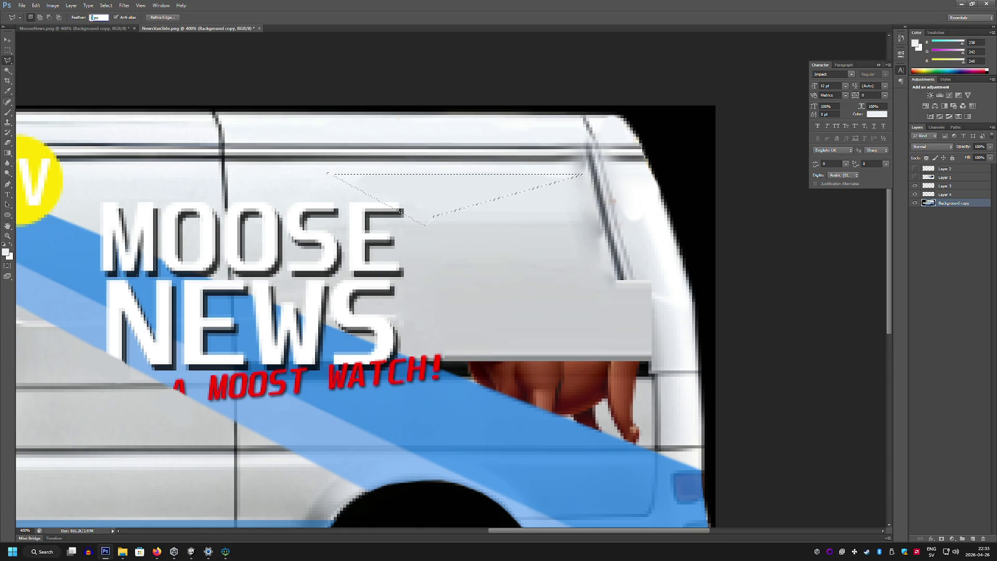
pyautogui.write('4')
# Outline the rear pillar with a new polygonal selection after dismissing a warning
pyautogui.click(742, 199)
pyautogui.click(686, 221)
pyautogui.doubleClick(772, 268)
pyautogui.click(472, 200)
pyautogui.doubleClick(652, 280)
# Duplicate the selected patch to a new layer, then rotate it upright, move it down-right and enlarge it slightly
pyautogui.hotkey('ctrl', 'j')
pyautogui.hotkey('ctrl', 't')
pyautogui.moveTo(694, 251)
pyautogui.mouseDown()
pyautogui.moveTo(649, 270)
pyautogui.moveTo(657, 303)
pyautogui.moveTo(694, 250)
pyautogui.mouseUp()
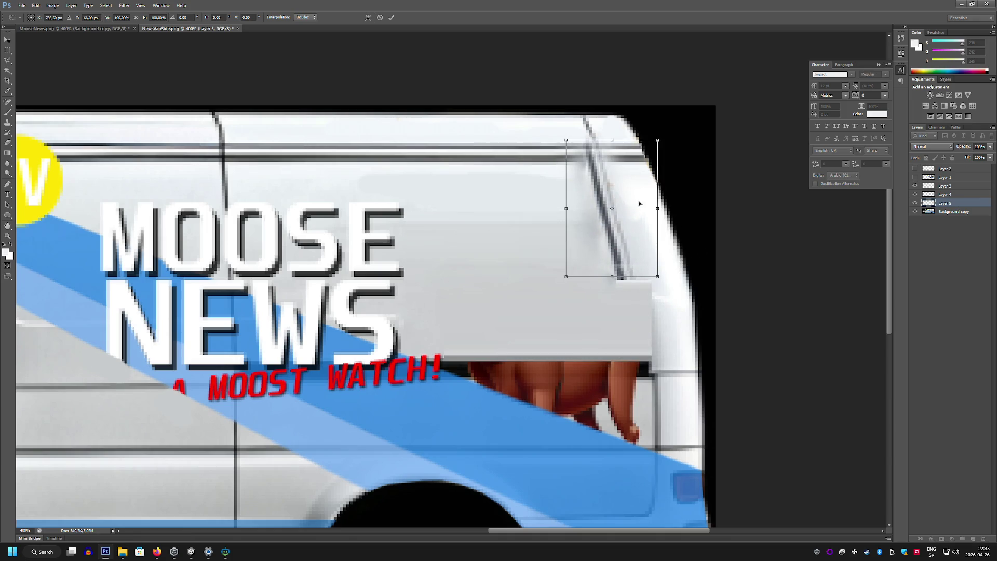
pyautogui.moveTo(665, 203)
pyautogui.mouseDown()
pyautogui.moveTo(746, 190)
pyautogui.moveTo(517, 334)
pyautogui.mouseUp()
pyautogui.moveTo(603, 257)
pyautogui.mouseDown()
pyautogui.moveTo(634, 272)
pyautogui.moveTo(629, 373)
pyautogui.moveTo(639, 343)
pyautogui.mouseUp()
pyautogui.moveTo(691, 259); pyautogui.dragTo(670, 302)
pyautogui.moveTo(595, 279); pyautogui.dragTo(581, 257)
pyautogui.press('Return')
# Outline areas near the van's rear edge and rear corner with polygonal lasso selections, then deselect
pyautogui.press('l')
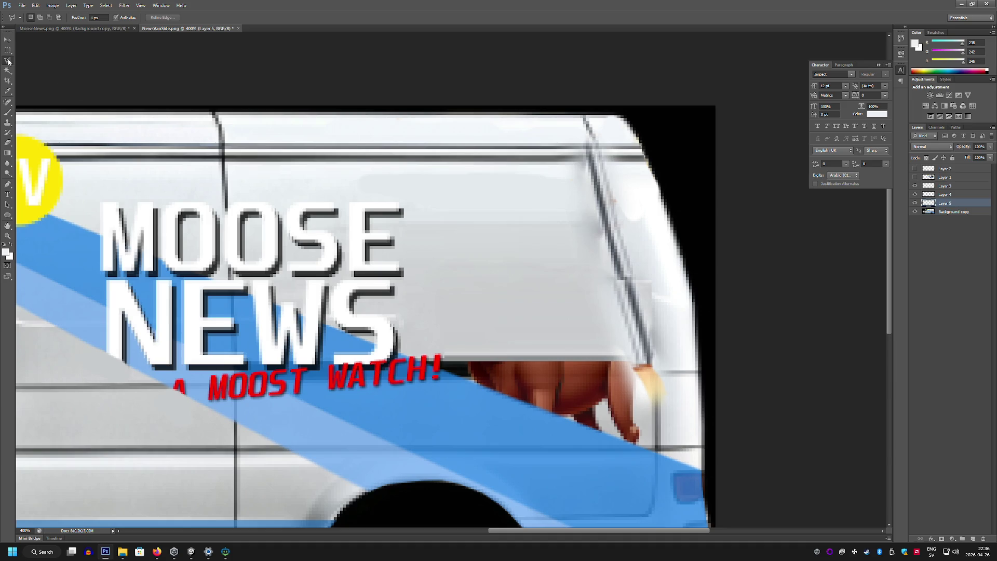
pyautogui.doubleClick(92, 17)
pyautogui.click(640, 270)
pyautogui.click(672, 363)
pyautogui.doubleClick(671, 277)
pyautogui.hotkey('ctrl', 'd')
pyautogui.click(637, 362)
pyautogui.click(636, 378)
pyautogui.click(656, 418)
pyautogui.click(687, 407)
pyautogui.doubleClick(699, 359)
pyautogui.press('m')
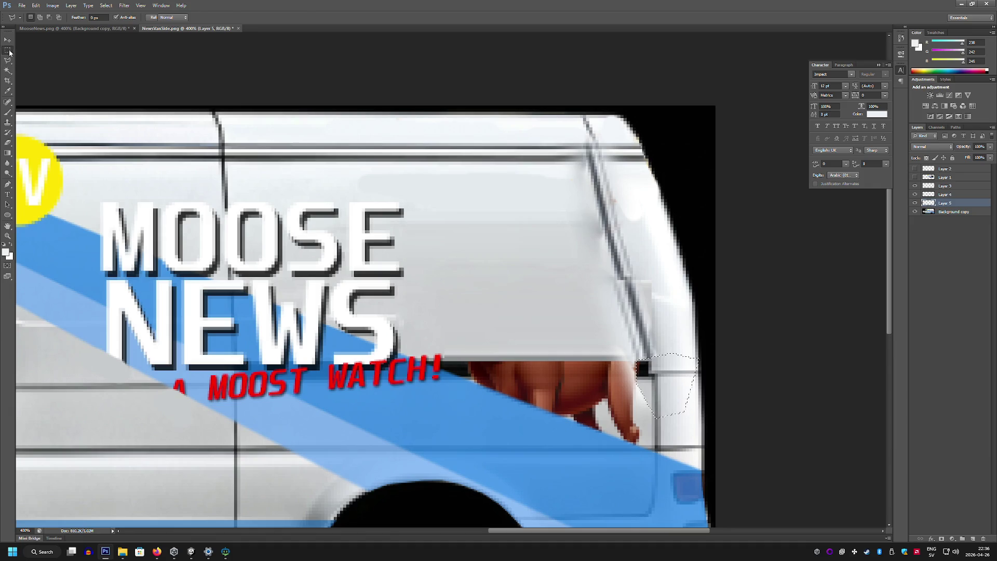
pyautogui.click(514, 139)
# Check Layer 1's overlay, then paint sampled light grey over the moose hand's right edge
pyautogui.click(916, 178)
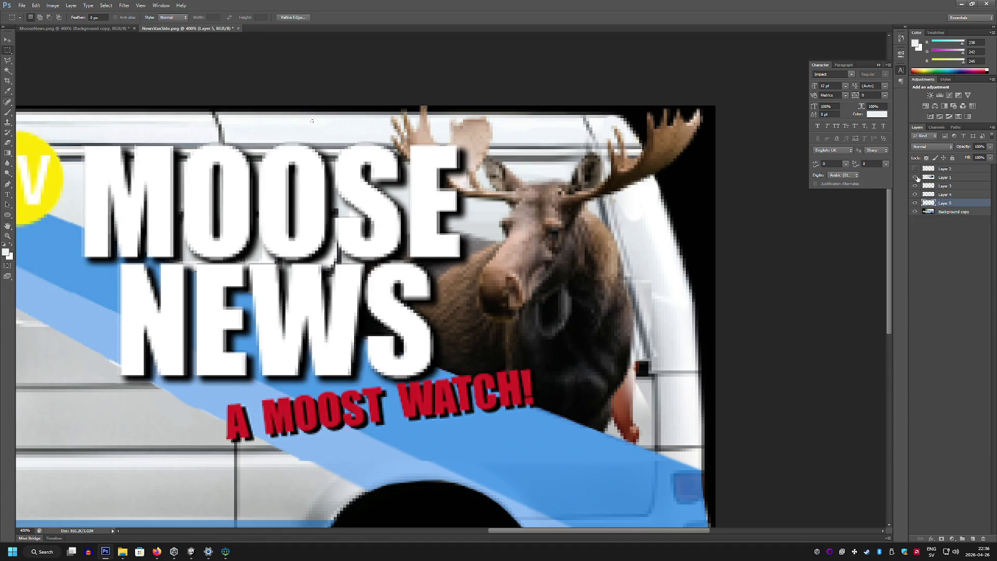
pyautogui.click(916, 178)
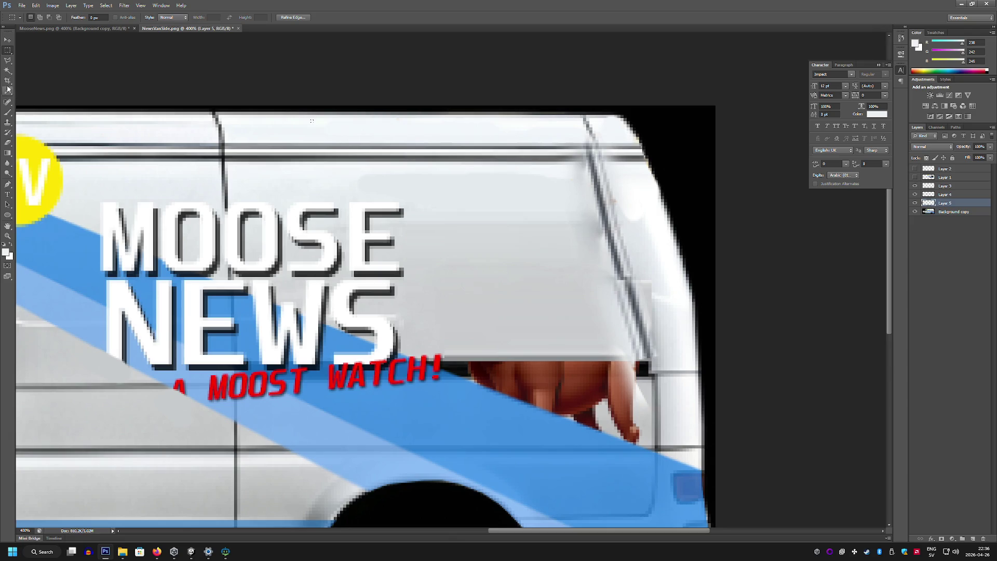
pyautogui.click(8, 112)
pyautogui.keyDown('alt'); pyautogui.click(660, 387); pyautogui.keyUp('alt')
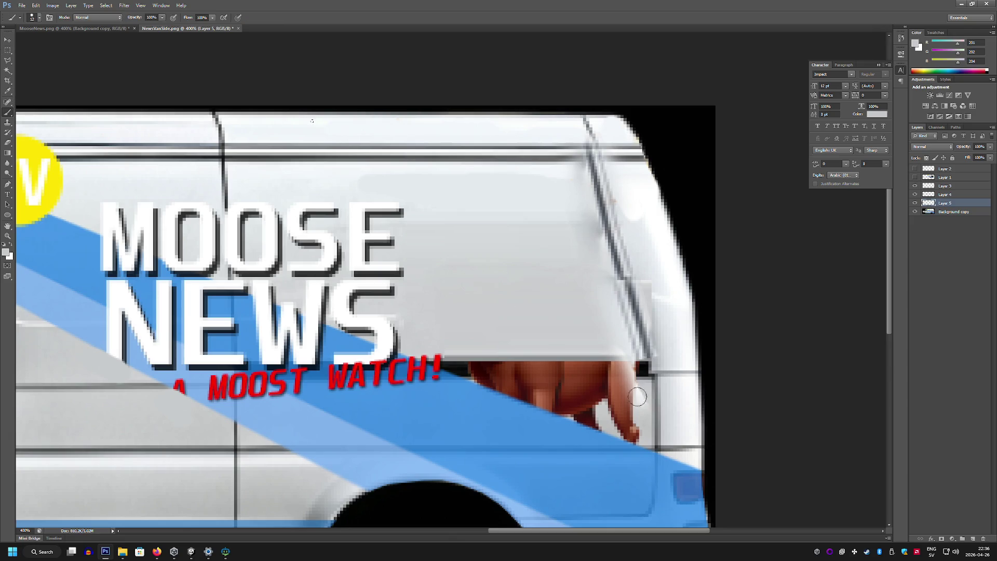
pyautogui.moveTo(638, 397); pyautogui.dragTo(669, 384)
# Paint grey over the hand's lower edge on Layer 4, undoing a stray stroke on Background copy
pyautogui.click(938, 212)
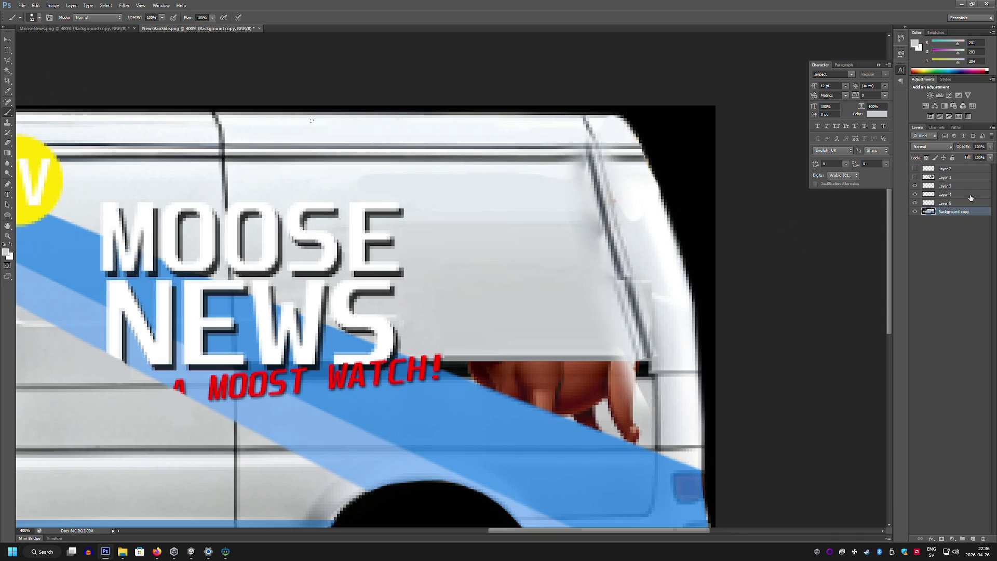
pyautogui.press('m')
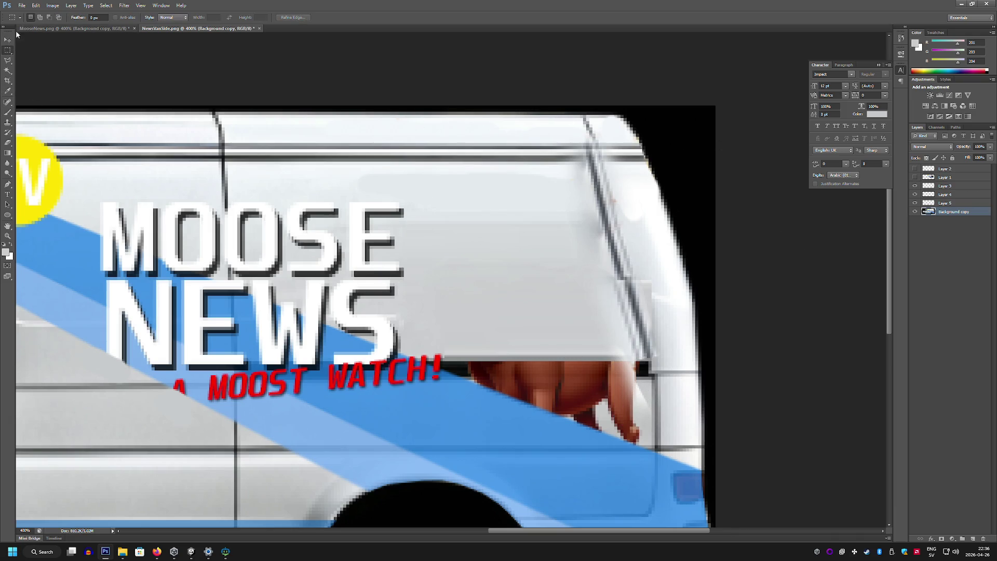
pyautogui.click(7, 39)
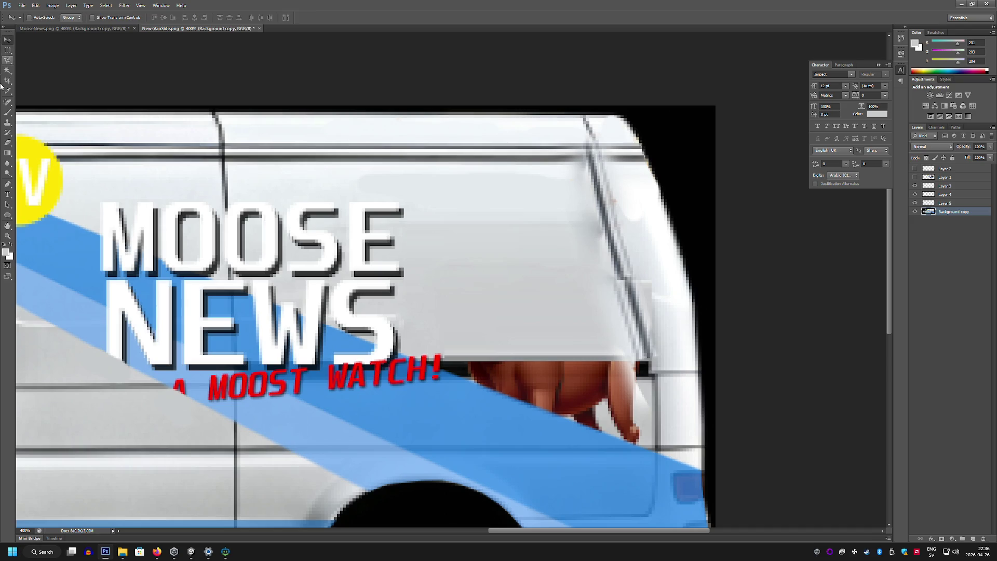
pyautogui.click(7, 114)
pyautogui.moveTo(630, 400); pyautogui.dragTo(644, 394)
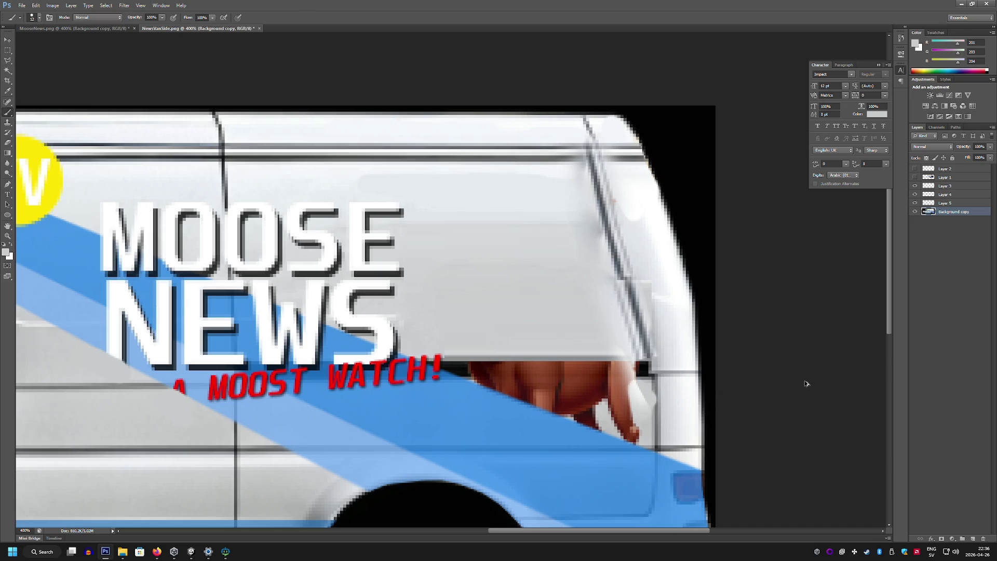
pyautogui.hotkey('ctrl', 'z')
pyautogui.click(951, 196)
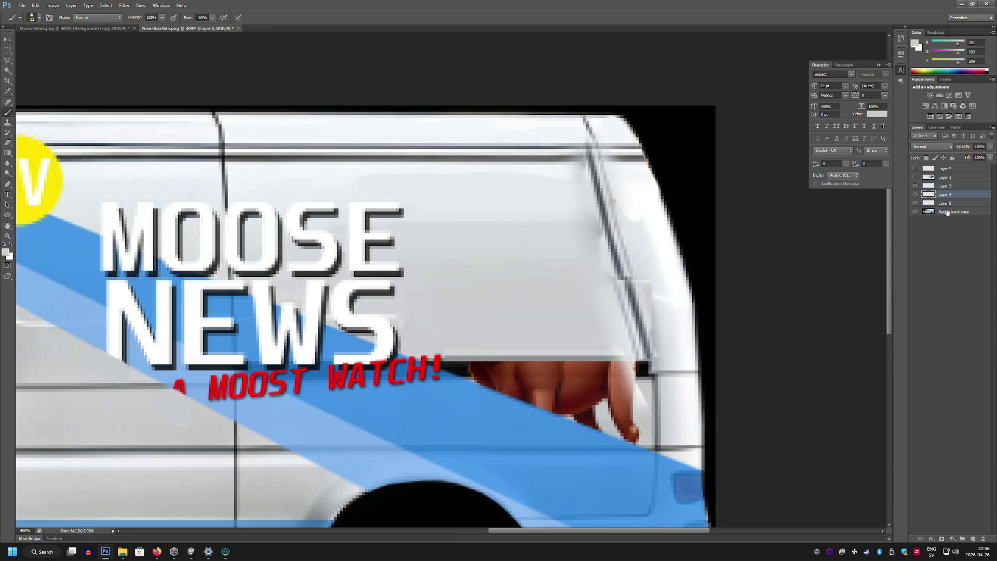
pyautogui.moveTo(634, 384)
pyautogui.mouseDown()
pyautogui.moveTo(626, 415)
pyautogui.moveTo(646, 395)
pyautogui.moveTo(644, 436)
pyautogui.moveTo(615, 418)
pyautogui.moveTo(623, 439)
pyautogui.moveTo(592, 410)
pyautogui.moveTo(634, 397)
pyautogui.moveTo(642, 373)
pyautogui.moveTo(615, 382)
pyautogui.moveTo(598, 368)
pyautogui.moveTo(610, 375)
pyautogui.moveTo(606, 394)
pyautogui.mouseUp()
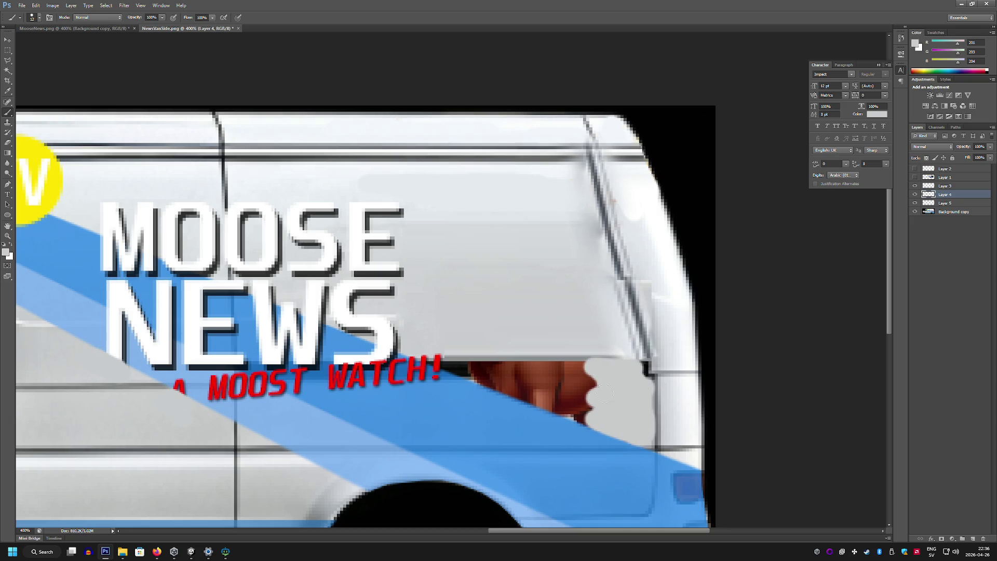
# Make Layer 1 with the moose photo and MOOSE NEWS lettering visible again
pyautogui.click(915, 177)
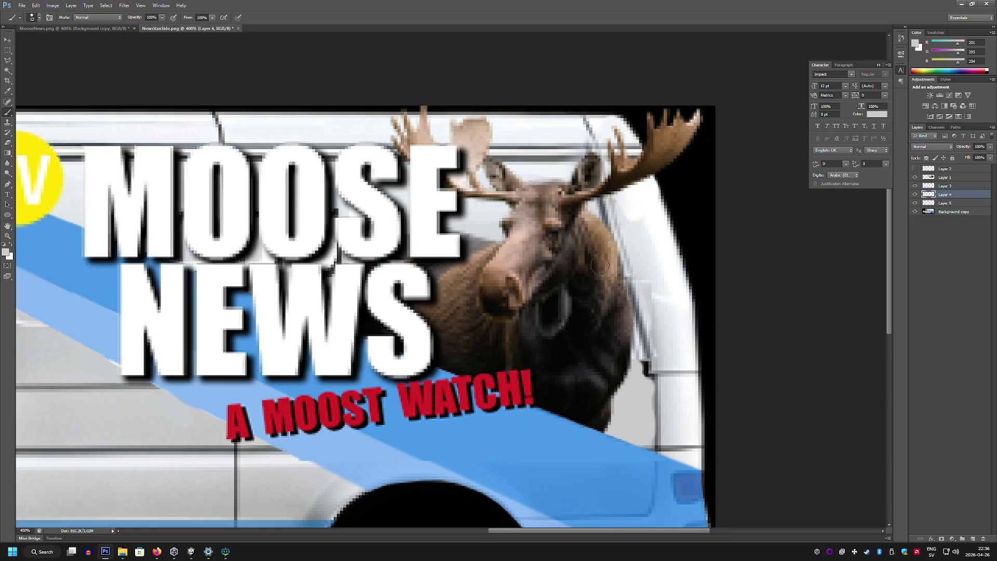
pyautogui.scroll(-3, 599, 266)
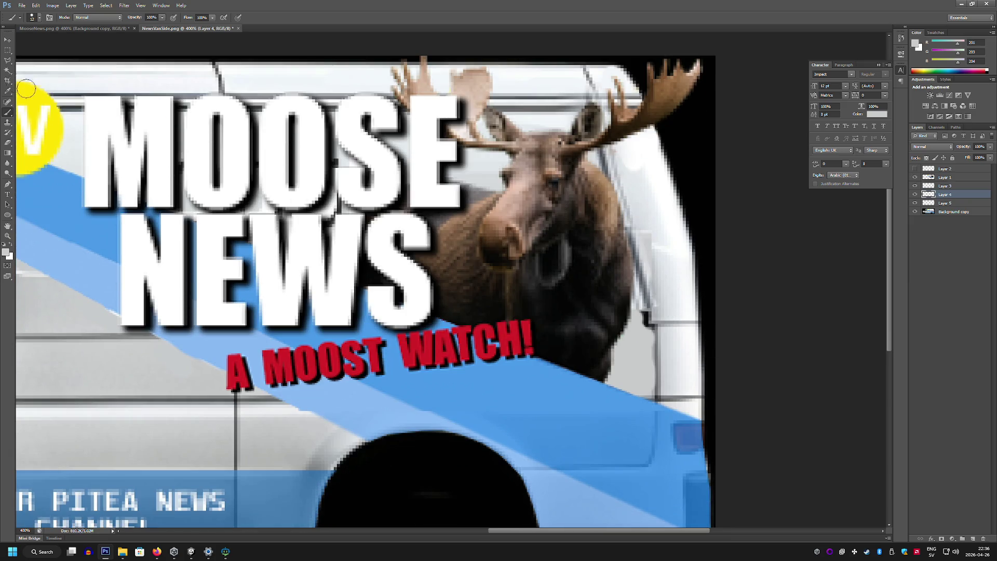
pyautogui.click(8, 60)
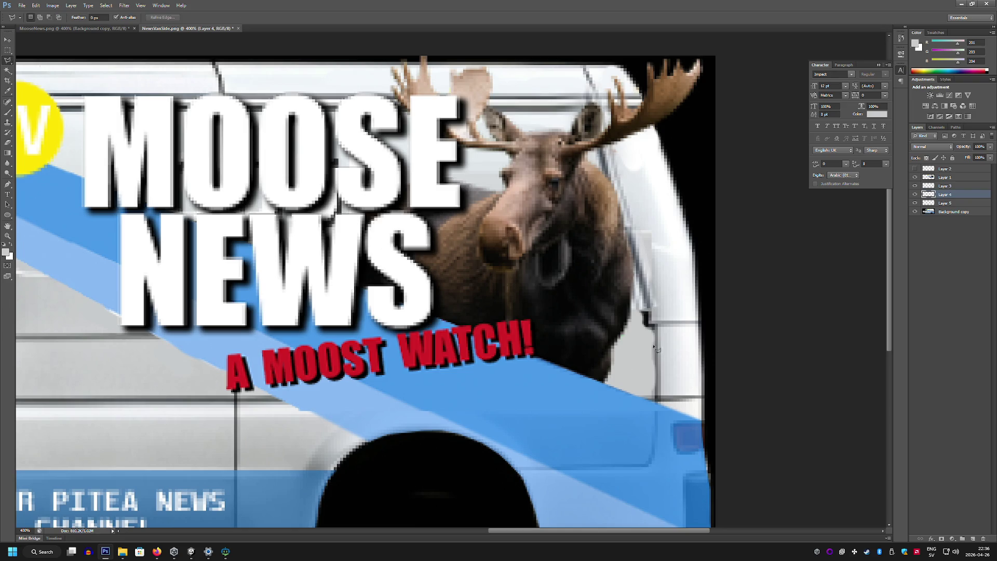
# Copy the van panel right of the moose to a new layer, move it over the gap and raise it in the stack
pyautogui.moveTo(662, 331)
pyautogui.mouseDown()
pyautogui.moveTo(667, 399)
pyautogui.moveTo(699, 395)
pyautogui.moveTo(702, 337)
pyautogui.mouseUp()
pyautogui.hotkey('ctrl', 'c')
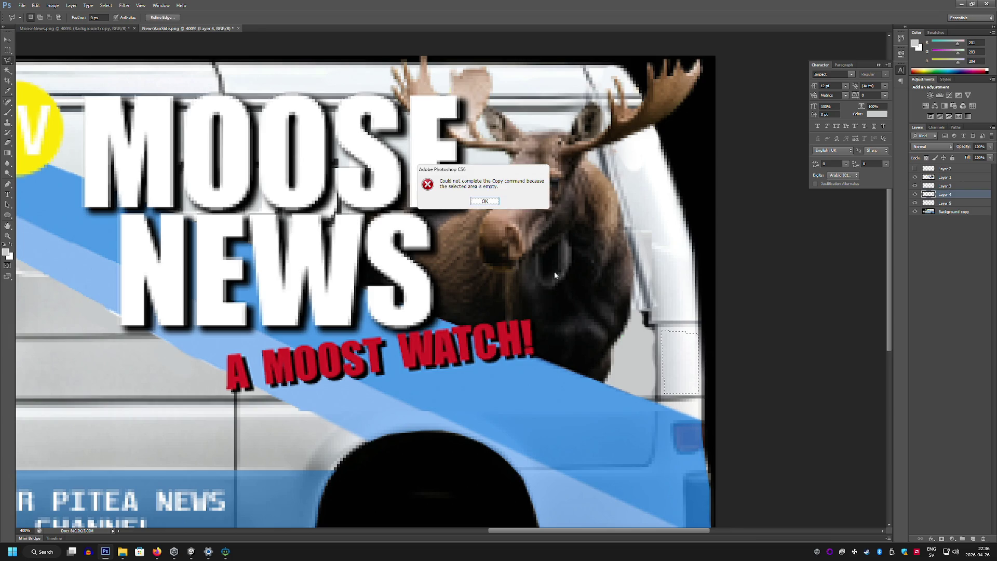
pyautogui.press('Return')
pyautogui.click(954, 212)
pyautogui.hotkey('ctrl', 'j')
pyautogui.hotkey('ctrl', 't')
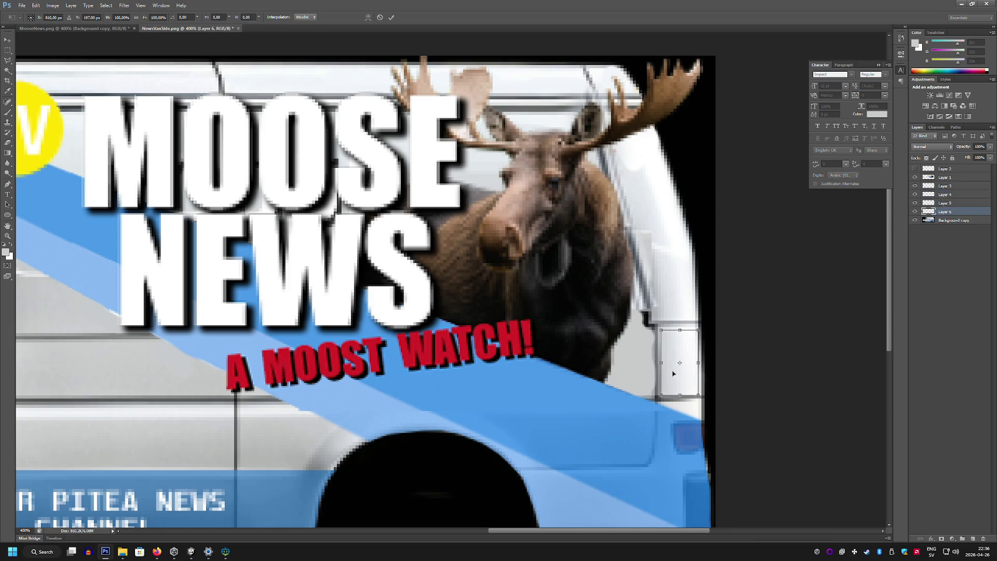
pyautogui.moveTo(673, 373)
pyautogui.mouseDown()
pyautogui.moveTo(622, 361)
pyautogui.moveTo(702, 360)
pyautogui.moveTo(656, 333)
pyautogui.moveTo(638, 350)
pyautogui.moveTo(586, 289)
pyautogui.mouseUp()
pyautogui.press('Return')
pyautogui.press('l')
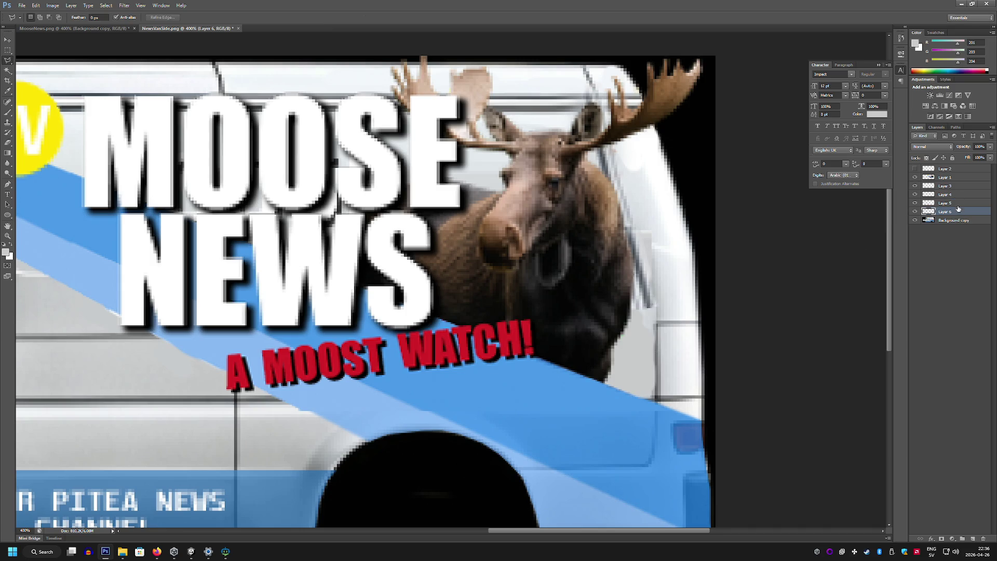
pyautogui.moveTo(958, 209); pyautogui.dragTo(959, 187)
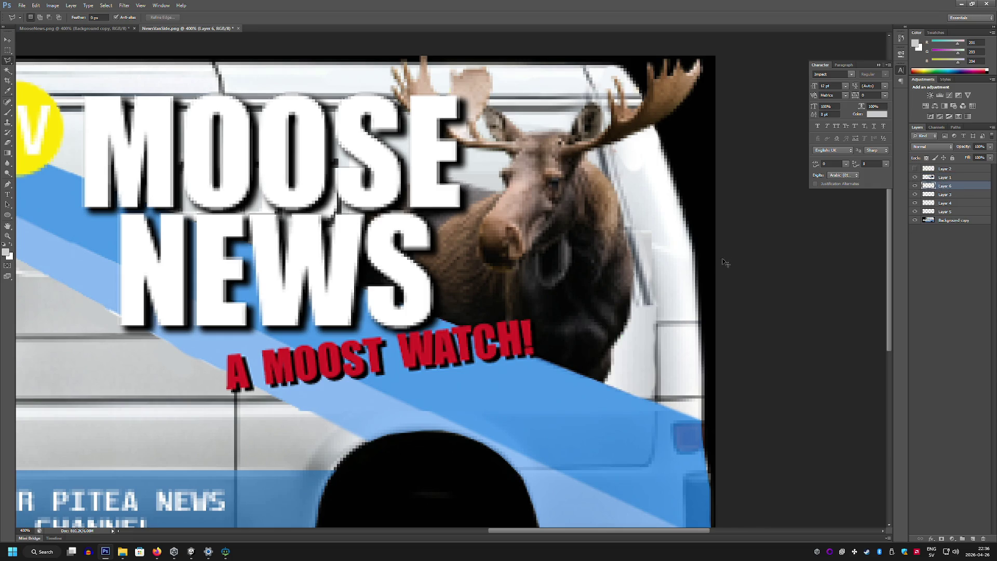
# Draw polygonal selections around the panel area beside the moose, then deselect
pyautogui.click(656, 324)
pyautogui.click(678, 306)
pyautogui.doubleClick(677, 288)
pyautogui.click(623, 281)
pyautogui.click(631, 309)
pyautogui.click(655, 322)
pyautogui.click(670, 322)
pyautogui.click(675, 290)
pyautogui.click(641, 262)
pyautogui.click(623, 282)
pyautogui.press('m')
pyautogui.hotkey('ctrl', 'd')
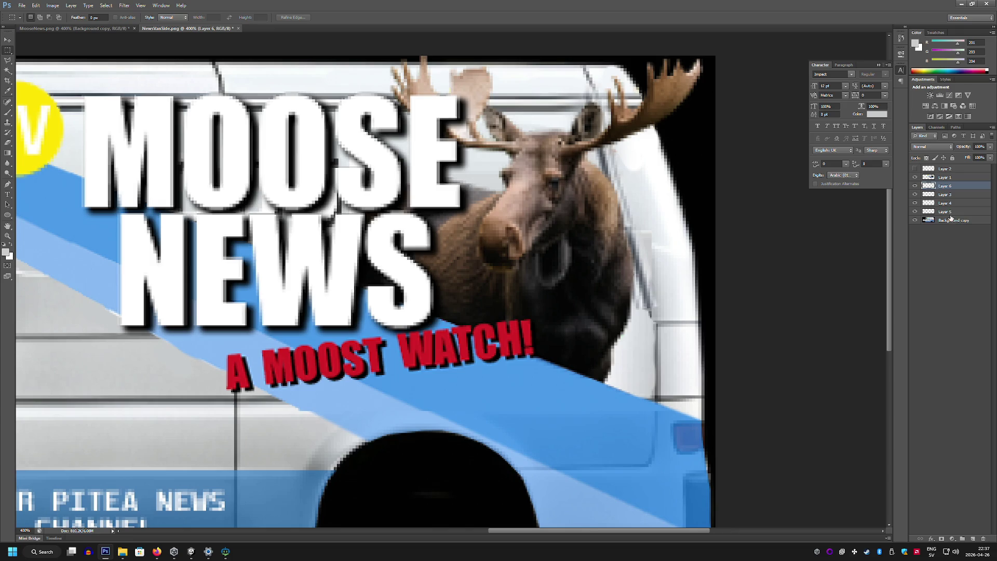
# Merge the patch layers and Background copy into a single Layer 6
pyautogui.keyDown('shift'); pyautogui.click(951, 219); pyautogui.keyUp('shift')
pyautogui.rightClick(951, 219)
pyautogui.click(939, 394)
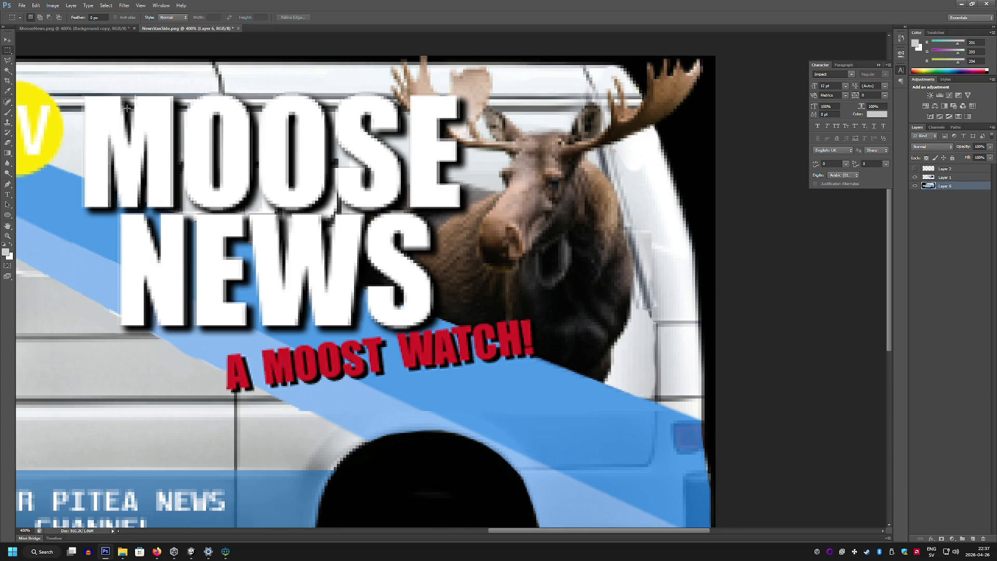
# Try a spot-healing stroke along the van's right edge and undo it
pyautogui.click(7, 102)
pyautogui.moveTo(665, 385); pyautogui.dragTo(657, 273)
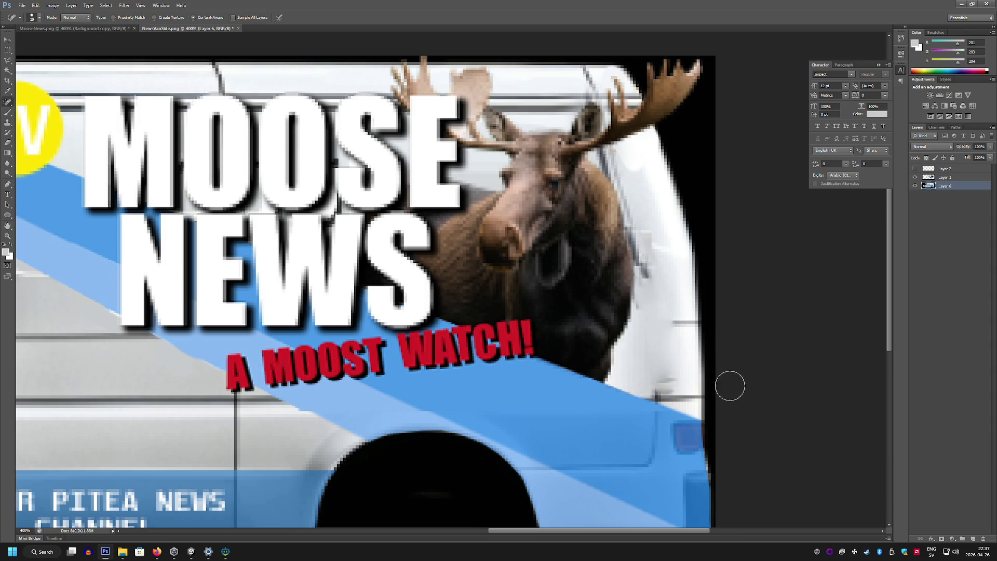
pyautogui.hotkey('ctrl', 'z')
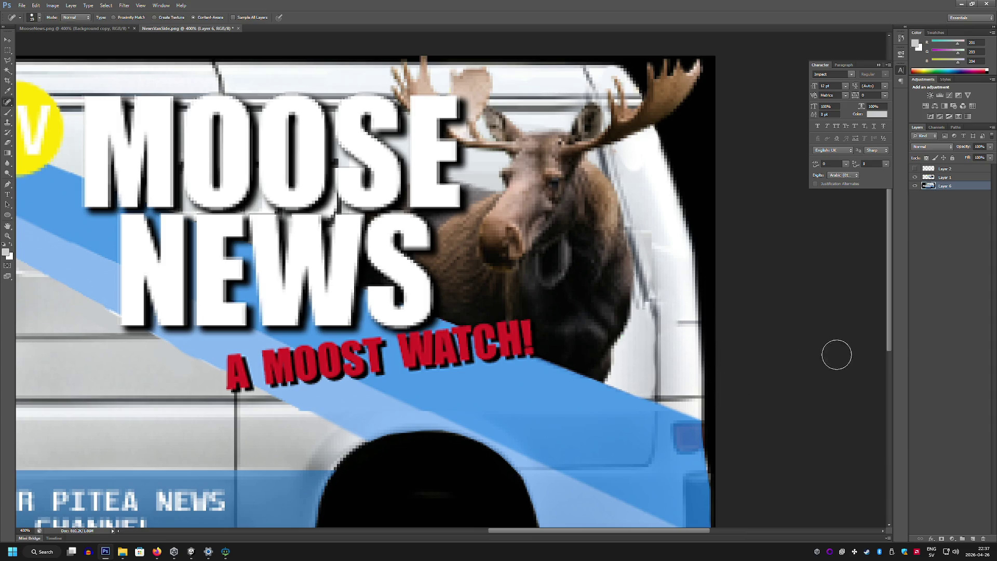
# Zoom out to 200% to view the whole van design
pyautogui.scroll(-1, 732, 340)
pyautogui.scroll(2, 732, 340)
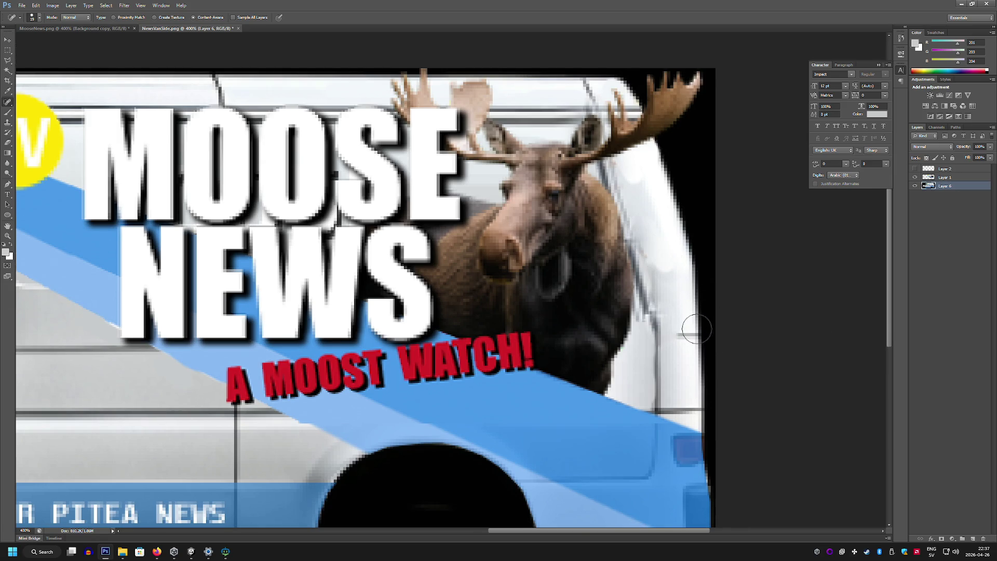
pyautogui.scroll(3, 730, 285)
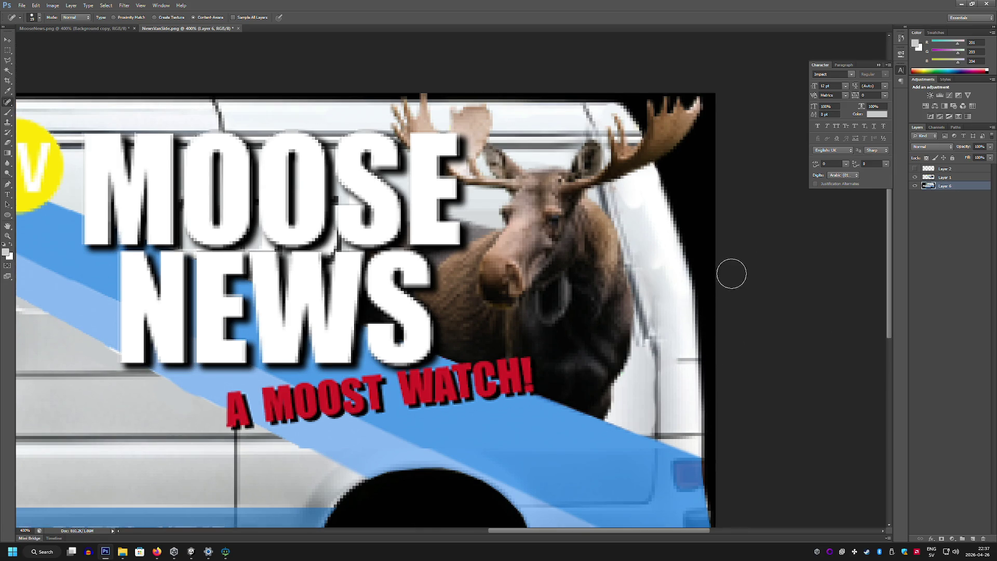
pyautogui.click(8, 236)
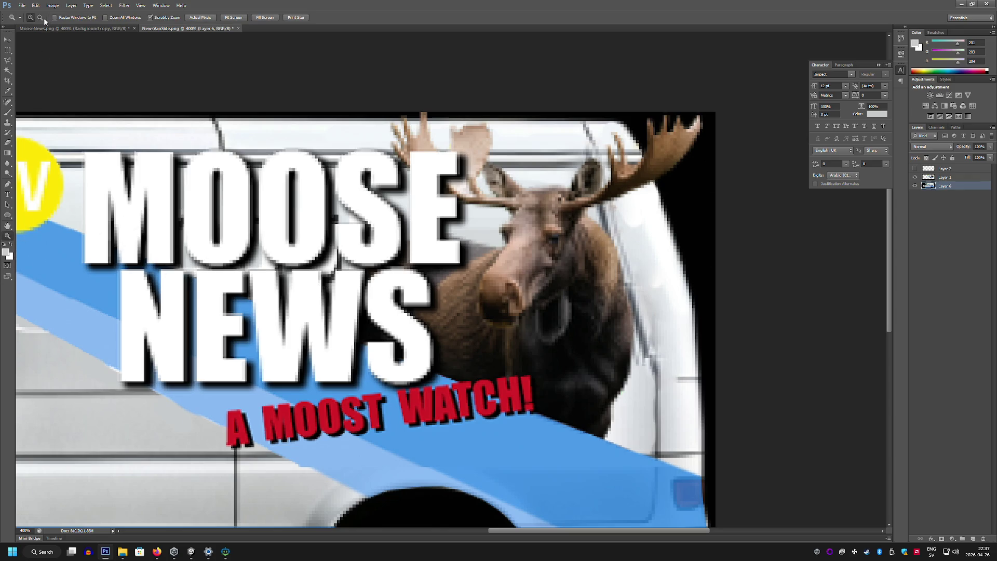
pyautogui.keyDown('alt'); pyautogui.click(178, 163); pyautogui.keyUp('alt')
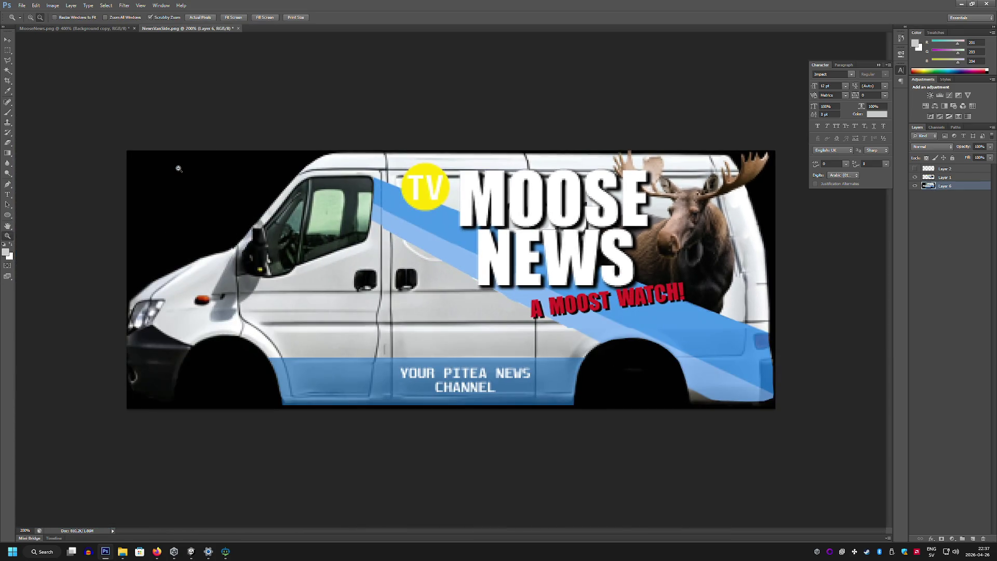
pyautogui.click(22, 6)
# Export the van design with Save for Web as NewsVanSide.png, then switch toward the Unity editor
pyautogui.click(58, 116)
pyautogui.click(540, 362)
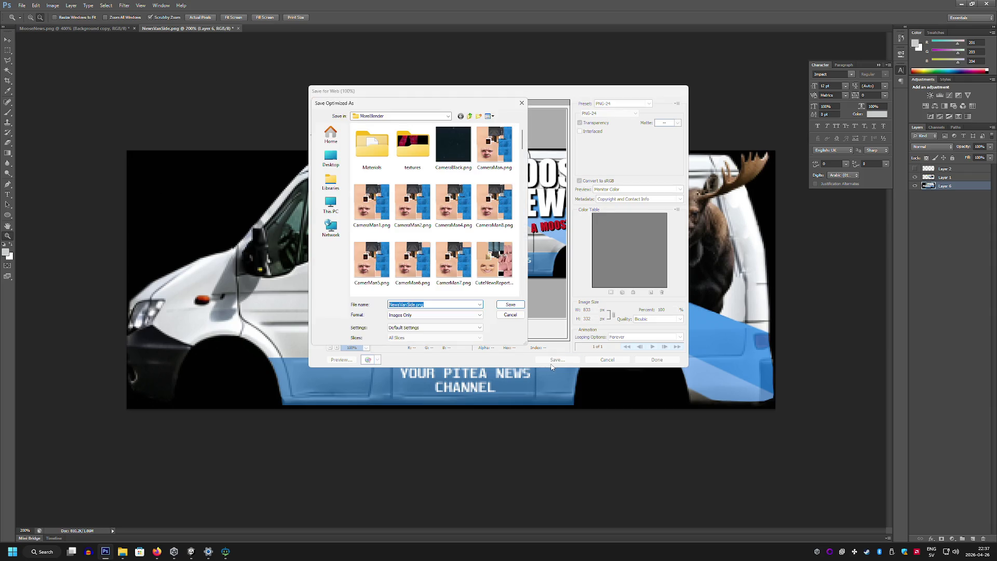
pyautogui.write('NewsVa')
pyautogui.press('Return')
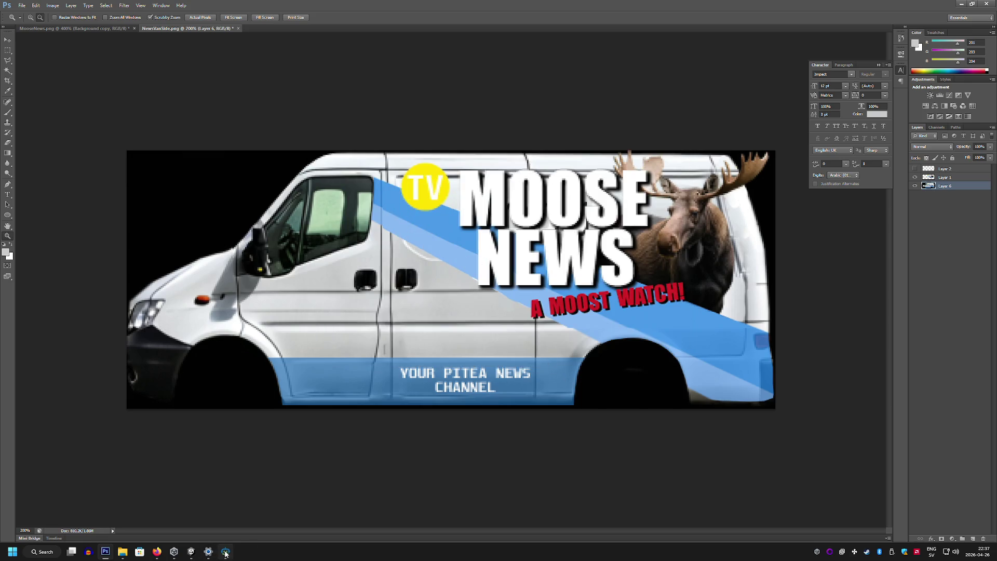
pyautogui.click(230, 557)
pyautogui.click(208, 552)
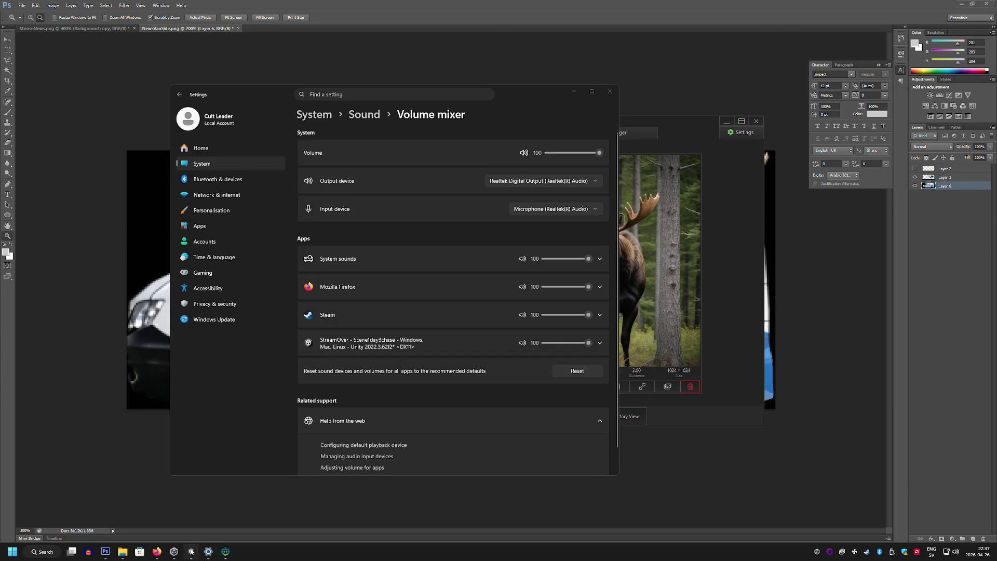
# Select the NewsVanSide material in Unity and fly the Scene view into the news van to inspect it
pyautogui.click(191, 552)
pyautogui.click(610, 487)
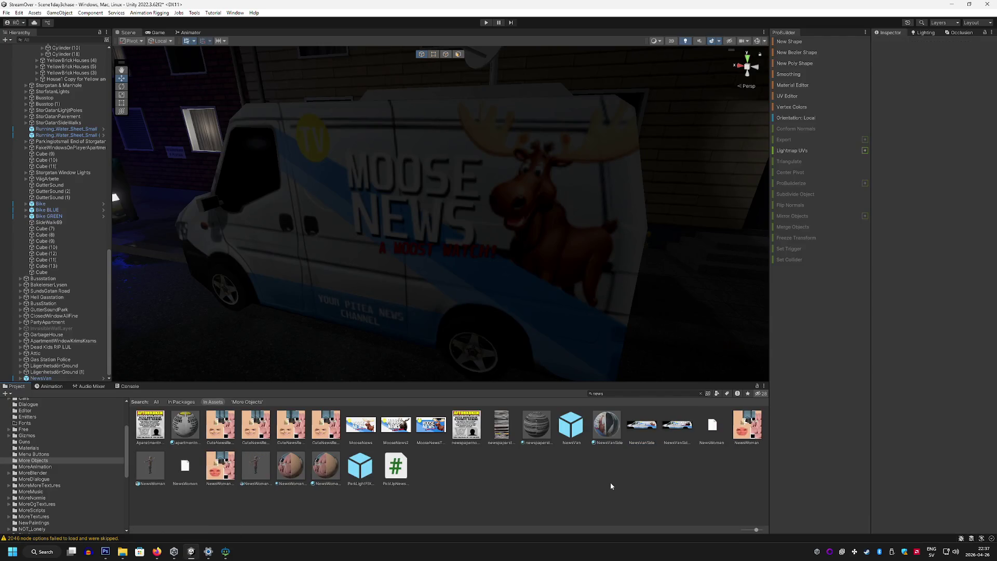
pyautogui.click(608, 430)
pyautogui.moveTo(643, 426)
pyautogui.mouseDown()
pyautogui.moveTo(675, 405)
pyautogui.moveTo(888, 32)
pyautogui.moveTo(888, 77)
pyautogui.mouseUp()
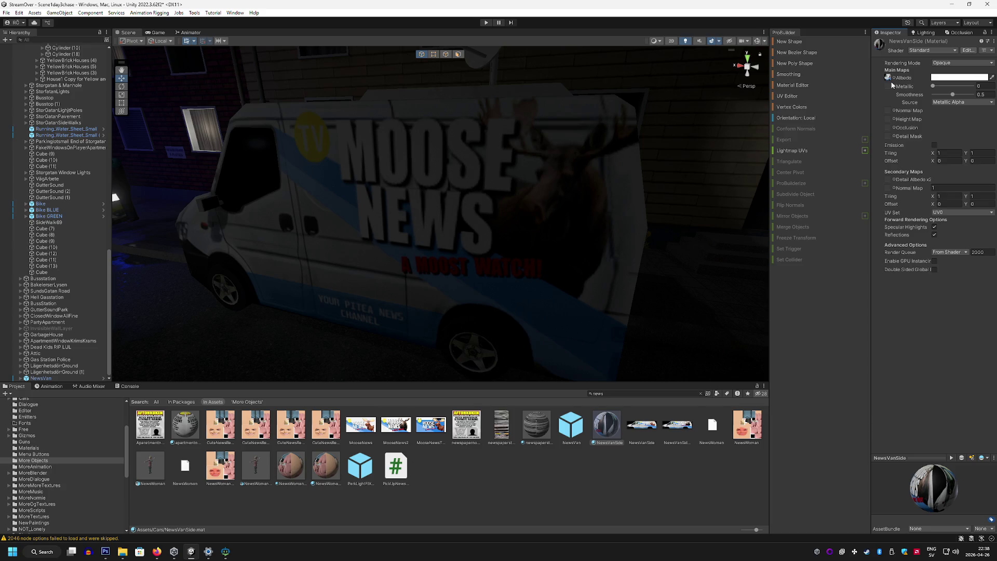
pyautogui.moveTo(522, 172)
pyautogui.mouseDown()
pyautogui.moveTo(581, 189)
pyautogui.moveTo(538, 187)
pyautogui.moveTo(383, 296)
pyautogui.mouseUp()
pyautogui.click(108, 554)
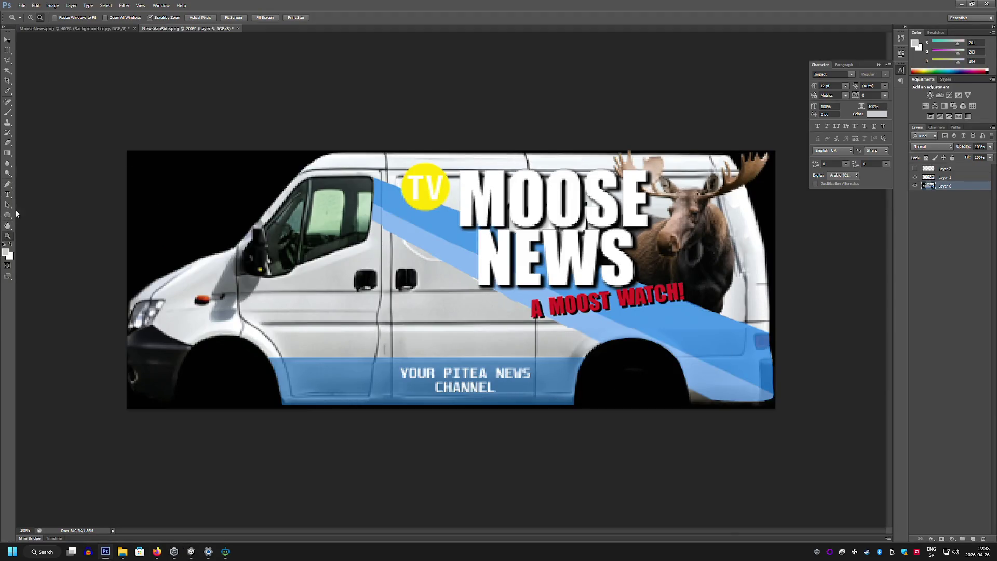
# Around the moose's neck, set the Brush to 7 px and sample dark grey from the van's edge line
pyautogui.moveTo(751, 285)
pyautogui.mouseDown()
pyautogui.moveTo(774, 261)
pyautogui.moveTo(708, 222)
pyautogui.mouseUp()
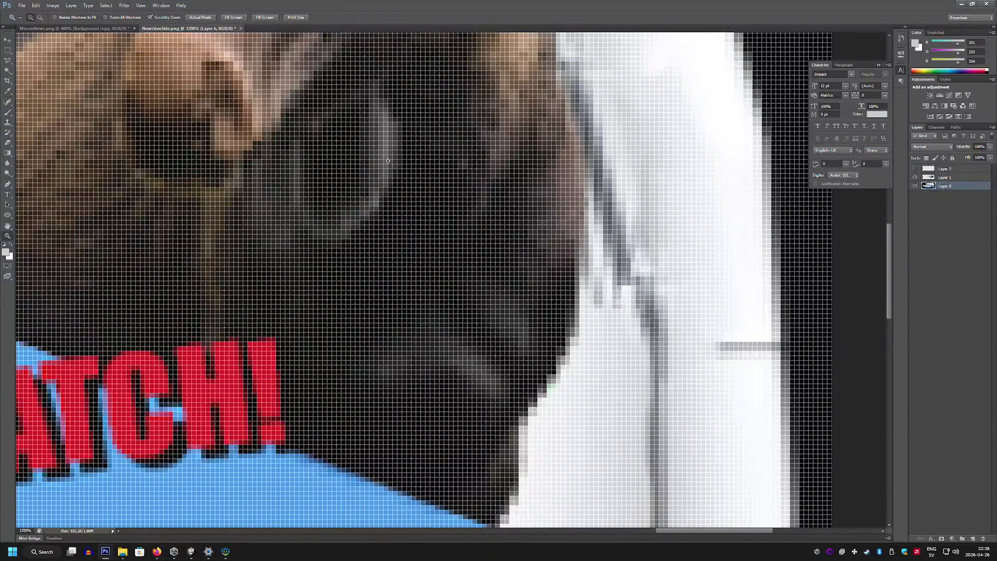
pyautogui.click(40, 17)
pyautogui.click(491, 195)
pyautogui.click(530, 210)
pyautogui.click(527, 207)
pyautogui.click(528, 207)
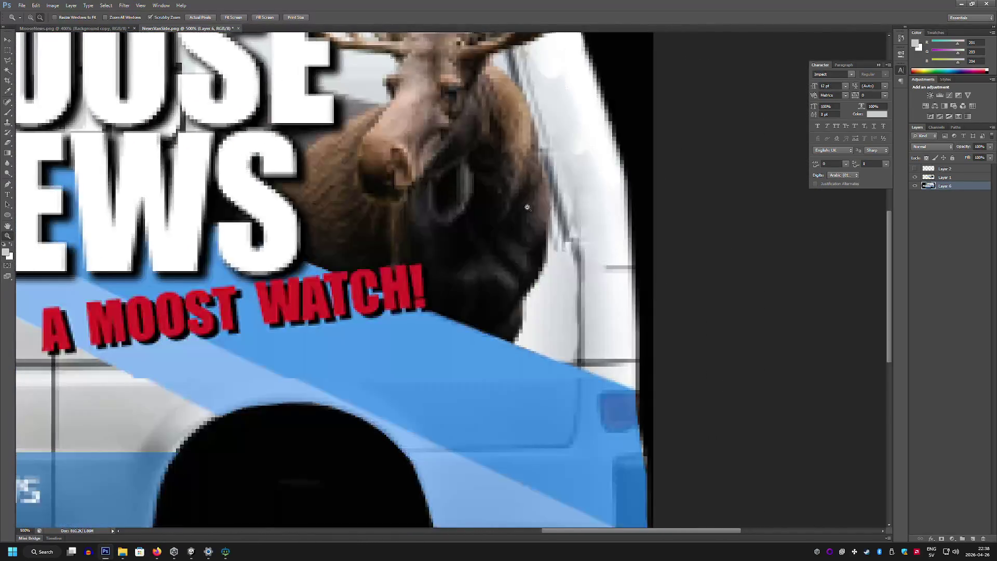
pyautogui.click(8, 112)
pyautogui.click(32, 17)
pyautogui.moveTo(15, 43); pyautogui.dragTo(14, 43)
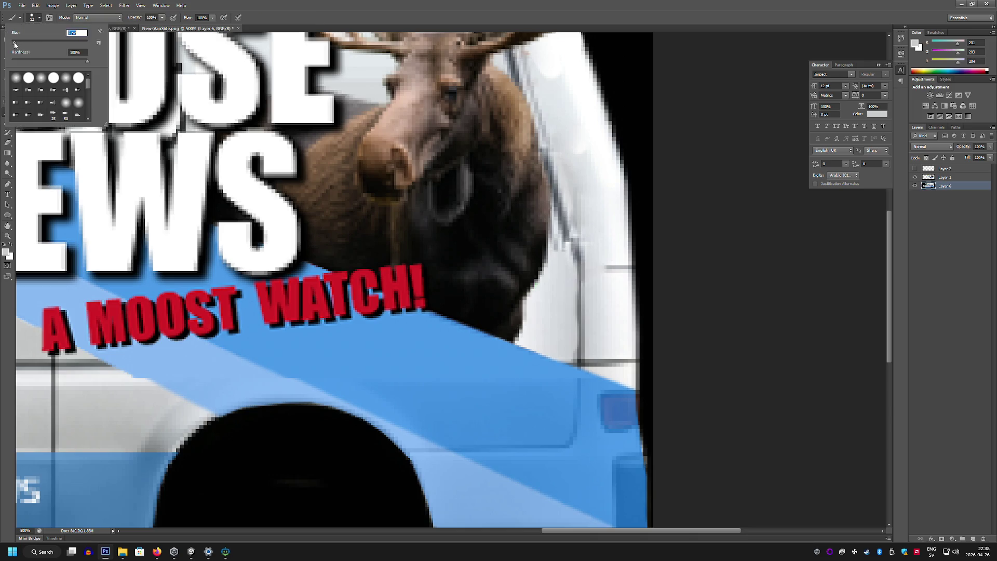
pyautogui.keyDown('alt'); pyautogui.click(569, 263); pyautogui.keyUp('alt')
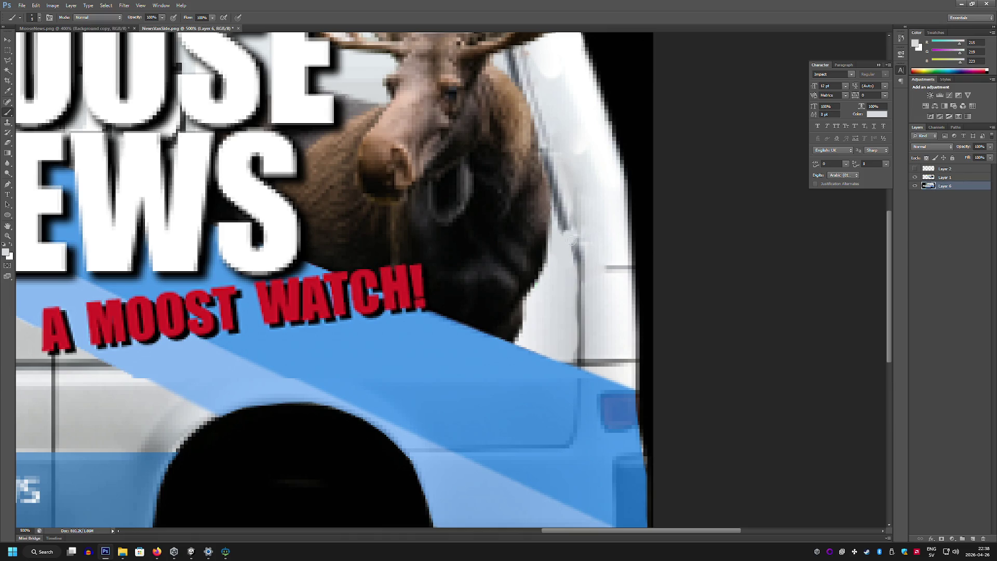
pyautogui.keyDown('alt'); pyautogui.click(566, 228); pyautogui.keyUp('alt')
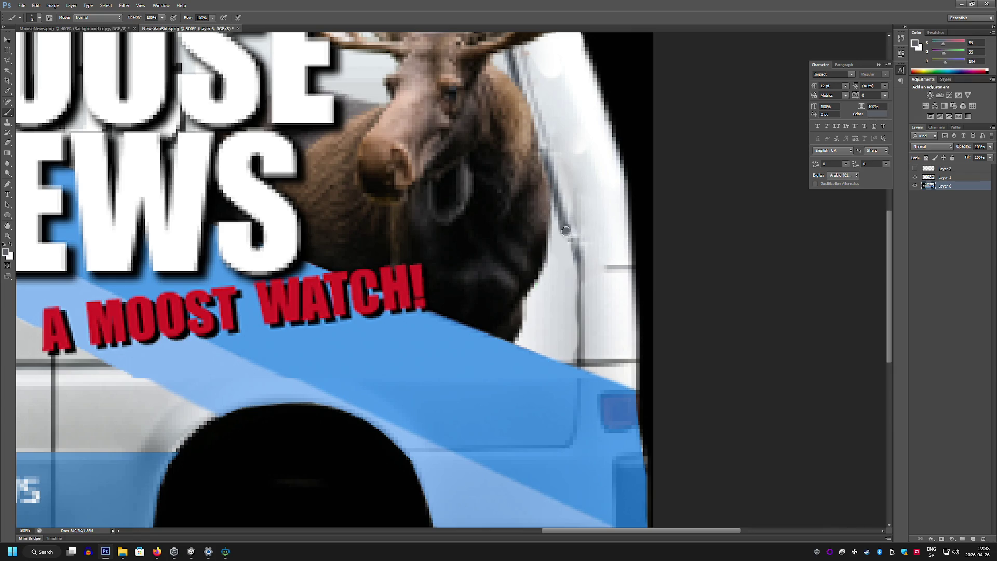
pyautogui.hotkey('ctrl', 'z')
pyautogui.click(7, 50)
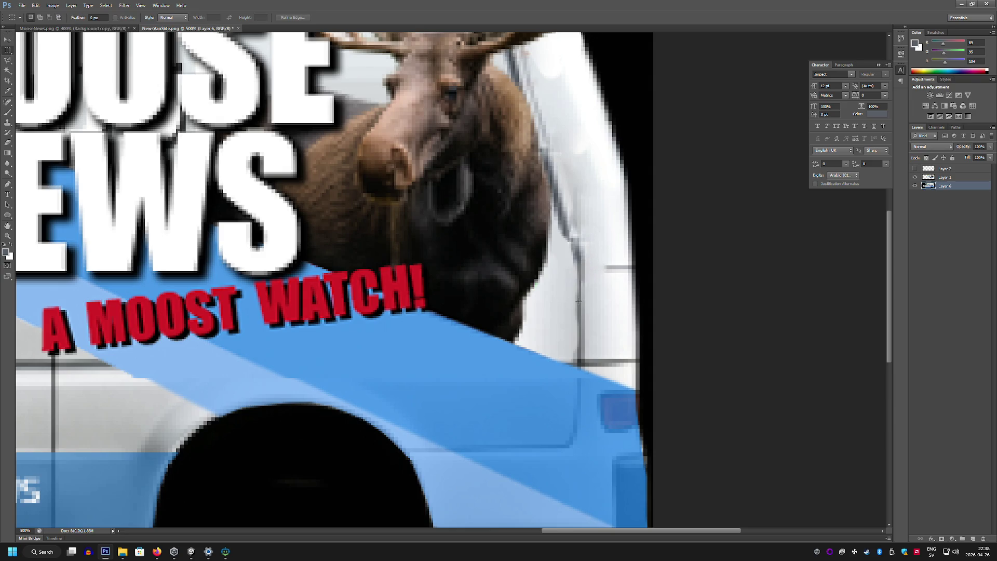
# Copy a thin piece of the van's edge line to a new layer and rotate it into place
pyautogui.moveTo(578, 301); pyautogui.dragTo(584, 322)
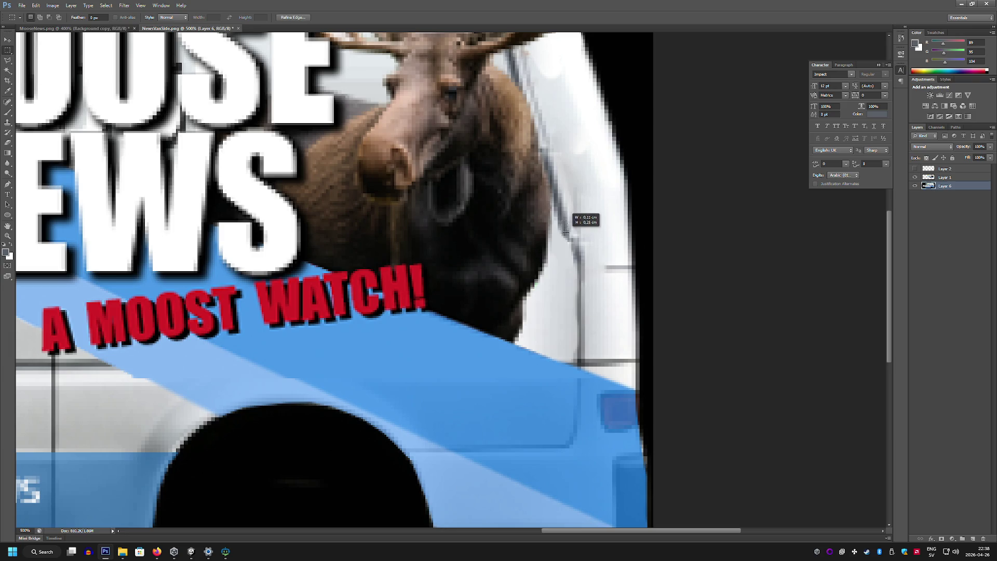
pyautogui.hotkey('ctrl', 'j')
pyautogui.hotkey('ctrl', 't')
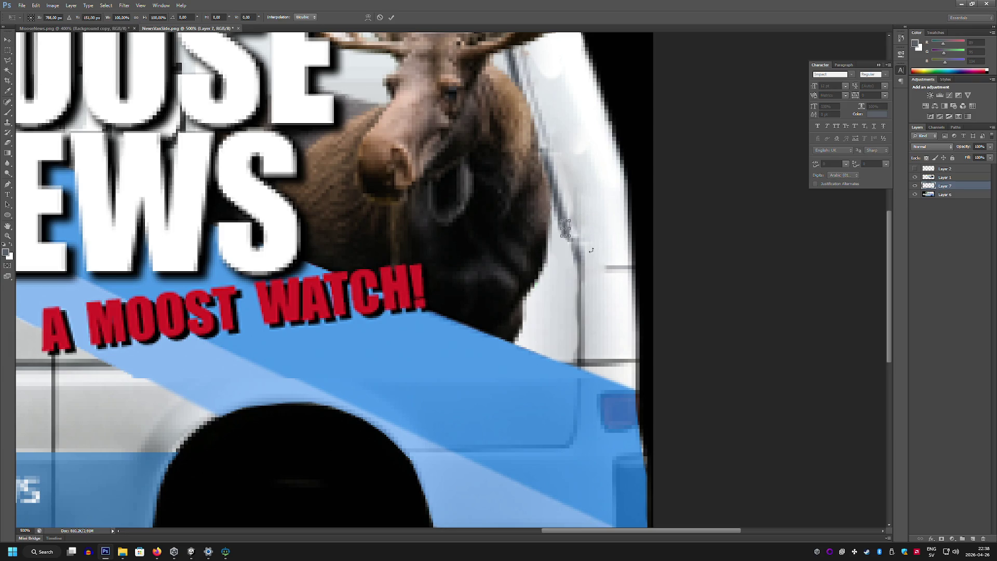
pyautogui.moveTo(569, 234); pyautogui.dragTo(573, 241)
pyautogui.press('Return')
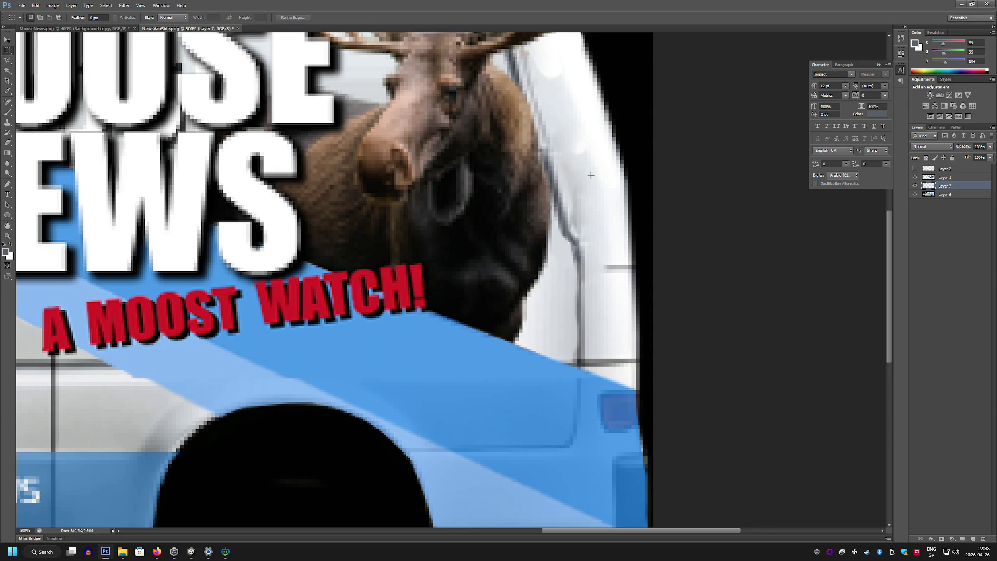
# Save for Web as NewsVanSide2.png, replacing the existing file, then return to Unity
pyautogui.click(22, 4)
pyautogui.click(55, 112)
pyautogui.click(574, 360)
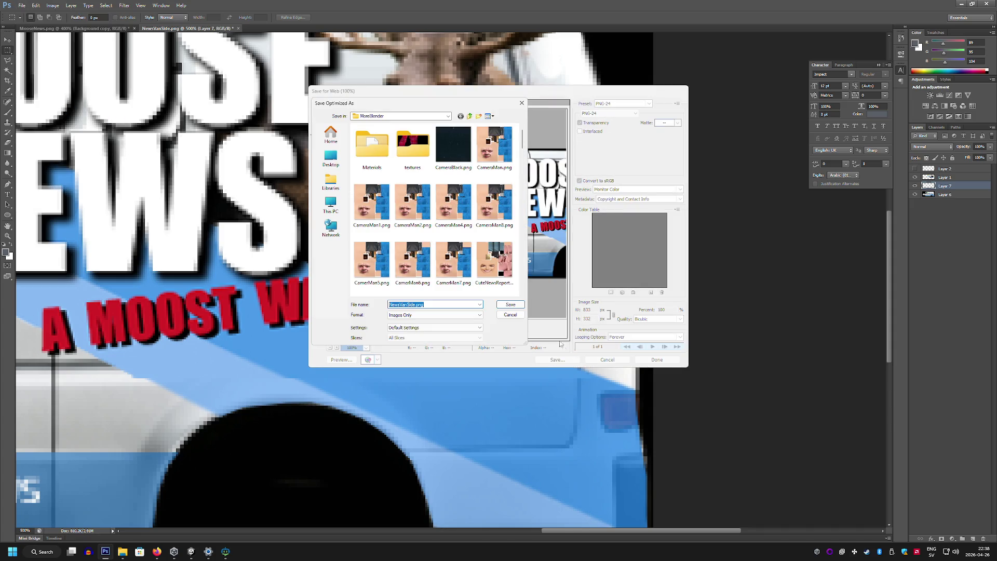
pyautogui.click(418, 305)
pyautogui.write('2')
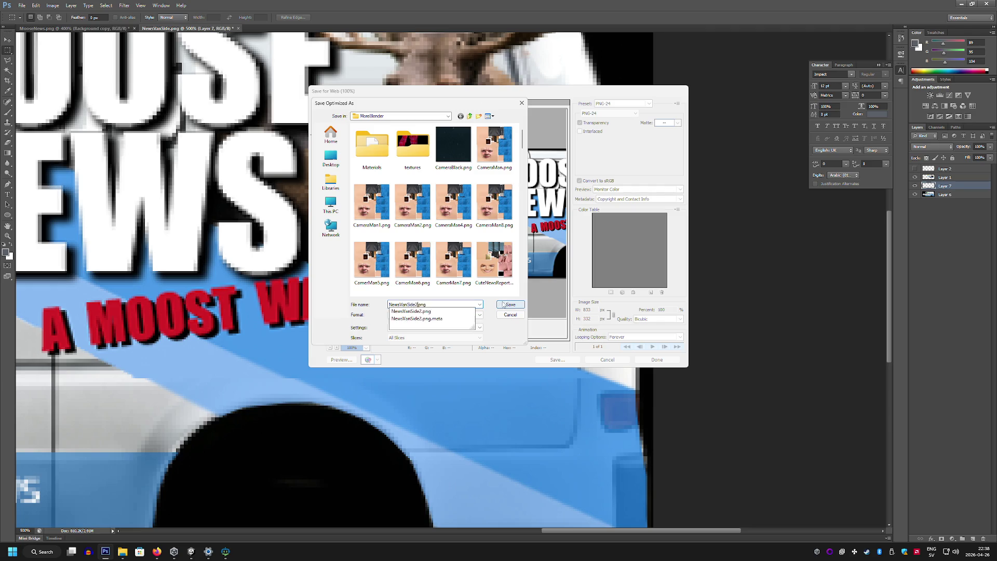
pyautogui.click(501, 304)
pyautogui.click(561, 246)
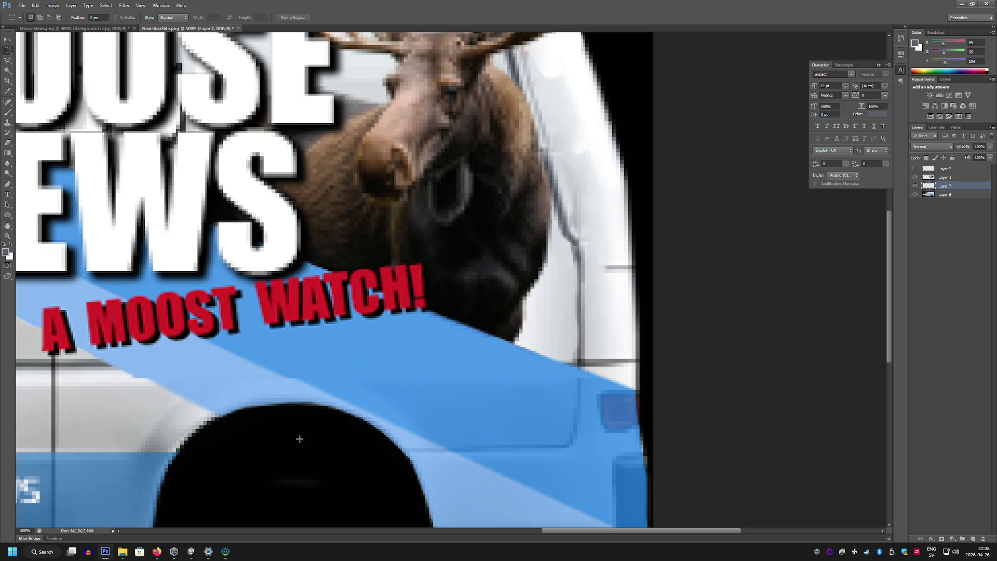
pyautogui.moveTo(207, 555)
pyautogui.click(207, 506)
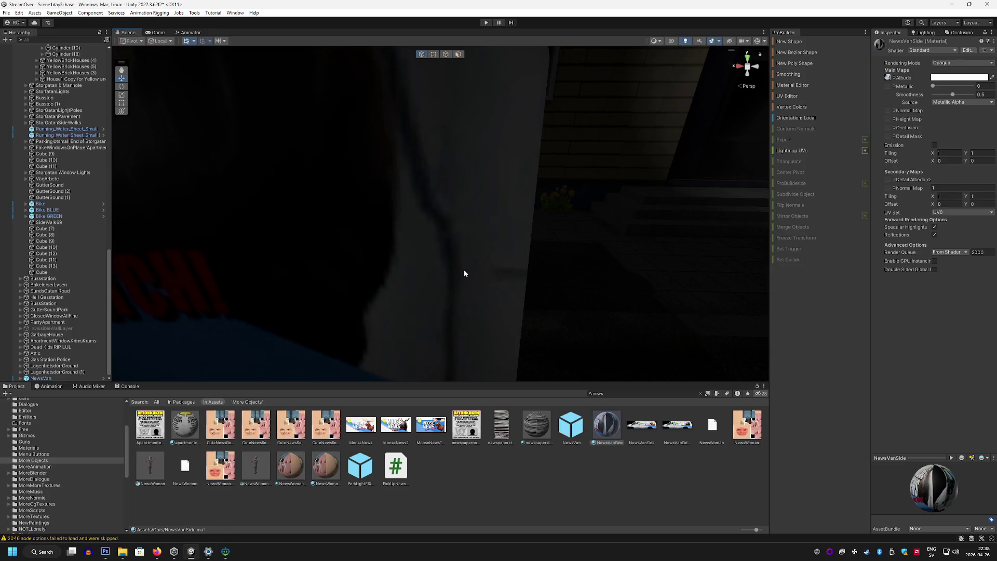
# Orbit and zoom the Scene view around the news van and the street with the wall posters
pyautogui.moveTo(465, 273)
pyautogui.keyDown('alt'); pyautogui.mouseDown()
pyautogui.moveTo(435, 245)
pyautogui.moveTo(396, 245)
pyautogui.moveTo(534, 224)
pyautogui.moveTo(550, 233)
pyautogui.moveTo(501, 216)
pyautogui.moveTo(364, 240)
pyautogui.mouseUp(); pyautogui.keyUp('alt')
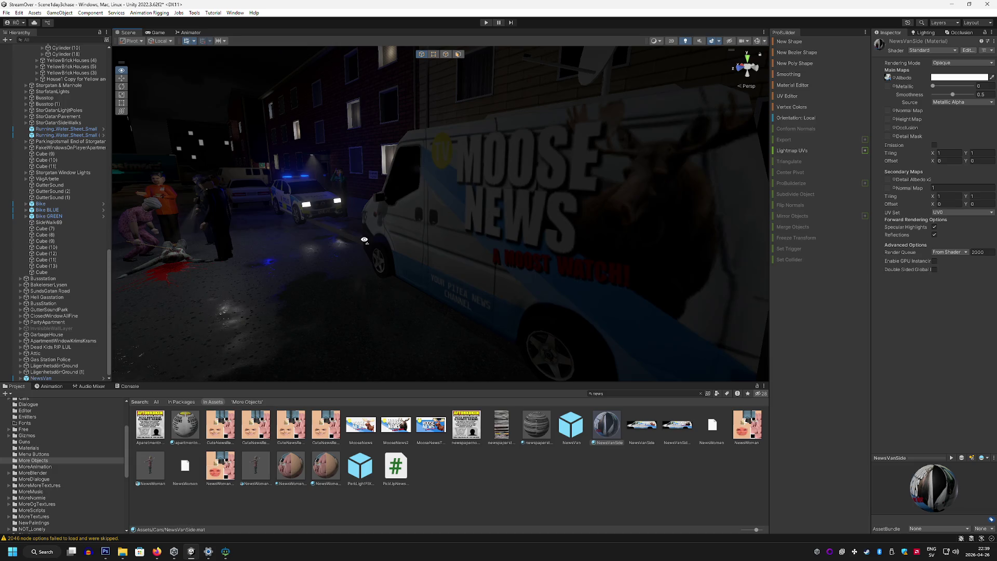
pyautogui.scroll(-3, 364, 240)
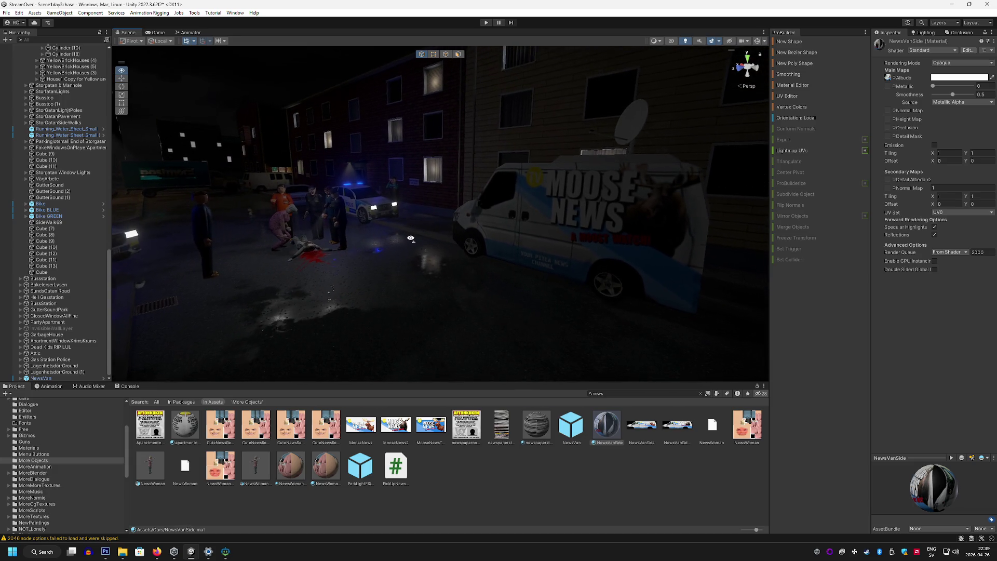
pyautogui.moveTo(410, 238)
pyautogui.keyDown('alt'); pyautogui.mouseDown()
pyautogui.moveTo(385, 239)
pyautogui.moveTo(537, 238)
pyautogui.mouseUp(); pyautogui.keyUp('alt')
pyautogui.scroll(6, 552, 232)
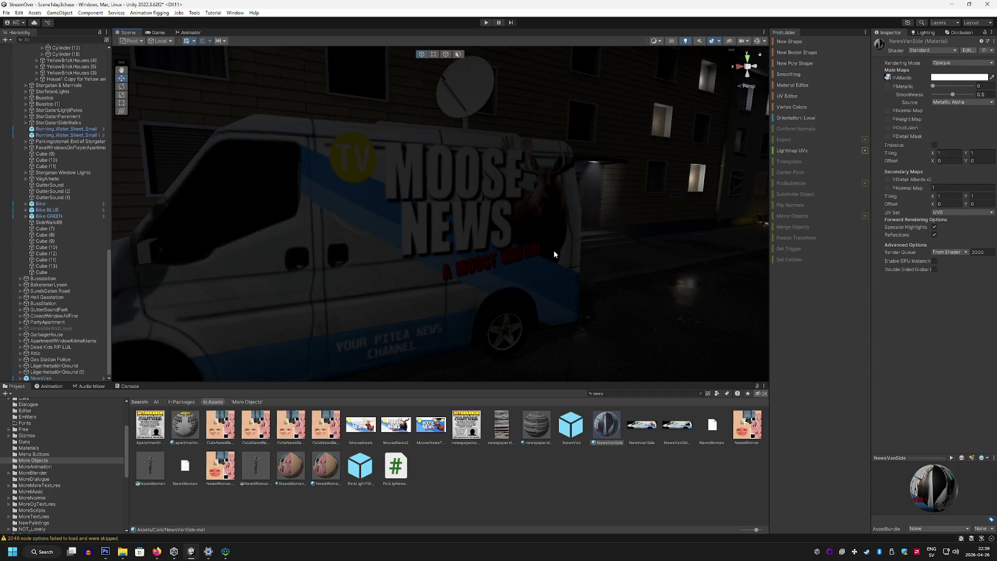
pyautogui.moveTo(361, 191)
pyautogui.keyDown('alt'); pyautogui.mouseDown()
pyautogui.moveTo(478, 180)
pyautogui.moveTo(414, 187)
pyautogui.moveTo(428, 211)
pyautogui.moveTo(525, 198)
pyautogui.moveTo(289, 200)
pyautogui.moveTo(291, 177)
pyautogui.moveTo(272, 191)
pyautogui.moveTo(223, 178)
pyautogui.moveTo(288, 212)
pyautogui.mouseUp(); pyautogui.keyUp('alt')
pyautogui.scroll(-6, 311, 210)
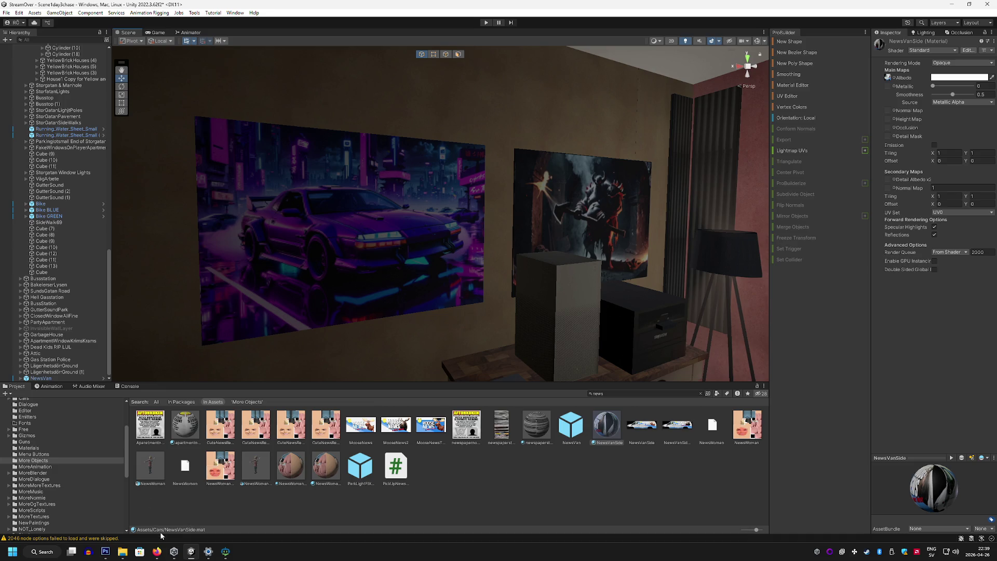
# Load booli.se in a new Firefox tab
pyautogui.click(157, 552)
pyautogui.click(114, 9)
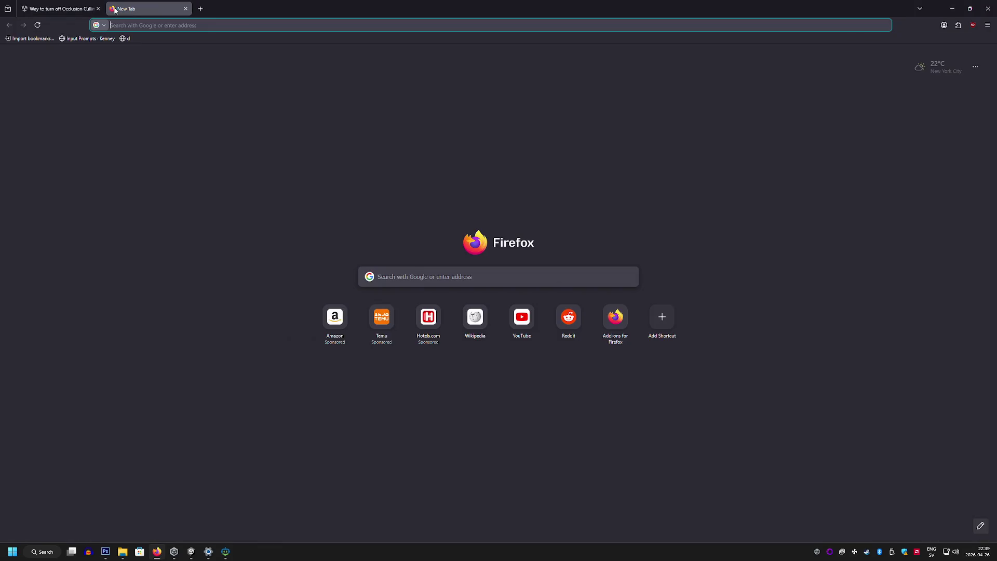
pyautogui.write('booli.')
pyautogui.press('Return')
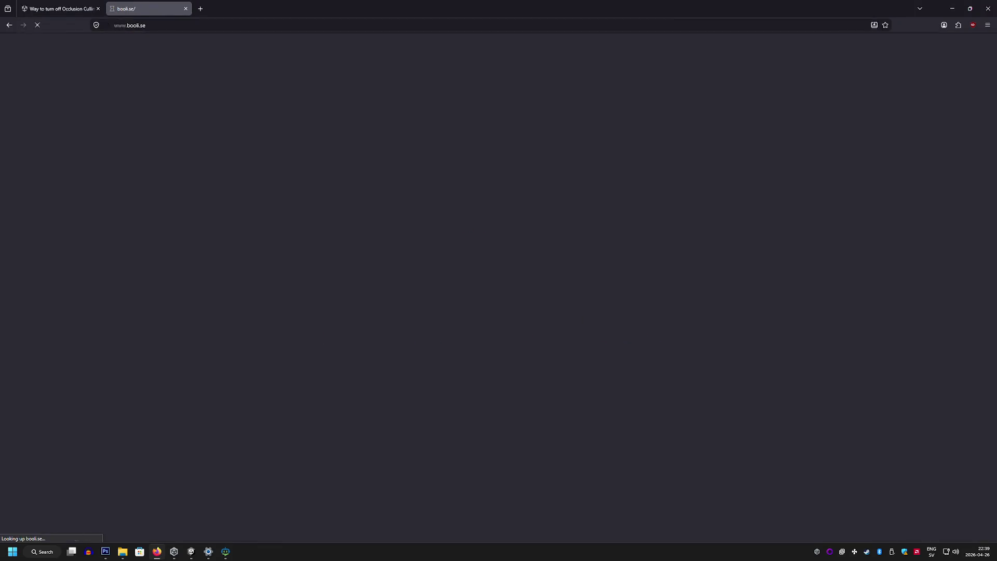
# List all Booli homes for sale sorted by price, highest first
pyautogui.click(228, 155)
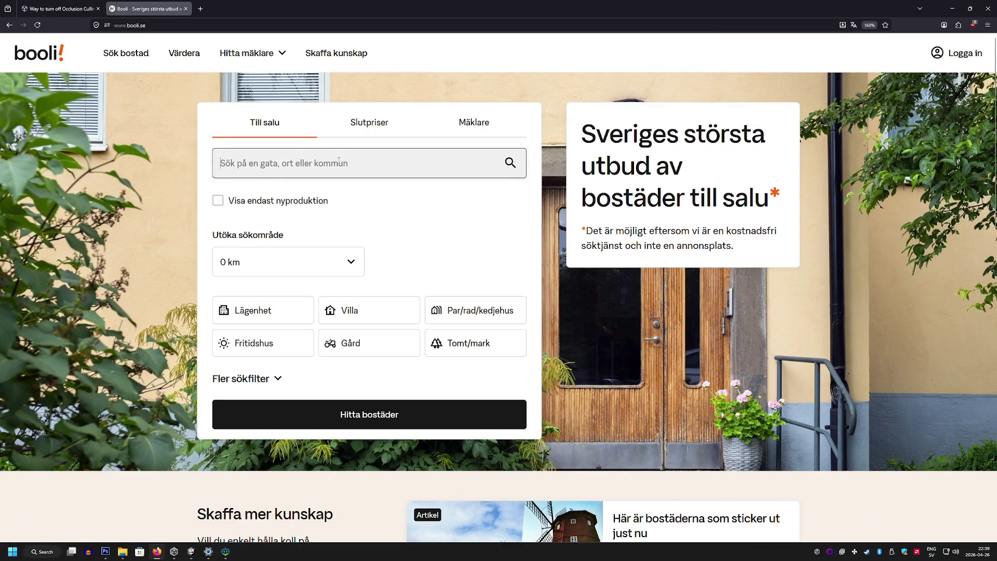
pyautogui.scroll(-6, 154, 288)
pyautogui.scroll(-7, 154, 288)
pyautogui.scroll(13, 154, 289)
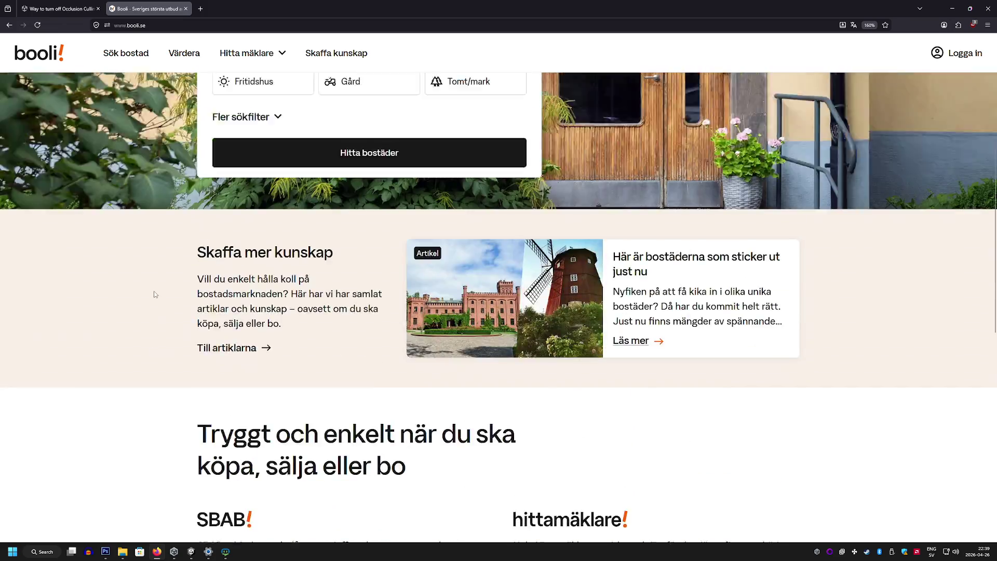
pyautogui.click(389, 420)
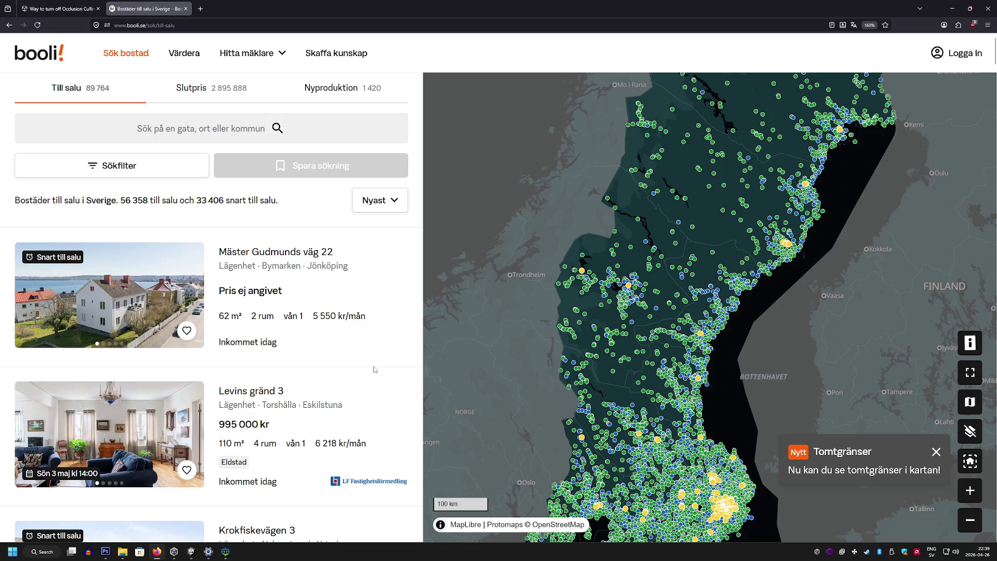
pyautogui.click(383, 207)
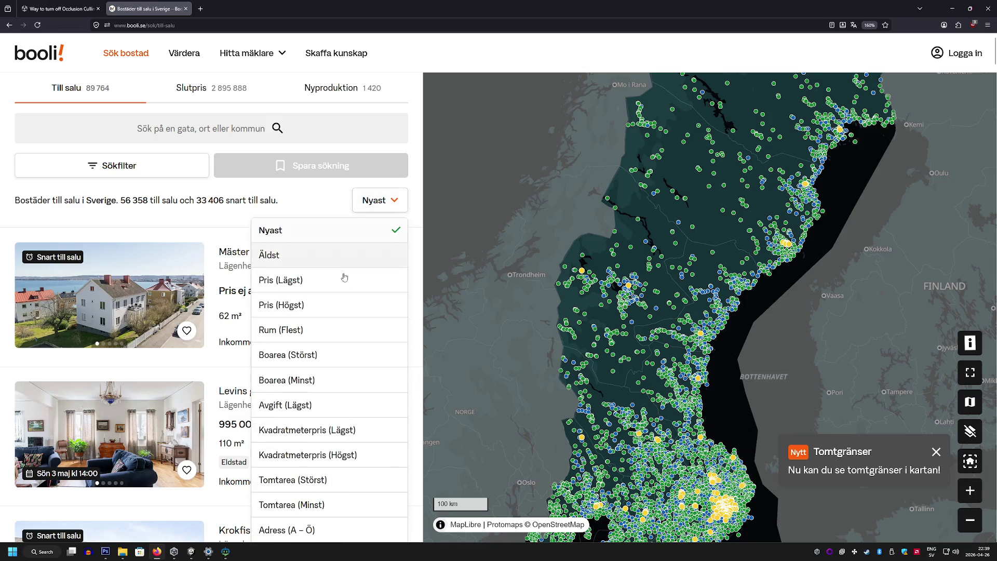
pyautogui.click(329, 301)
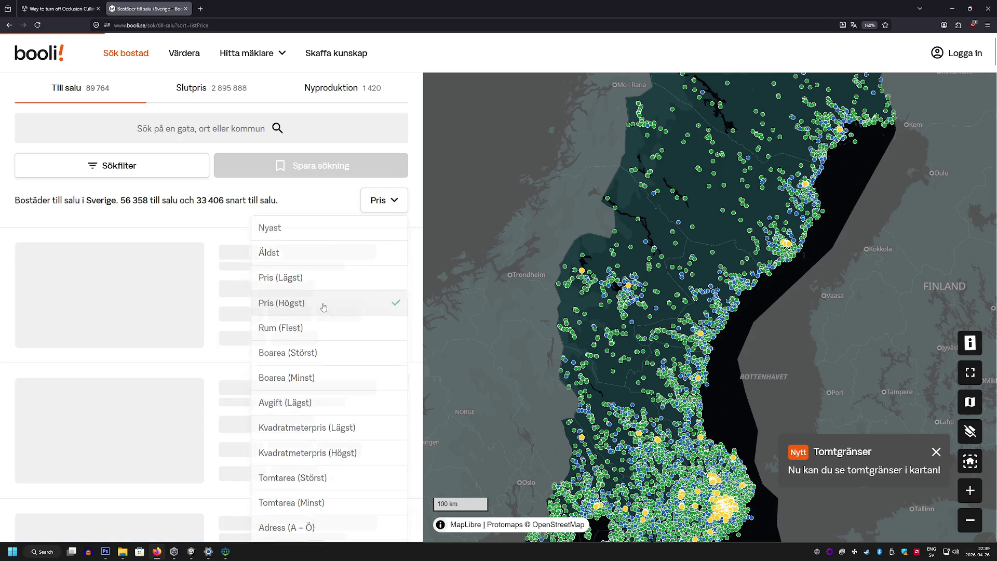
# Open the top 300 000 000 kr farm listing and scroll through its full photo gallery
pyautogui.scroll(-1, 305, 350)
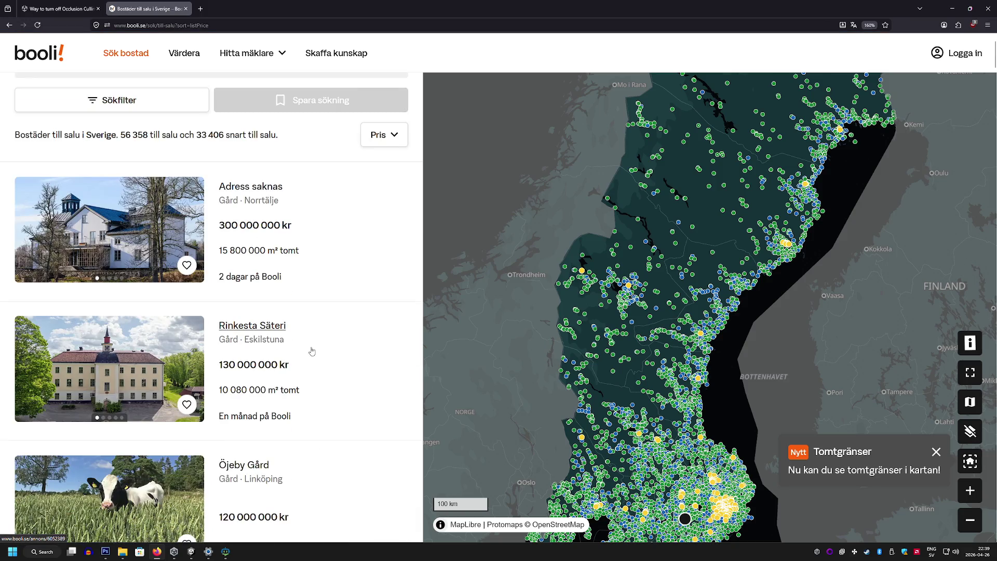
pyautogui.click(126, 252)
pyautogui.scroll(-5, 491, 308)
pyautogui.scroll(5, 491, 309)
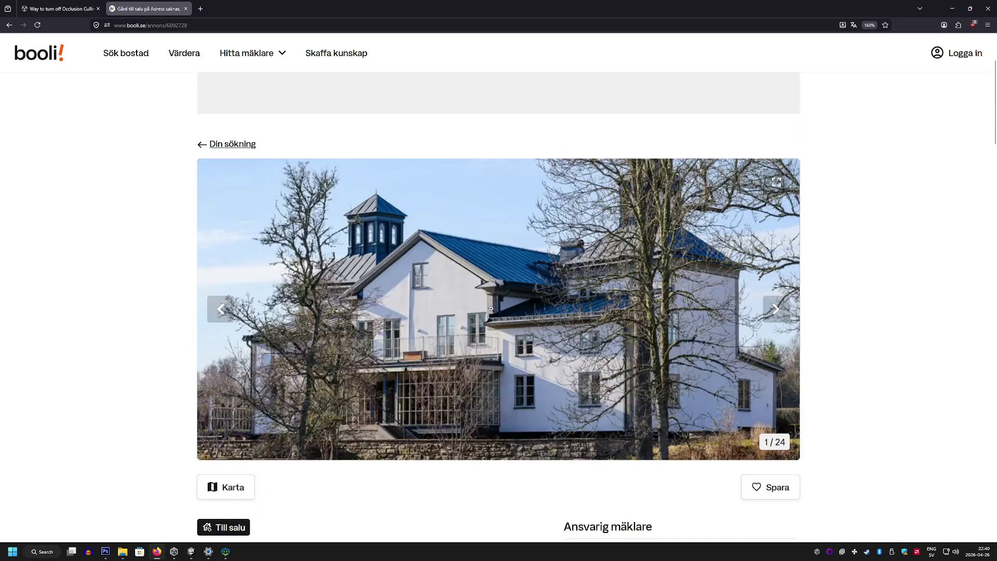
pyautogui.click(491, 308)
pyautogui.scroll(-10, 485, 310)
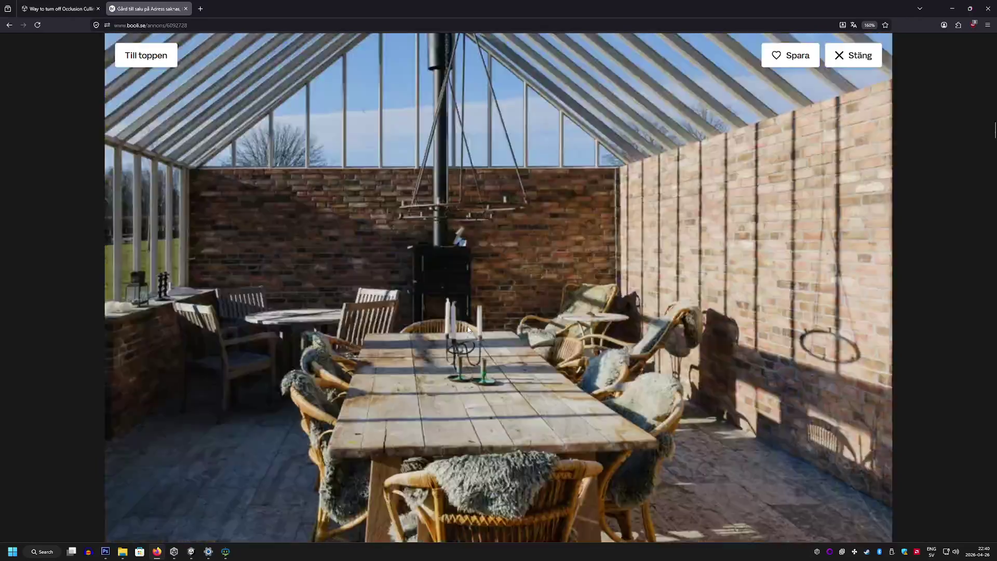
pyautogui.scroll(-20, 466, 333)
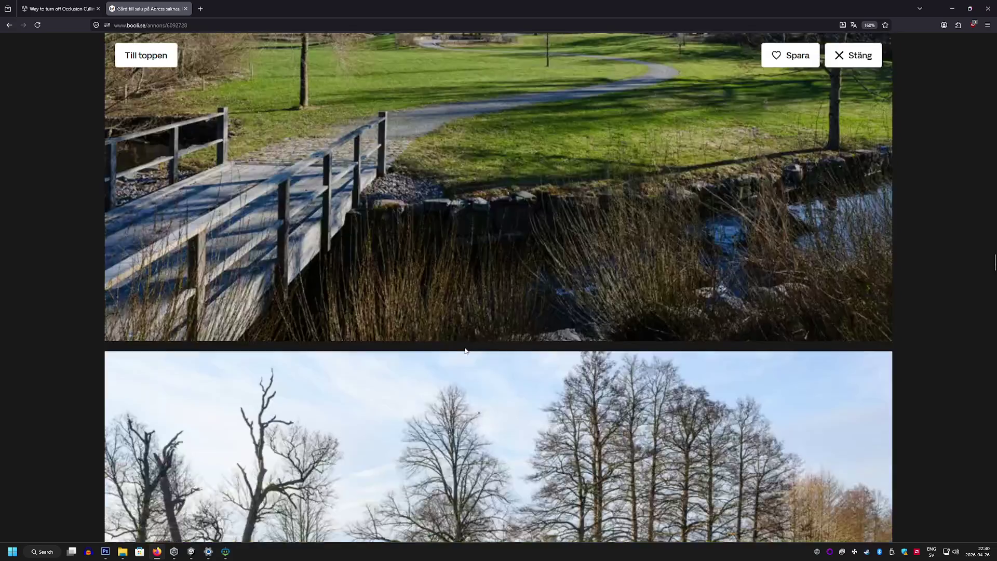
pyautogui.scroll(-20, 464, 351)
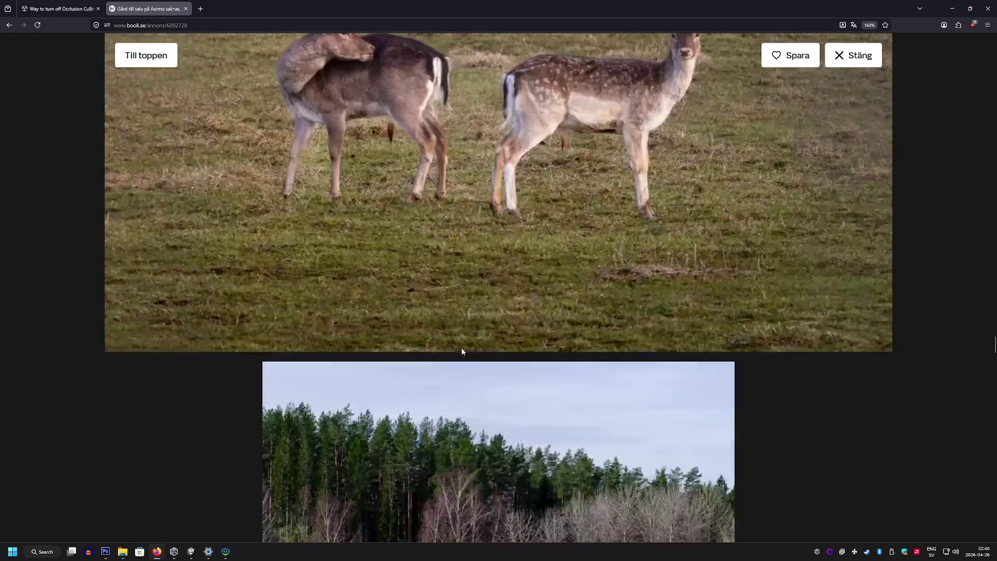
pyautogui.scroll(-20, 461, 350)
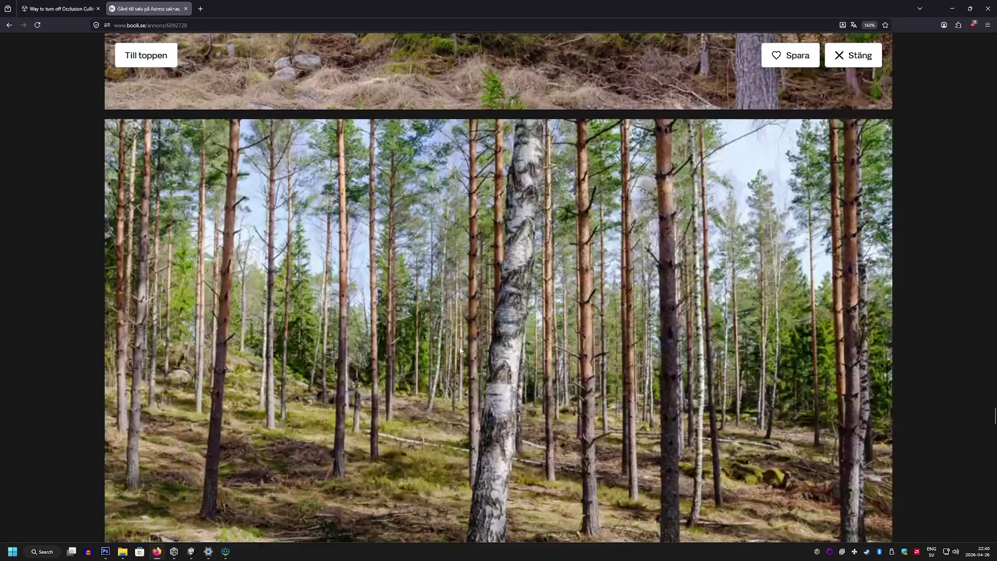
pyautogui.scroll(-3, 461, 350)
pyautogui.scroll(-10, 663, 348)
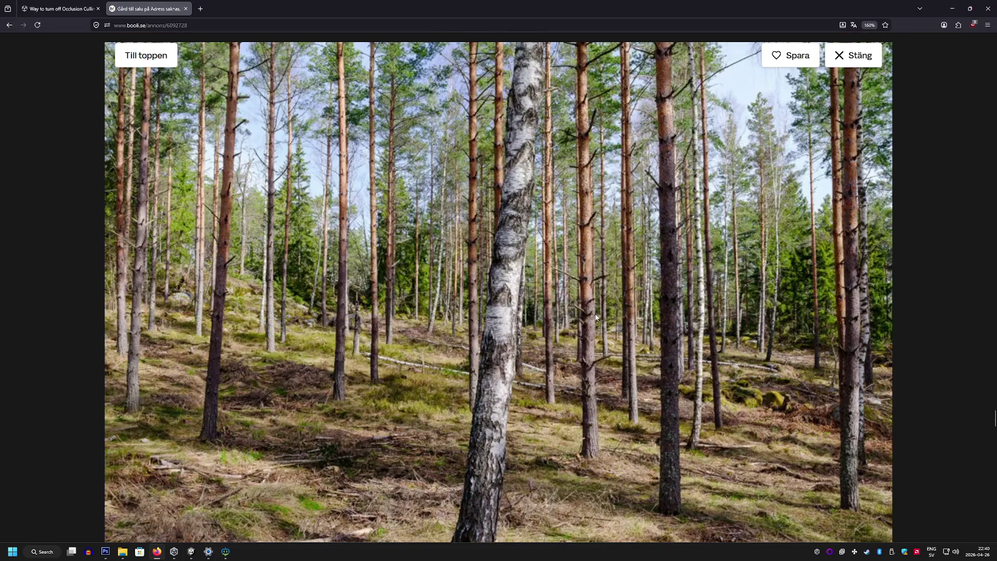
pyautogui.scroll(-12, 596, 318)
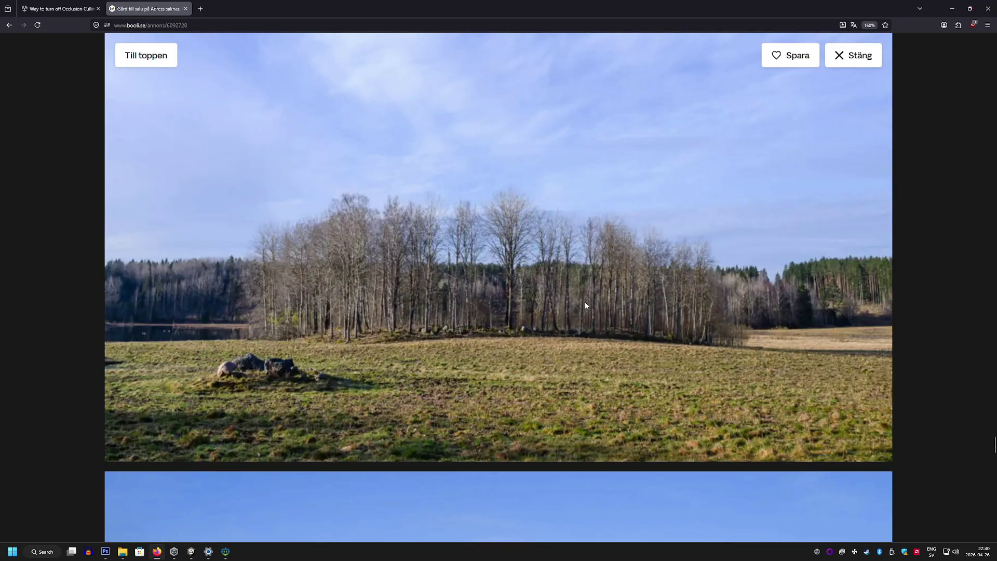
pyautogui.scroll(-10, 585, 303)
pyautogui.scroll(2, 584, 304)
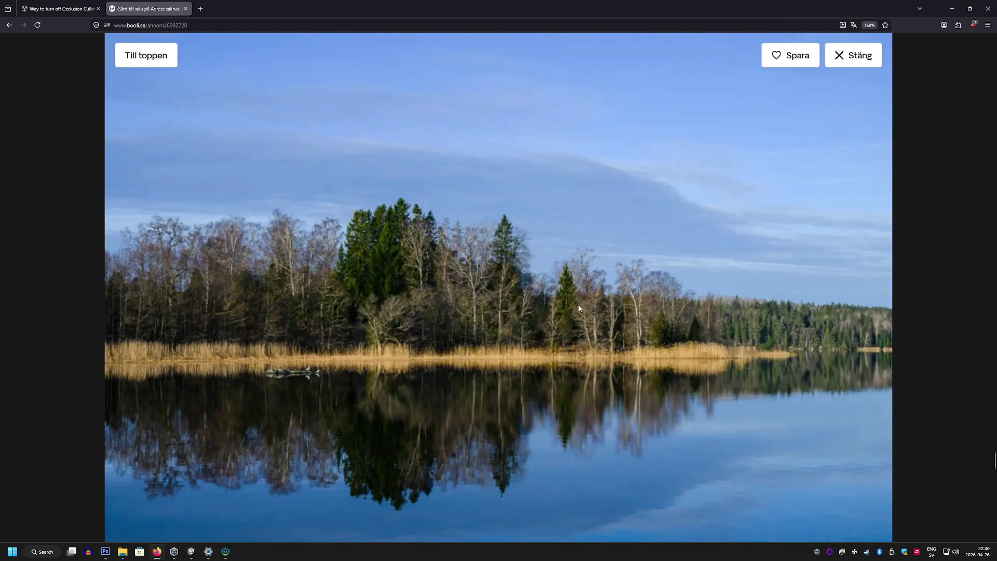
pyautogui.scroll(-15, 578, 308)
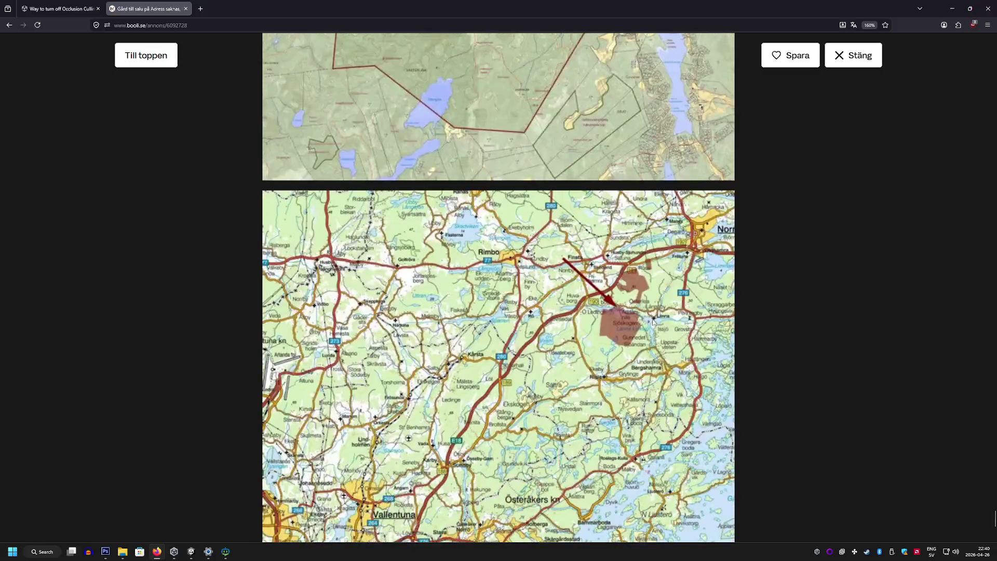
pyautogui.click(11, 26)
# View the Skeppargatan 60 listing, then return to the price-sorted results
pyautogui.scroll(-15, 165, 280)
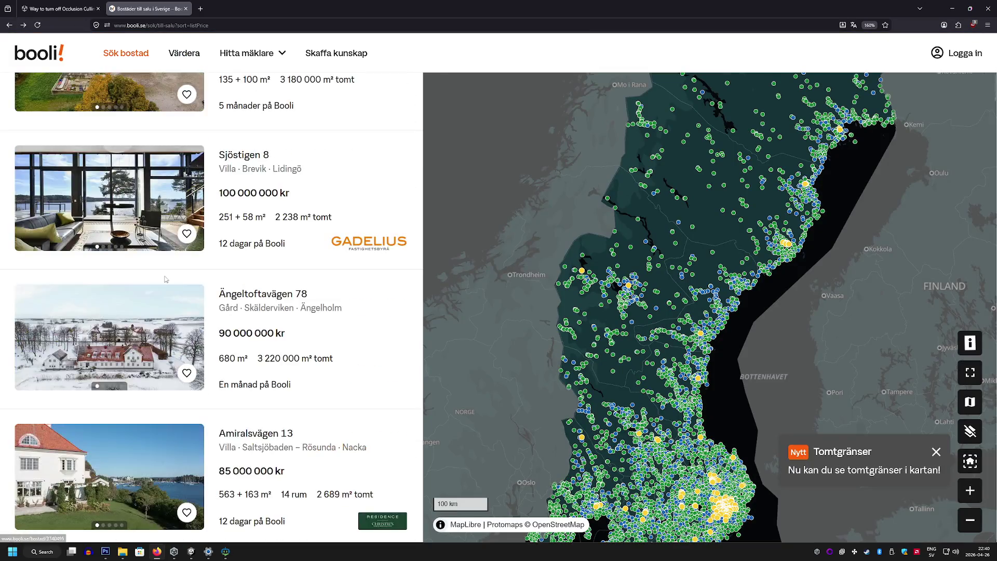
pyautogui.scroll(-15, 165, 280)
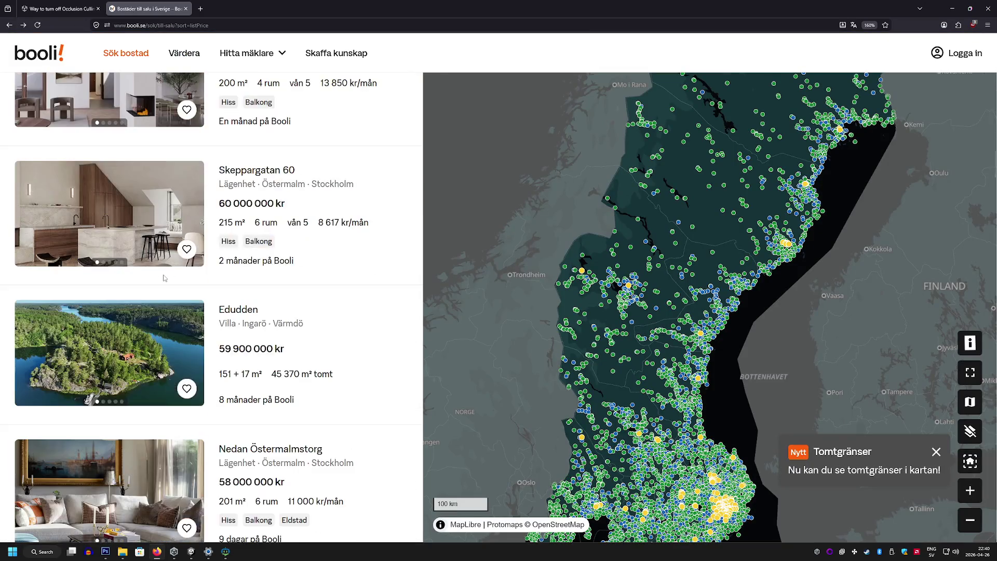
pyautogui.click(99, 226)
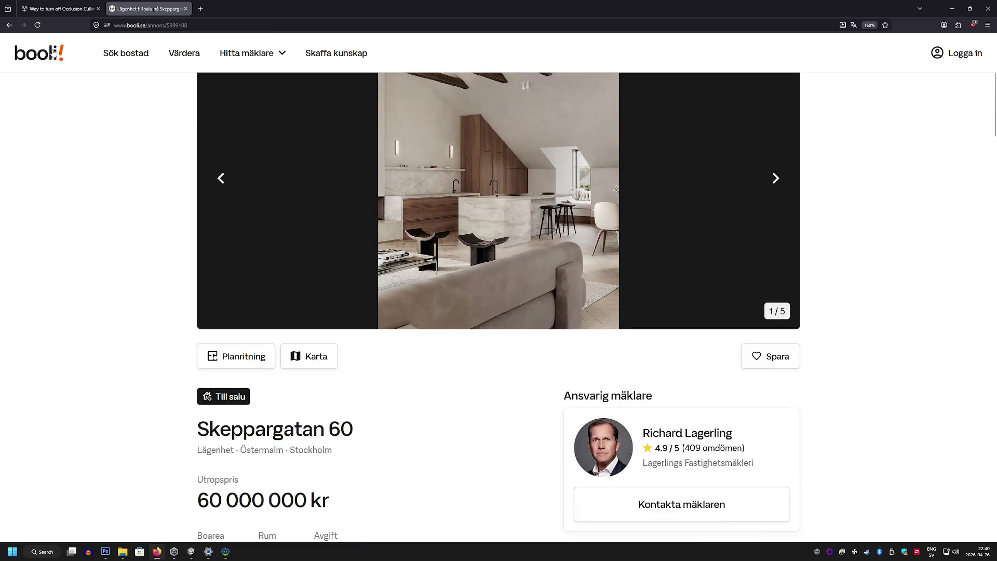
pyautogui.hotkey('alt', 'Left')
pyautogui.scroll(20, 131, 194)
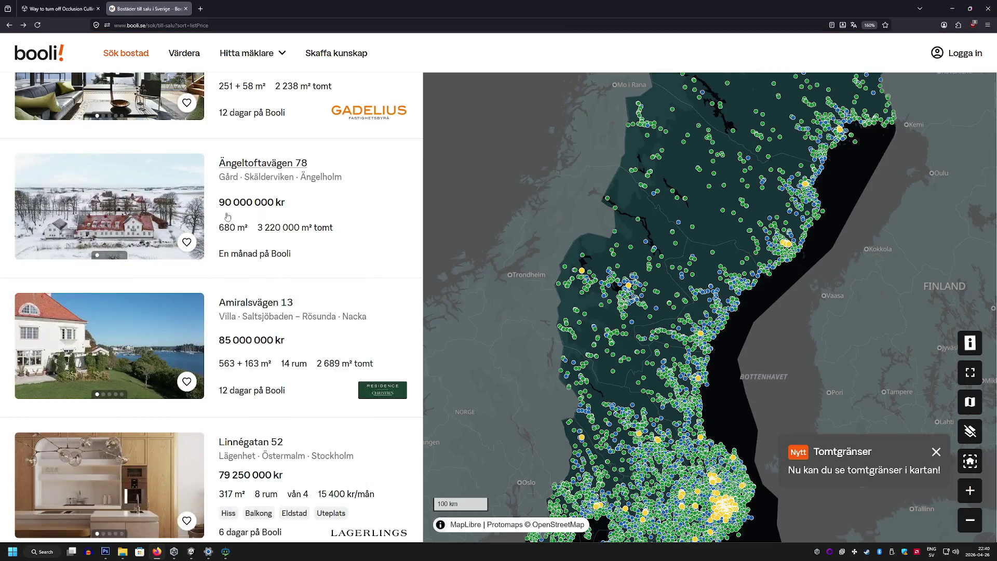
pyautogui.click(384, 200)
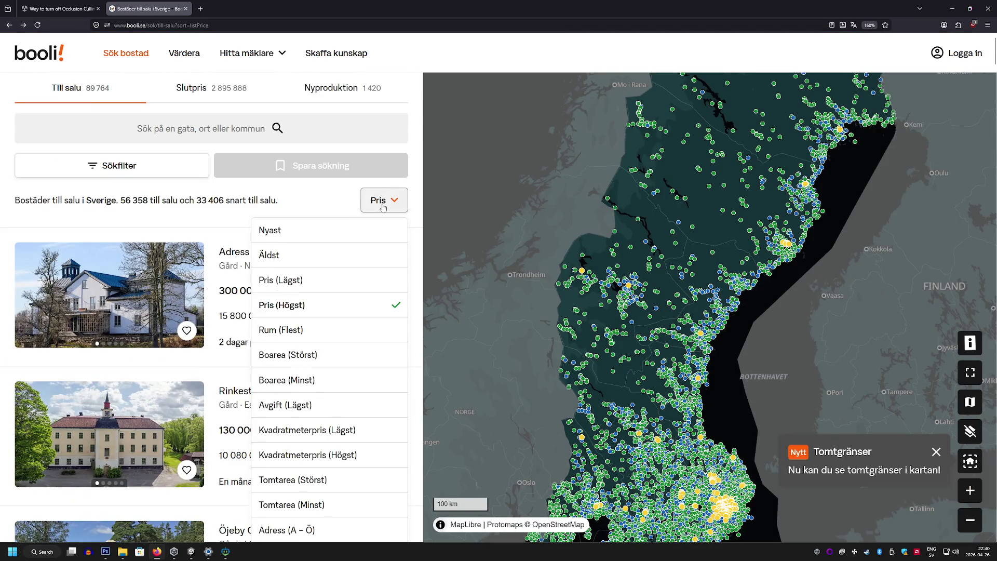
pyautogui.scroll(-1, 324, 358)
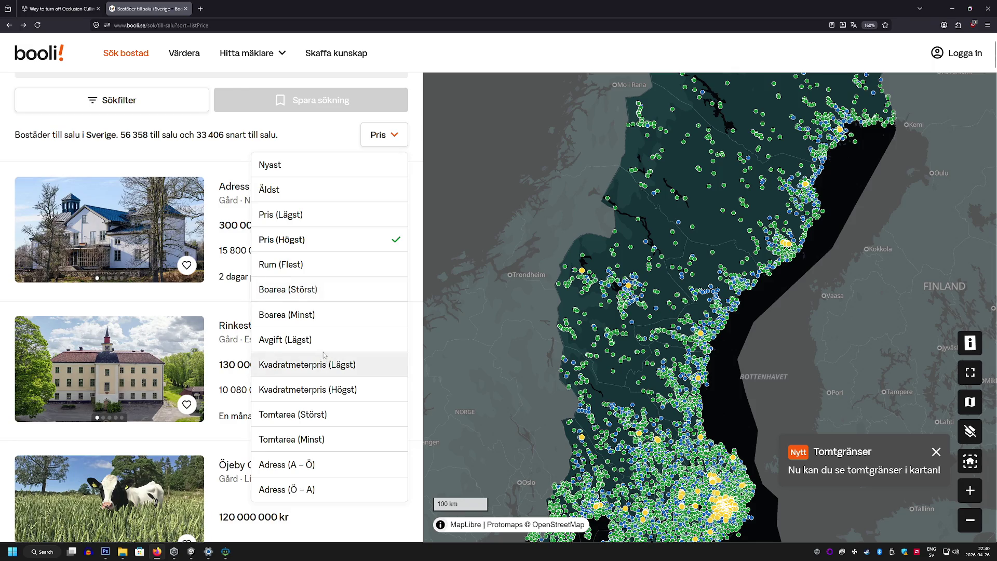
pyautogui.scroll(1, 324, 355)
pyautogui.click(187, 136)
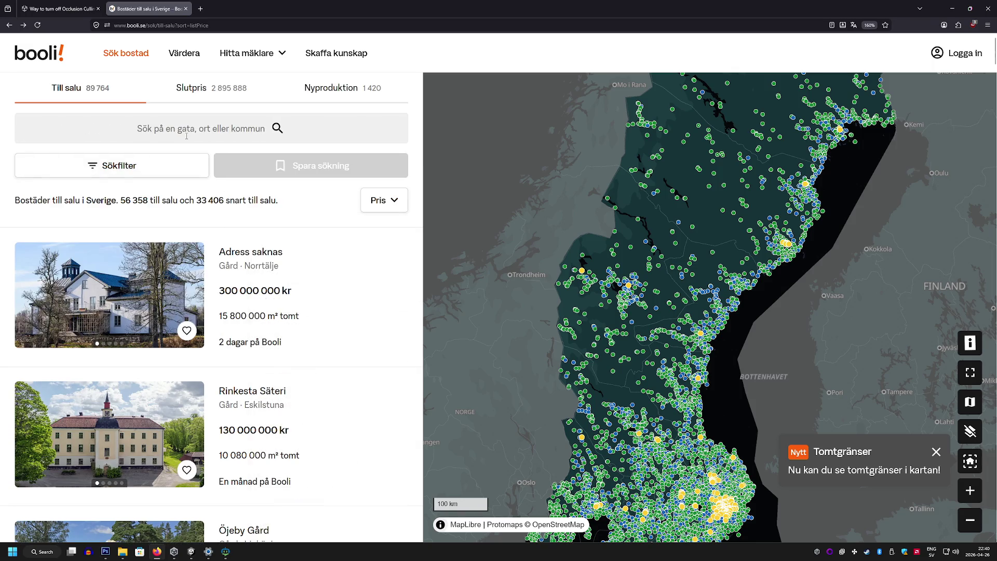
# Limit listings to Stockholms kommun and open the Penthouse Invid Karlaplan listing
pyautogui.click(188, 136)
pyautogui.write('stockholm')
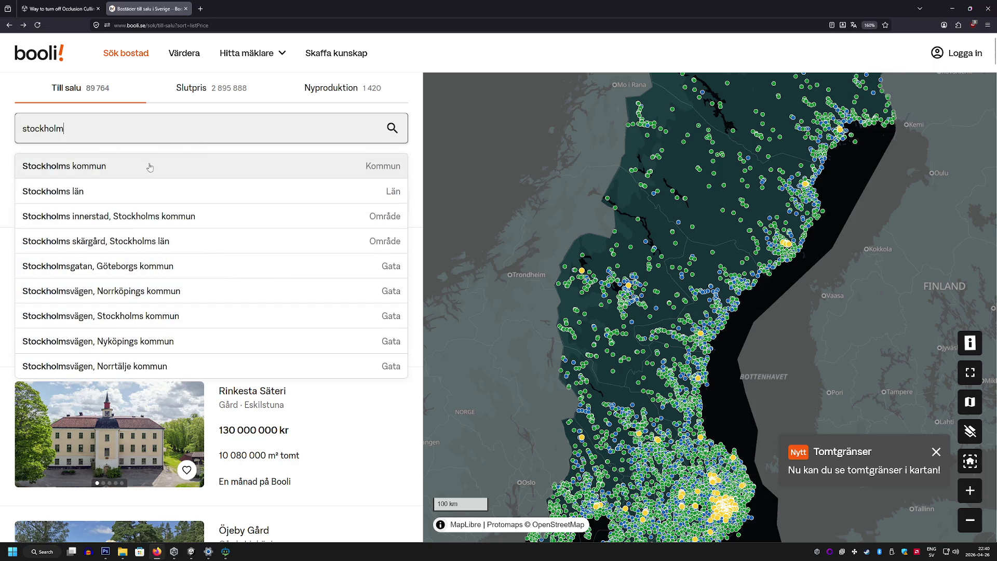
pyautogui.click(149, 167)
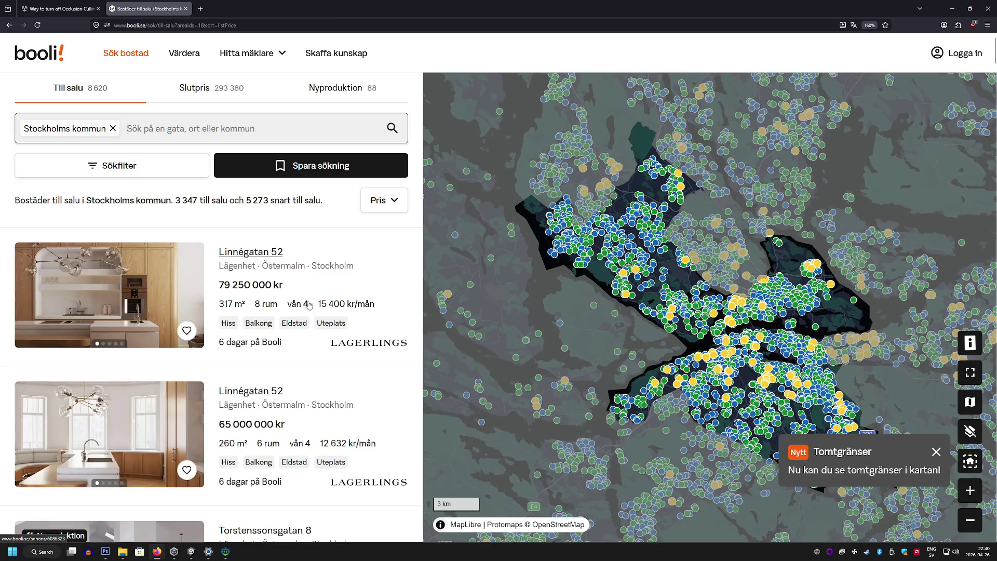
pyautogui.scroll(-20, 309, 305)
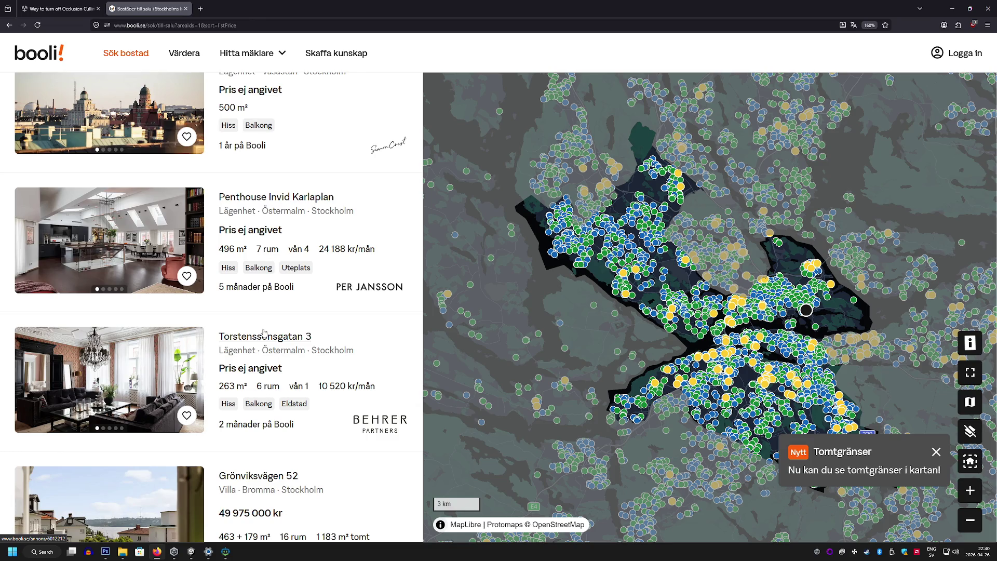
pyautogui.click(136, 234)
# Step through all nine penthouse photos, including the floor plans, back to the first
pyautogui.scroll(-3, 136, 232)
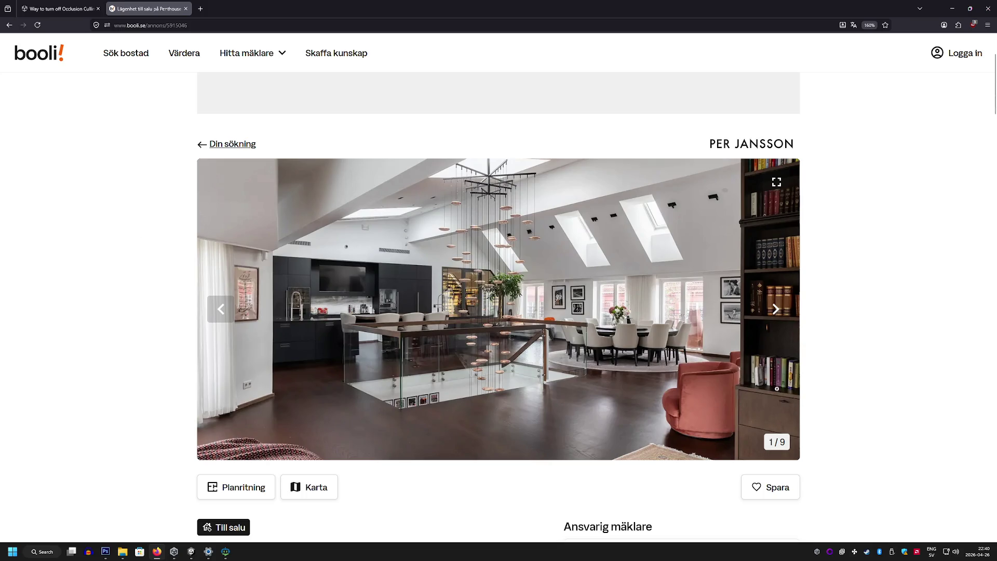
pyautogui.click(775, 310)
pyautogui.click(776, 309)
pyautogui.click(776, 310)
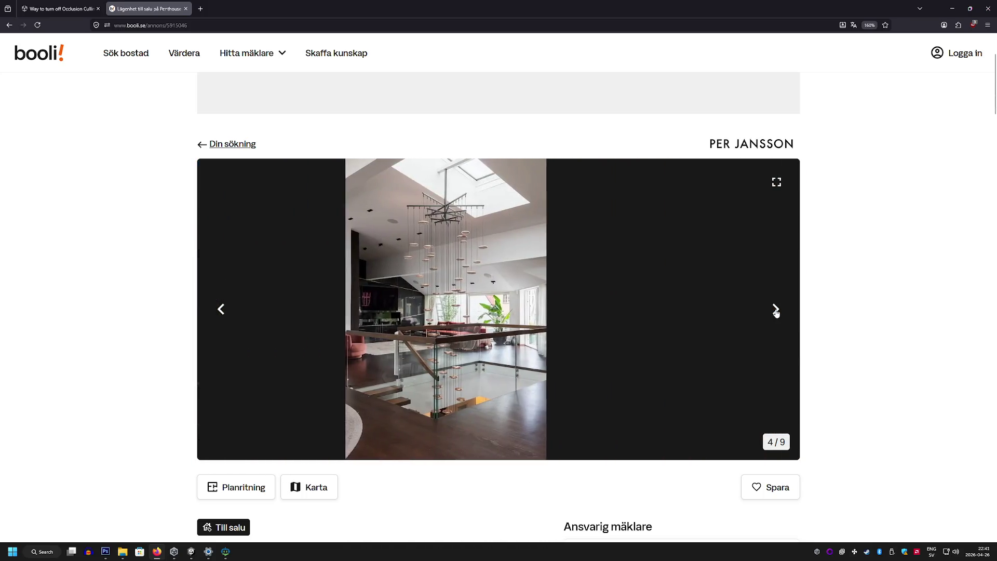
pyautogui.click(775, 309)
pyautogui.click(776, 310)
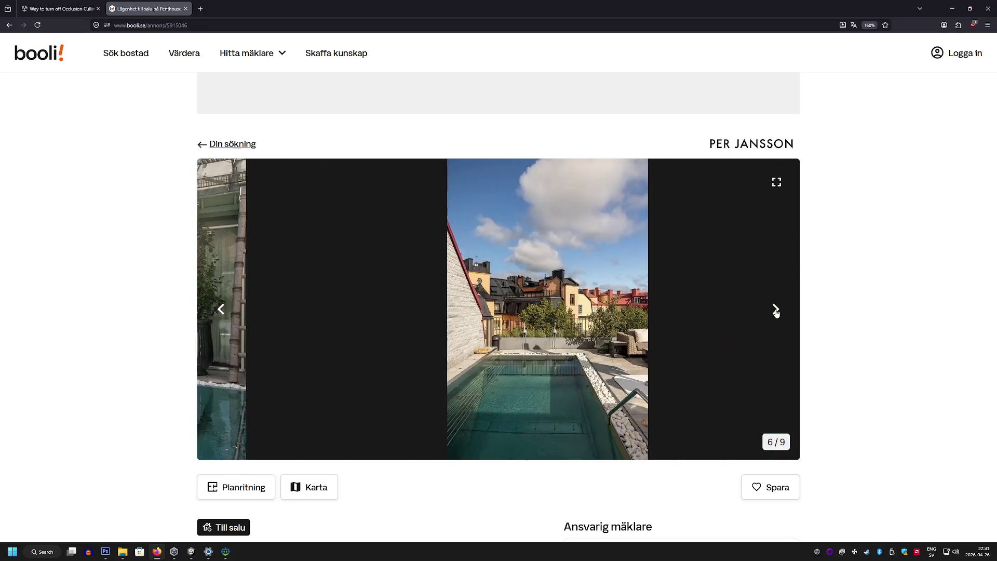
pyautogui.click(776, 309)
pyautogui.click(776, 309)
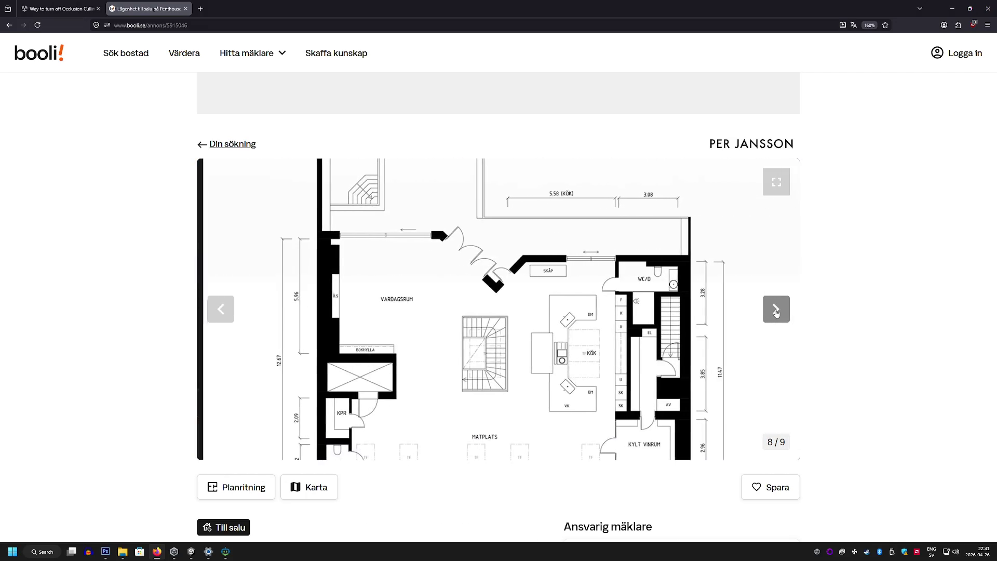
pyautogui.click(775, 309)
pyautogui.click(776, 309)
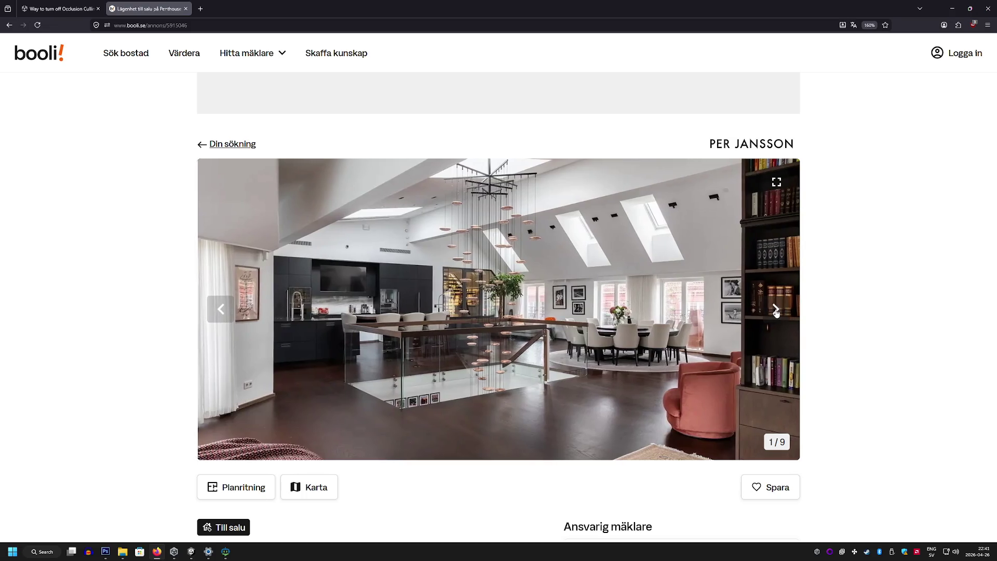
pyautogui.hotkey('alt', 'Tab')
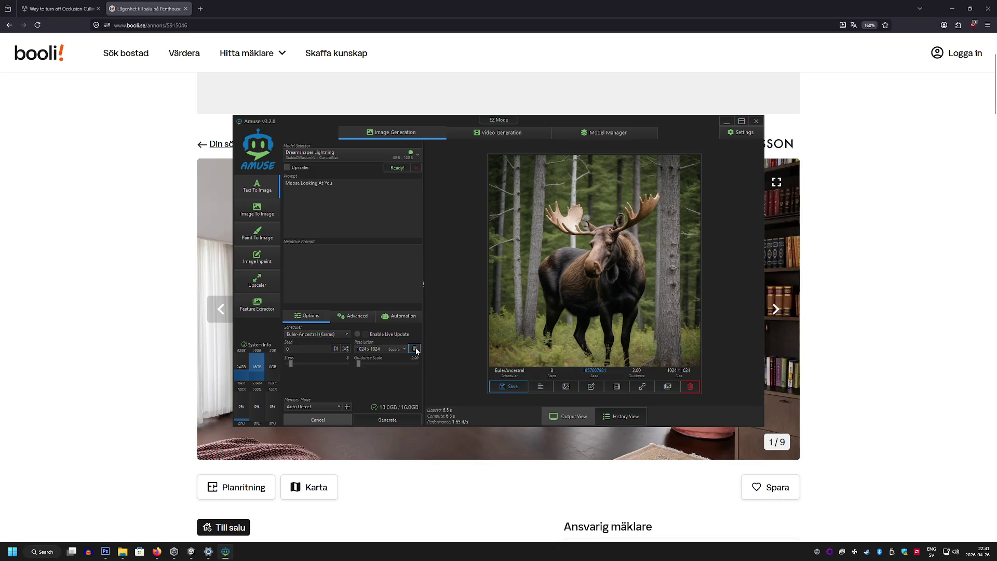
# Generate a 1152 x 896 Landscape image from the prompt 'Swedish Countryside'
pyautogui.click(405, 349)
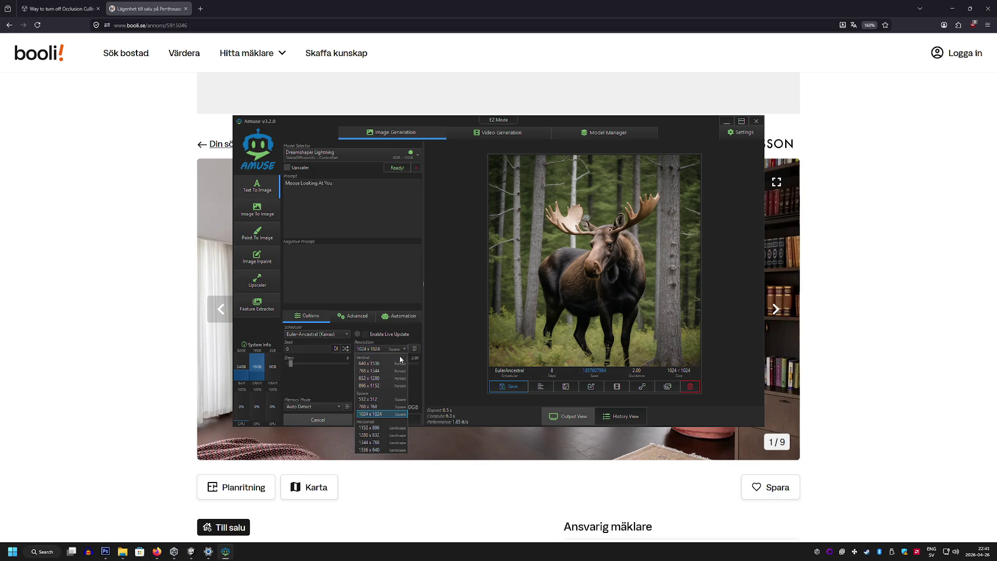
pyautogui.click(384, 428)
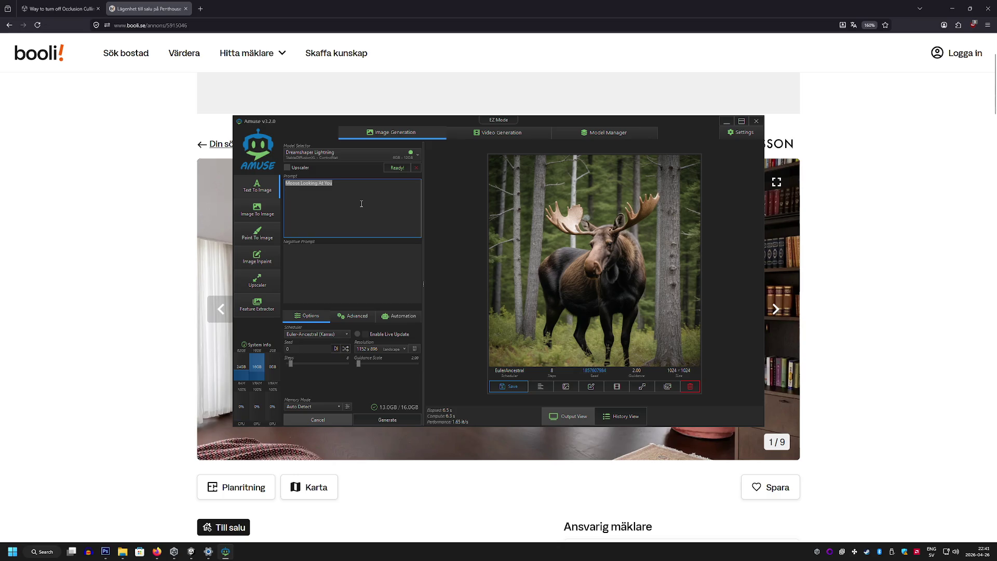
pyautogui.press('BackSpace')
pyautogui.write('Swedish Countrysid')
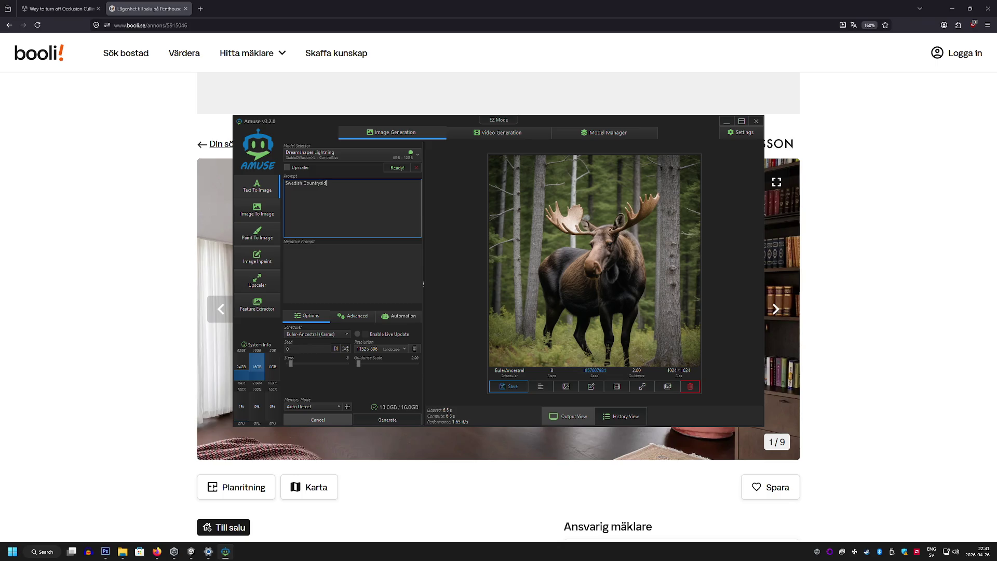
pyautogui.write('e')
pyautogui.press('Return')
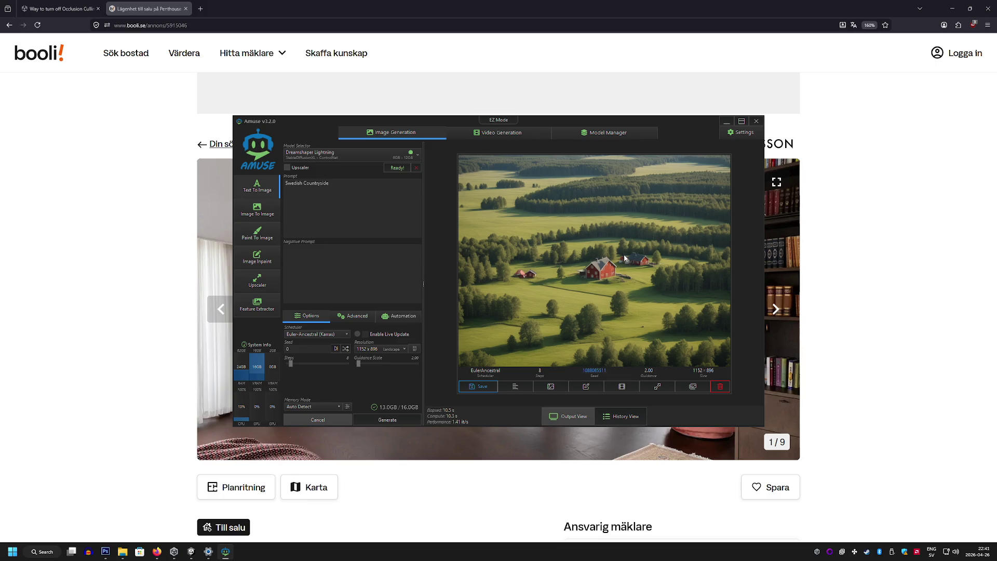
pyautogui.click(105, 552)
# Create a new 1152 x 896 document and paste the countryside picture as Layer 1
pyautogui.doubleClick(16, 8)
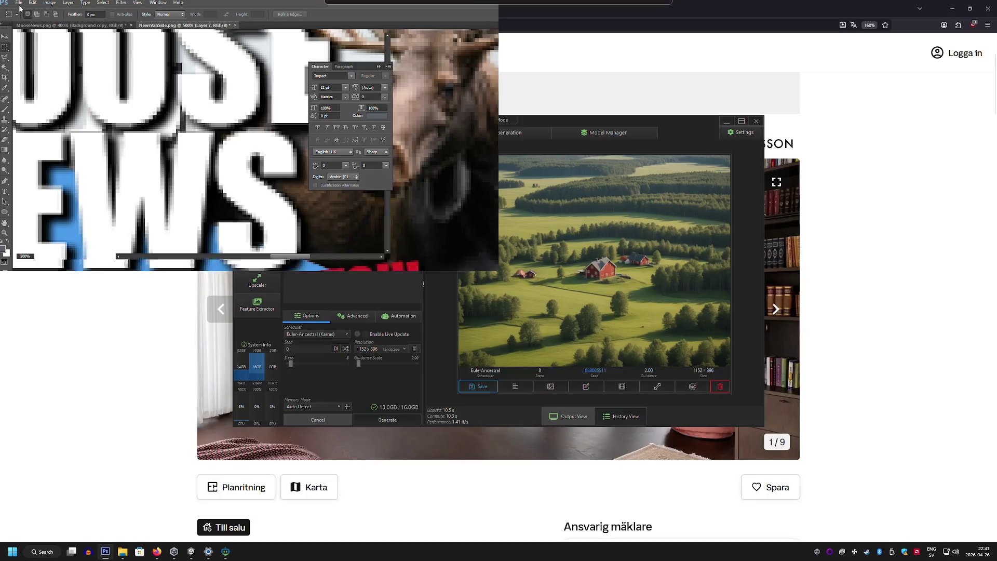
pyautogui.doubleClick(220, 6)
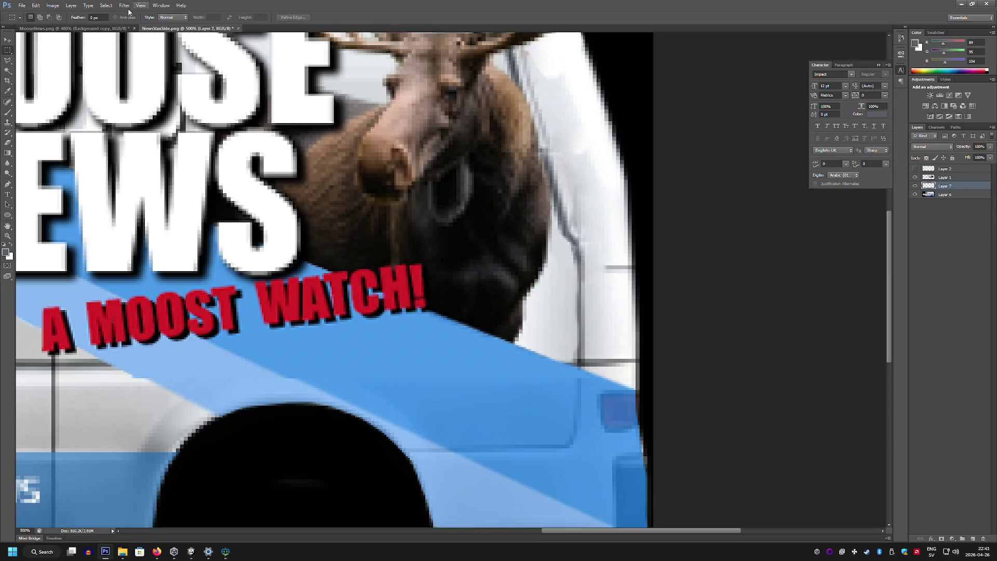
pyautogui.click(22, 5)
pyautogui.click(31, 13)
pyautogui.click(577, 155)
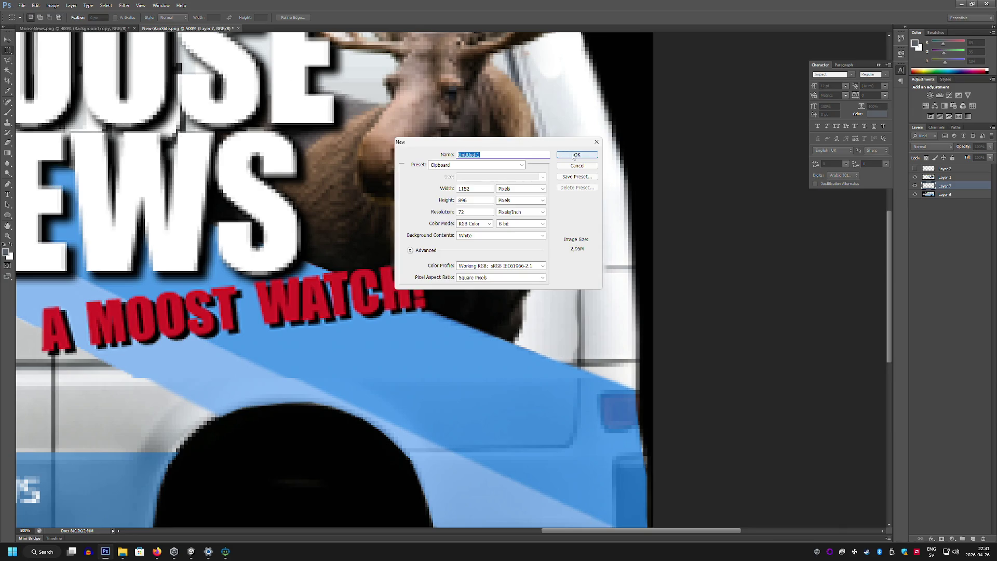
pyautogui.hotkey('ctrl', 'v')
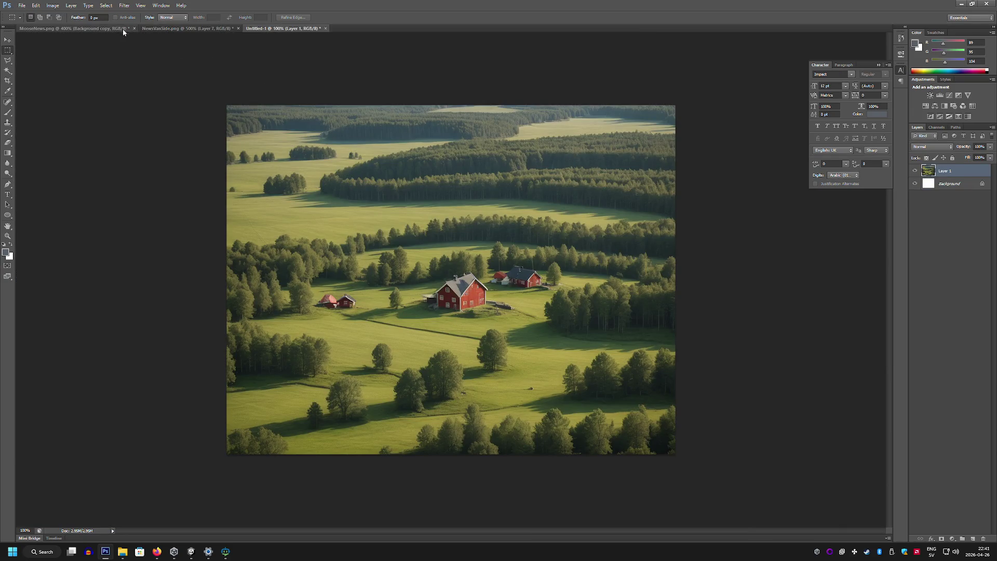
# Apply the Pixelate > Mosaic filter with cell size 4
pyautogui.click(106, 6)
pyautogui.moveTo(158, 106)
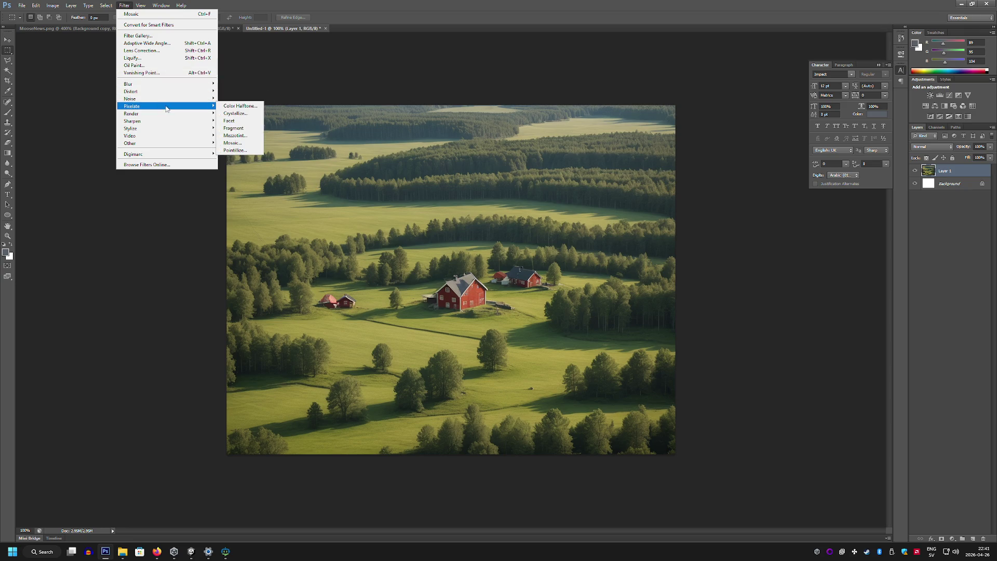
pyautogui.click(242, 143)
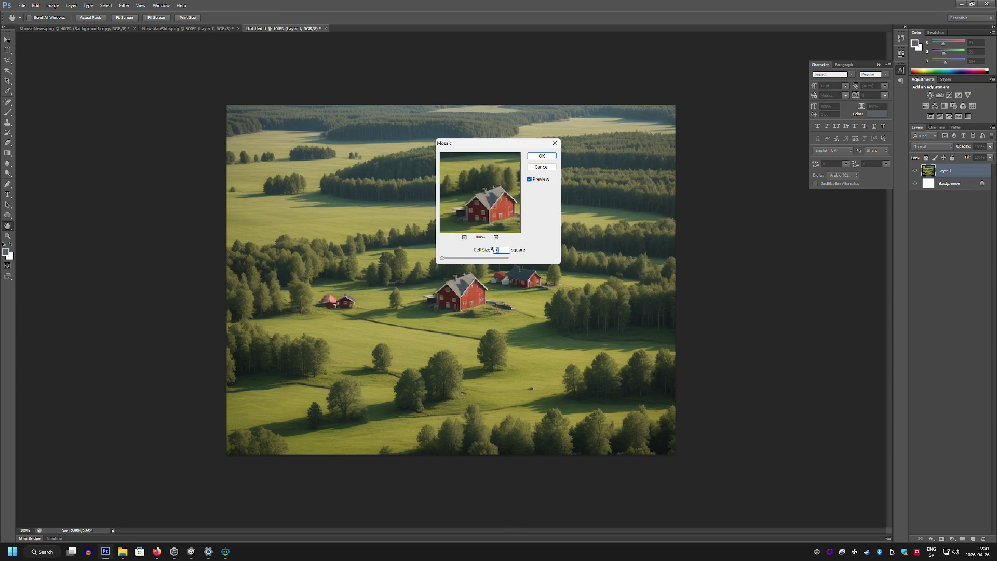
pyautogui.write('4')
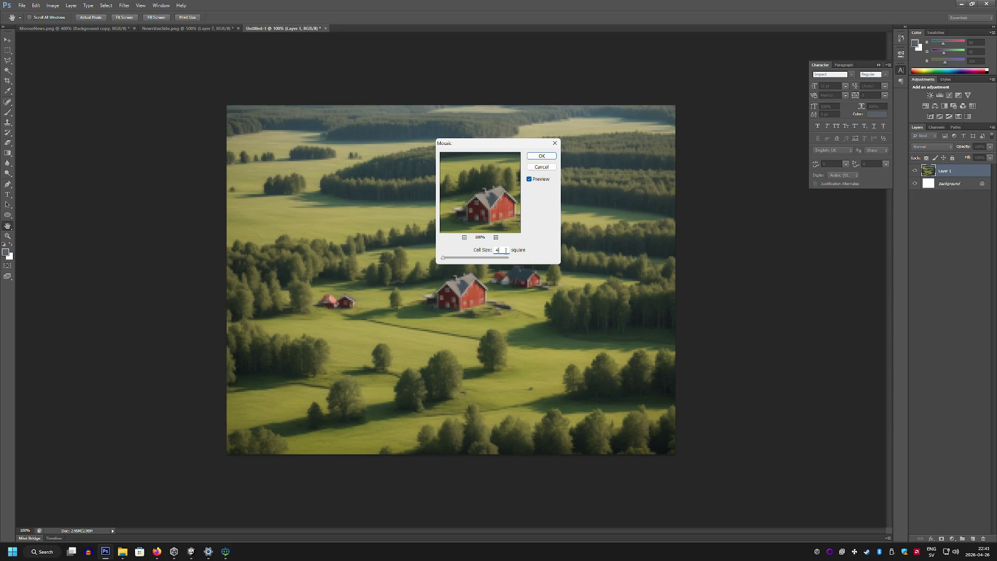
pyautogui.click(542, 156)
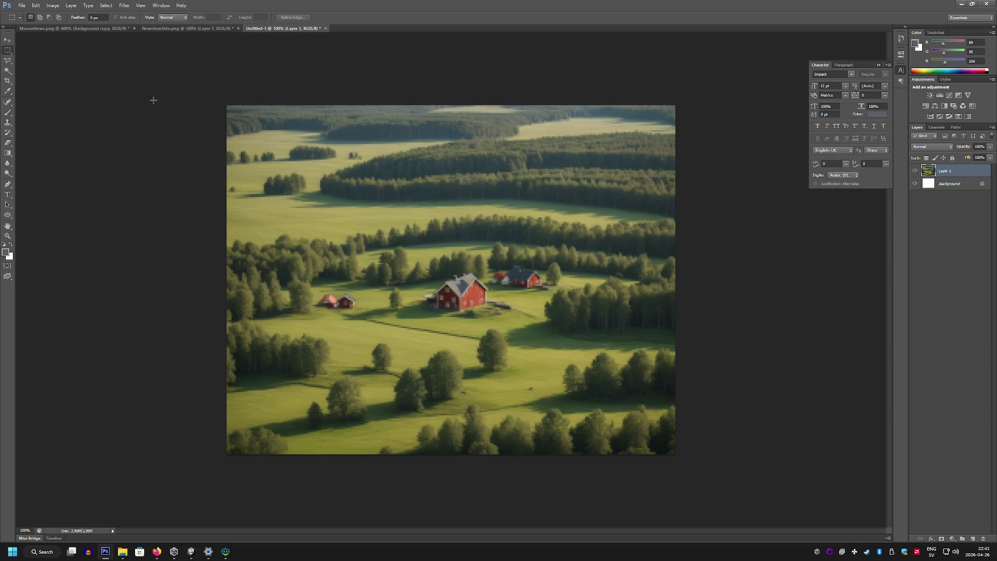
# Open Save for Web and bring up its save dialog
pyautogui.hotkey('alt', 'f')
pyautogui.press('Escape')
pyautogui.hotkey('ctrl', 'alt', 'shift', 's')
pyautogui.click(550, 360)
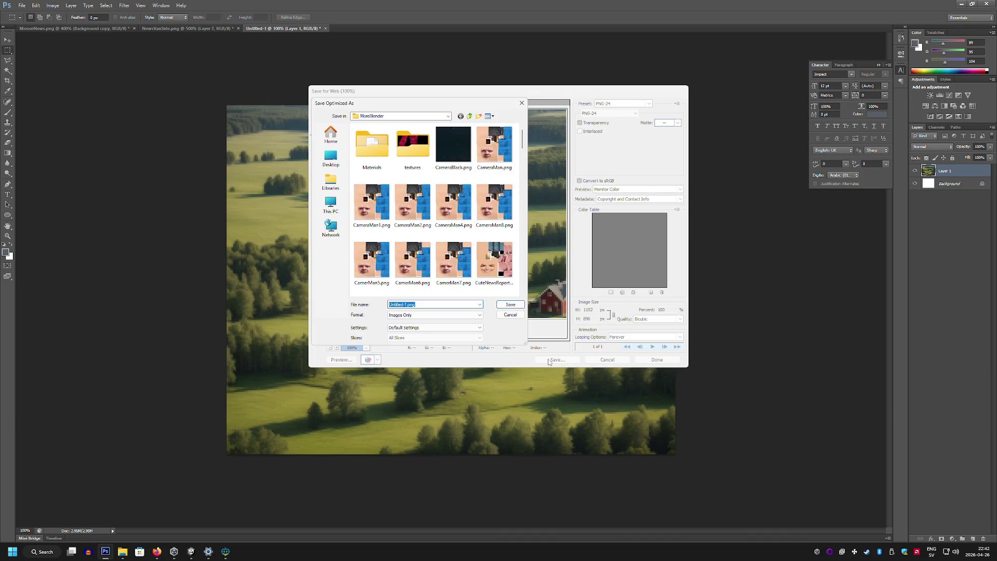
# Create a new Paintings folder inside Assets and open it
pyautogui.click(469, 116)
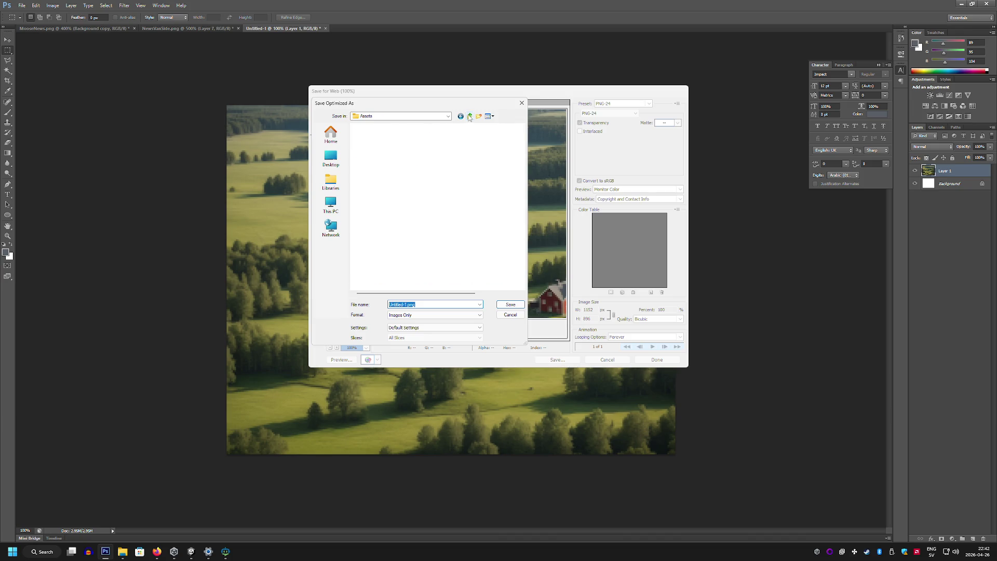
pyautogui.rightClick(500, 223)
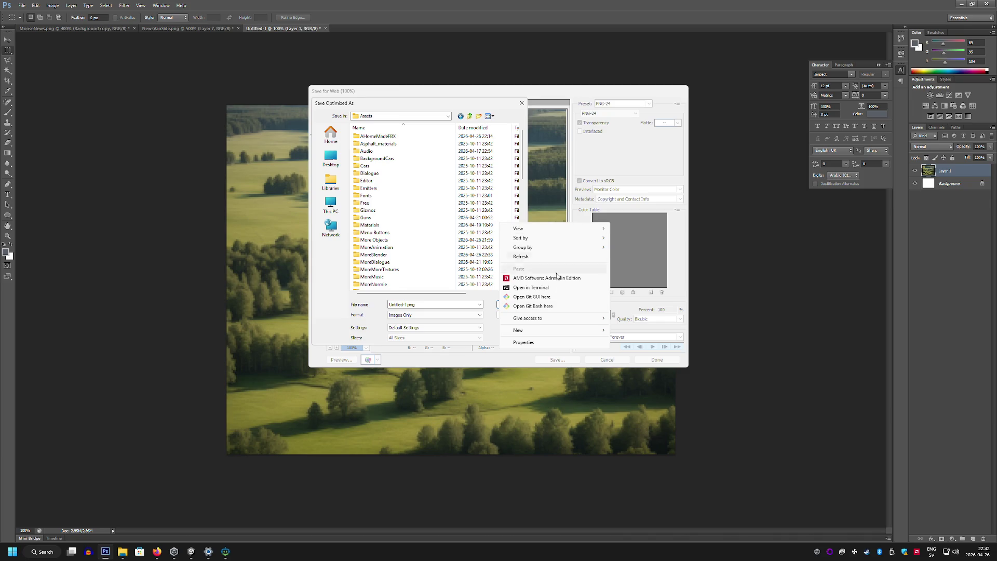
pyautogui.moveTo(555, 333)
pyautogui.click(629, 332)
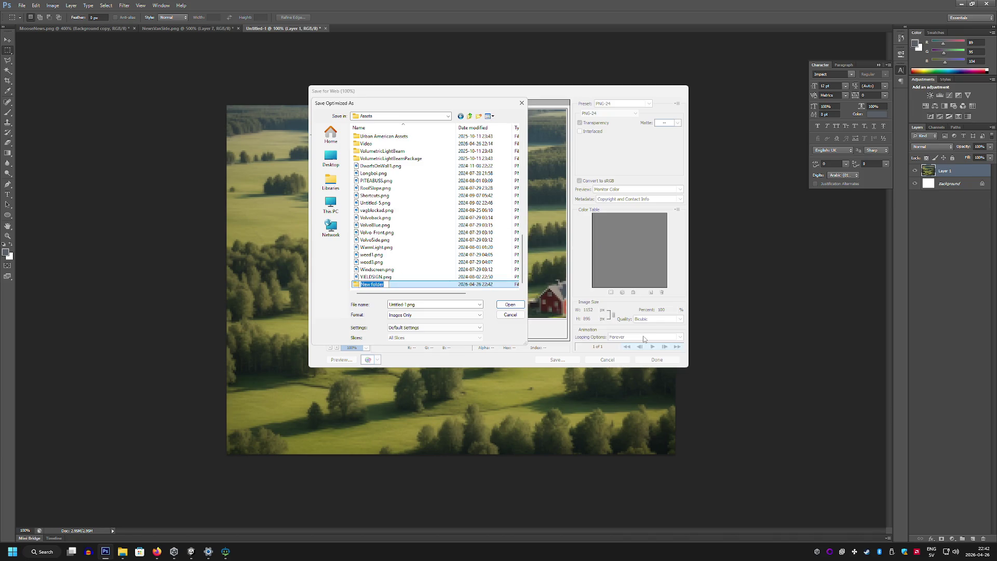
pyautogui.write('Paintings')
pyautogui.press('Return')
pyautogui.doubleClick(370, 284)
# Save the mosaic image as a PNG named Swedish Countryside in Paintings
pyautogui.write('Swedish Countryside')
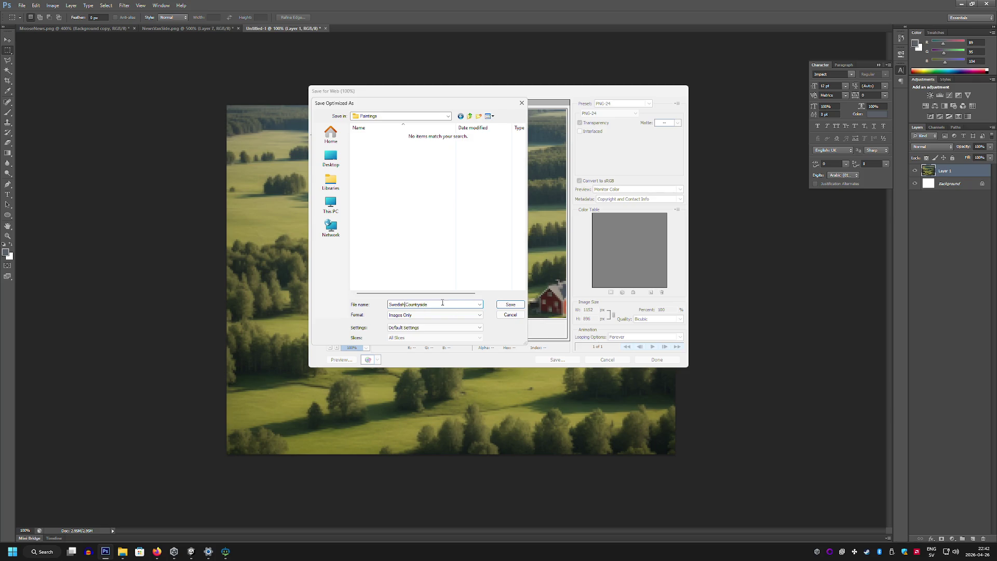
pyautogui.press('Home')
pyautogui.press('Delete')
pyautogui.press('Return')
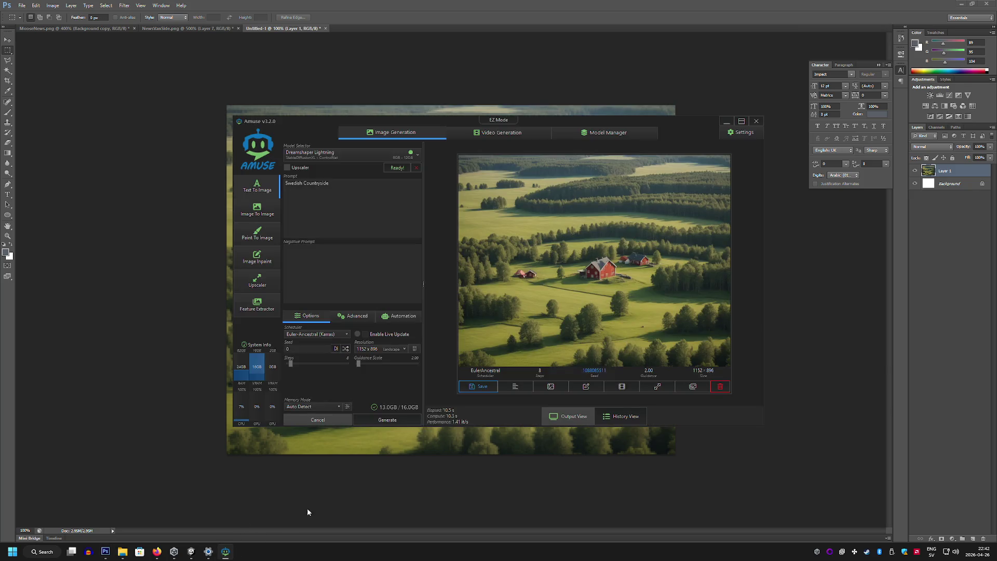
# Generate an image from the prompt 'Gotland Castle'
pyautogui.tripleClick(282, 191)
pyautogui.write('Got')
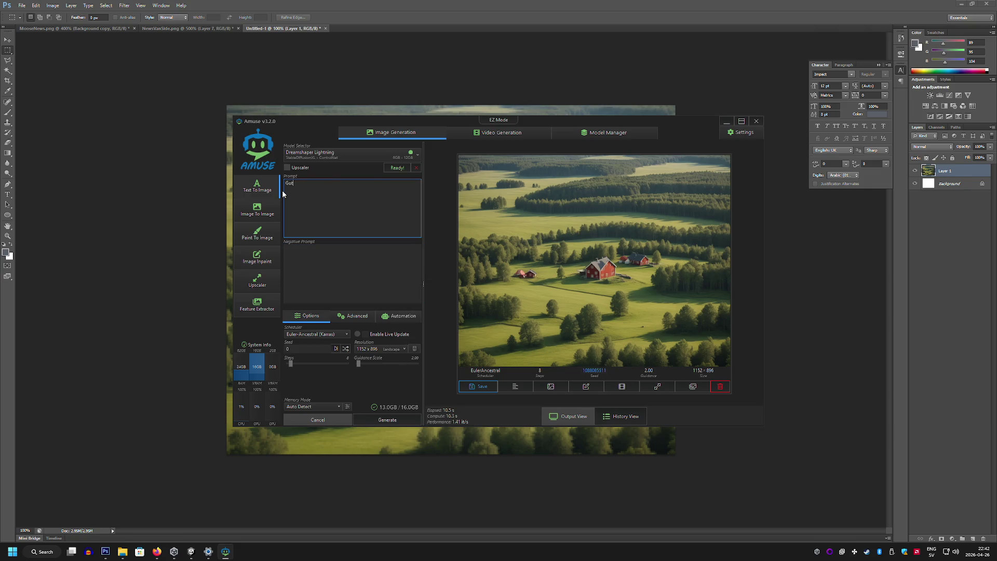
pyautogui.write('land Castle')
pyautogui.press('Return')
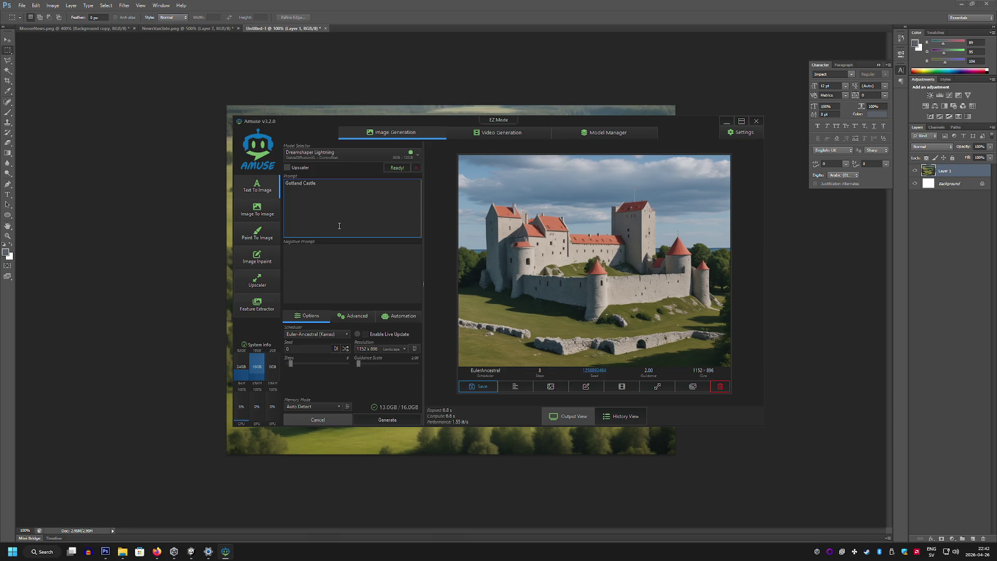
# Replace the prompt with 'Högakusten Bron' and generate a new image
pyautogui.hotkey('ctrl', 'a')
pyautogui.press('BackSpace')
pyautogui.write('Högakusten')
pyautogui.write(' Bron')
pyautogui.hotkey('ctrl', 'Return')
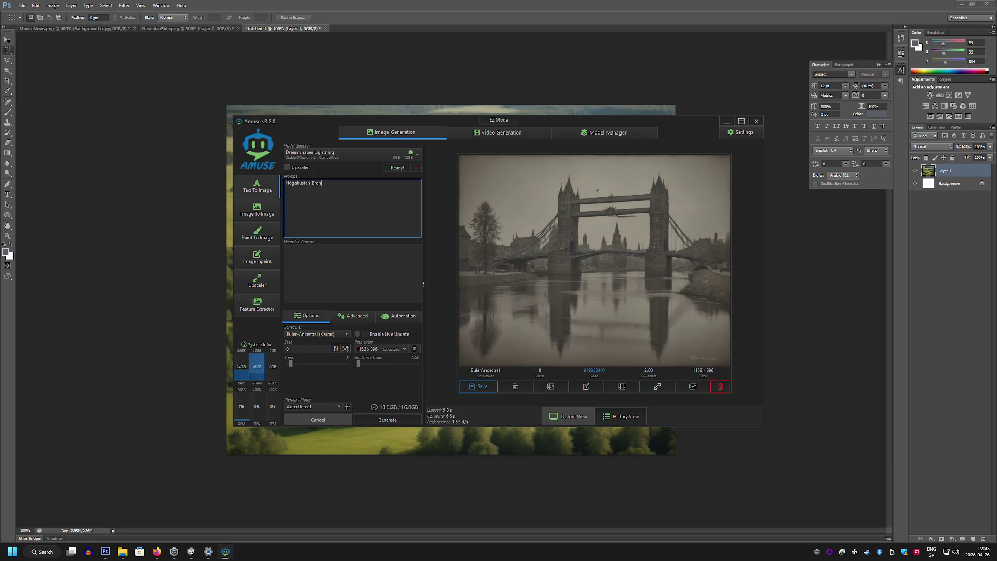
# Replace the bridge prompt with 'Wolfpack in Swedish Country Side' and generate the image
pyautogui.click(685, 218)
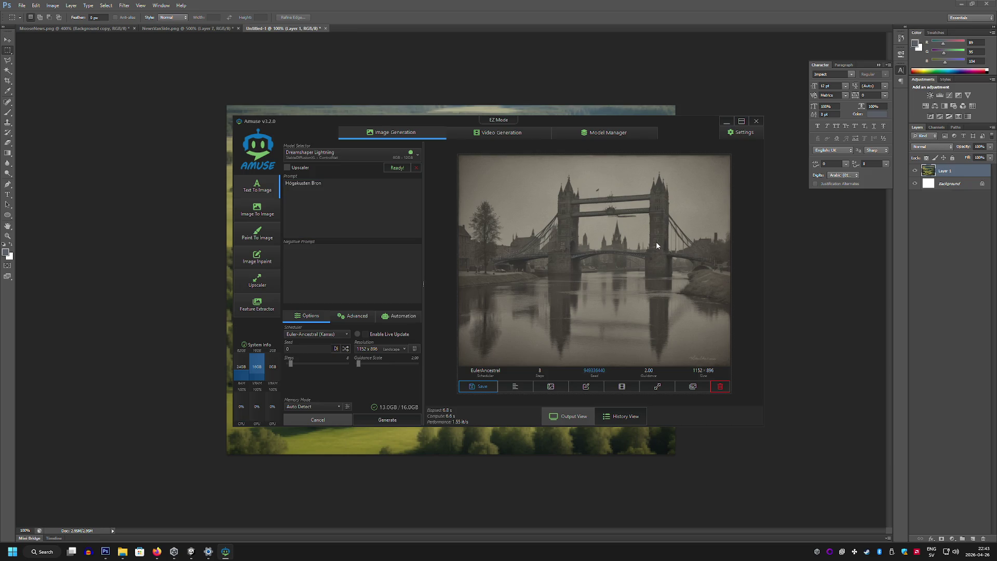
pyautogui.click(405, 208)
pyautogui.moveTo(406, 209); pyautogui.dragTo(280, 195)
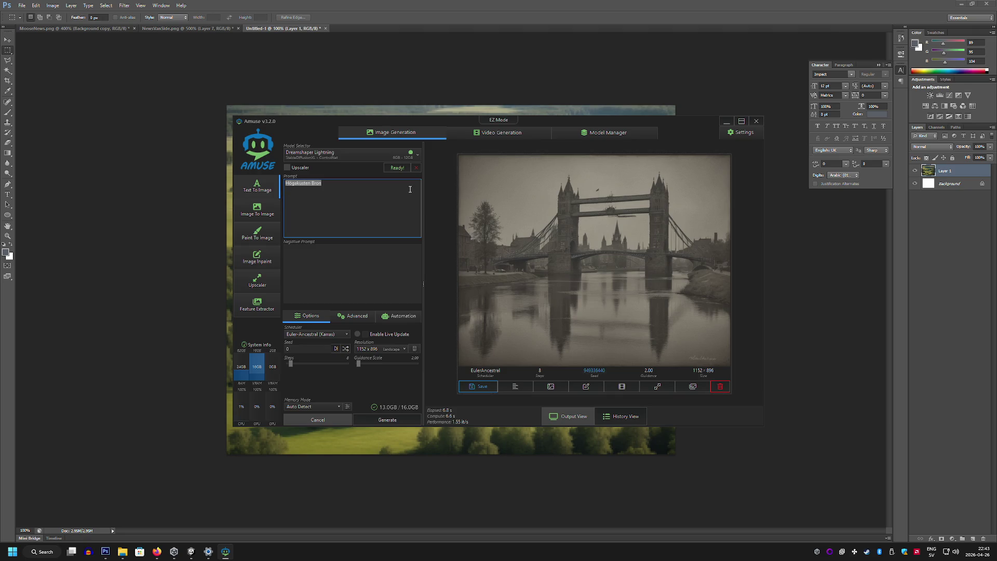
pyautogui.press('Delete')
pyautogui.write('Wolfpack in S')
pyautogui.write('wedish Country Sid')
pyautogui.write('e')
pyautogui.press('Return')
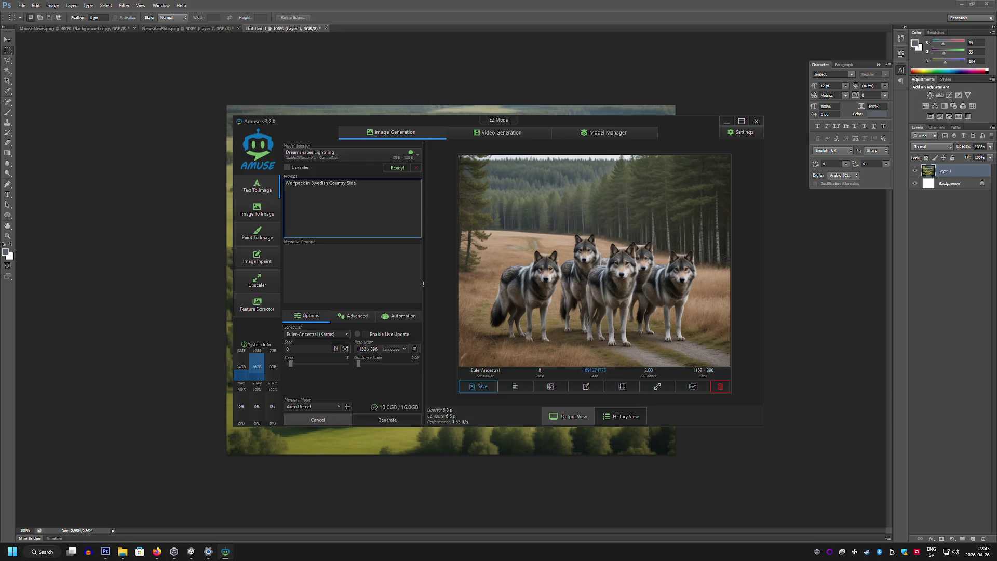
pyautogui.click(190, 555)
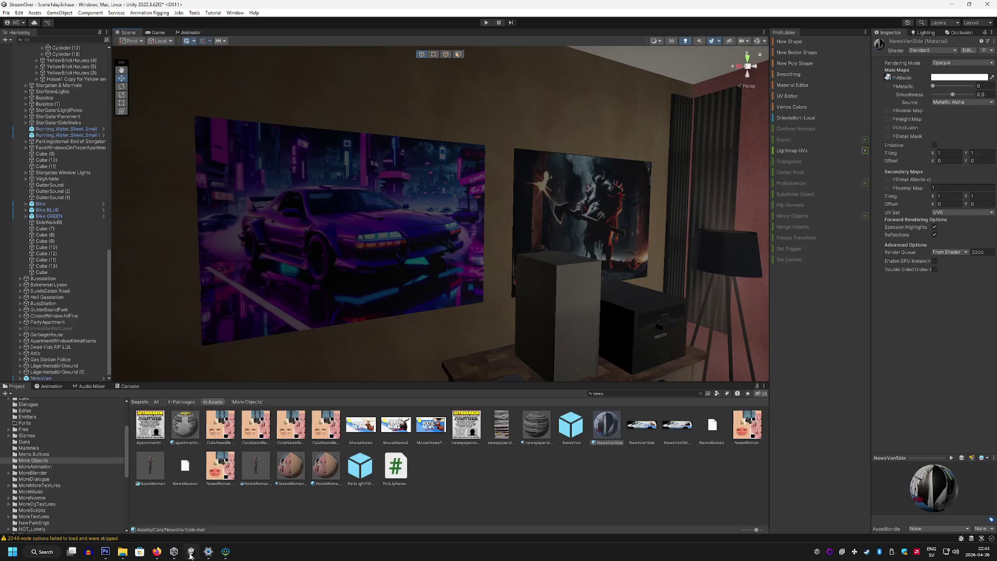
# Create a new material named PaintingSwedishC in the Paintings folder
pyautogui.click(383, 263)
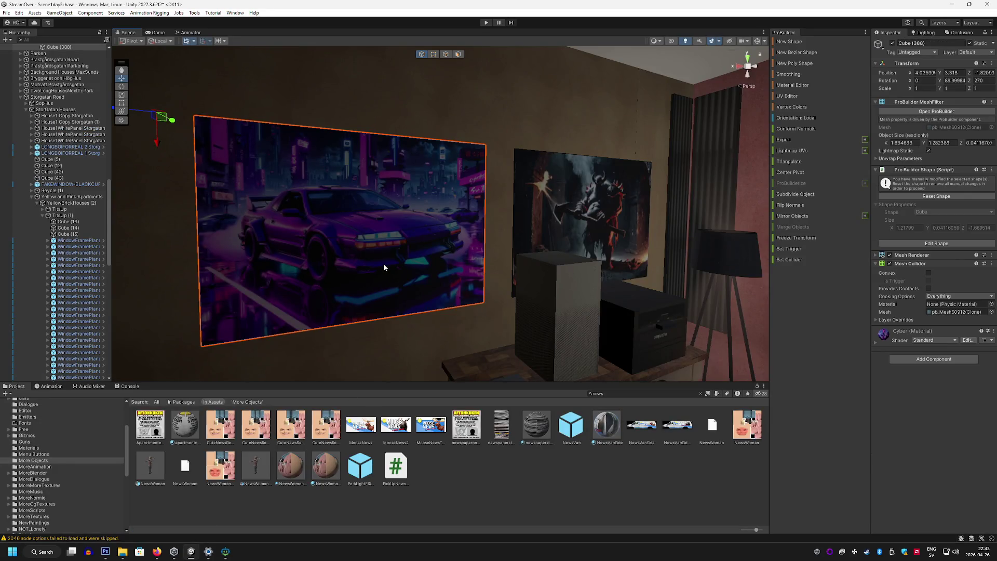
pyautogui.click(488, 501)
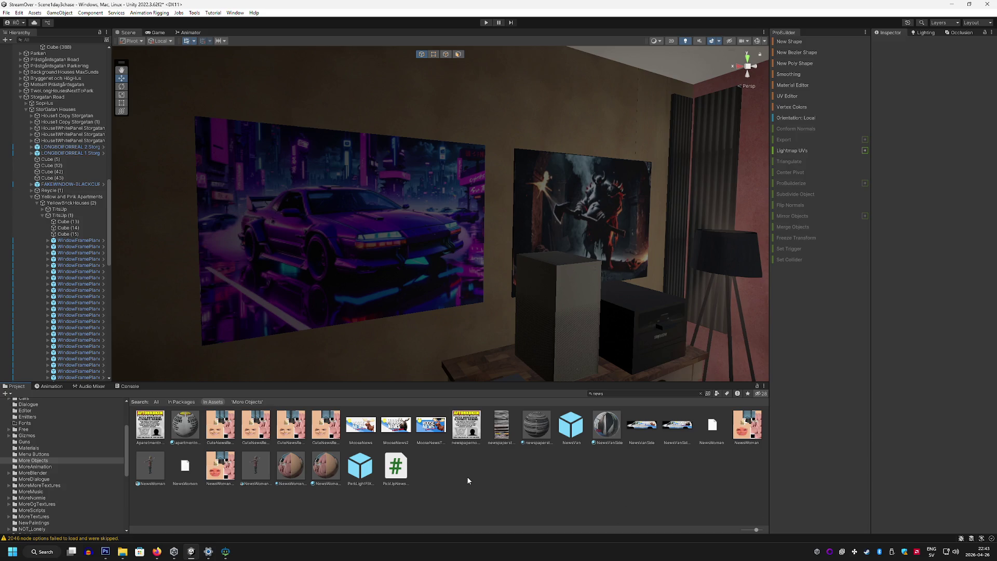
pyautogui.scroll(-3, 60, 469)
pyautogui.click(47, 487)
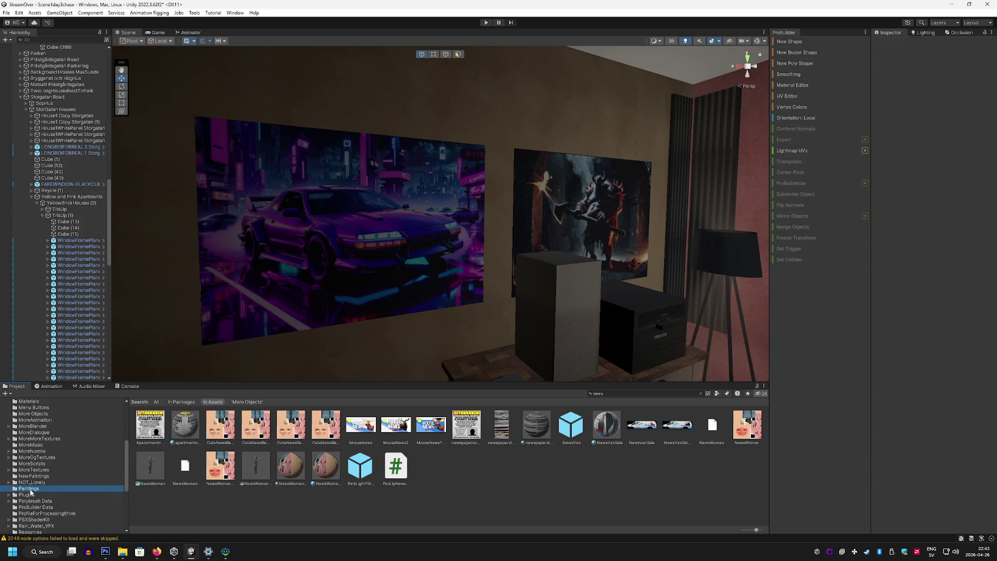
pyautogui.rightClick(341, 461)
pyautogui.moveTo(391, 234)
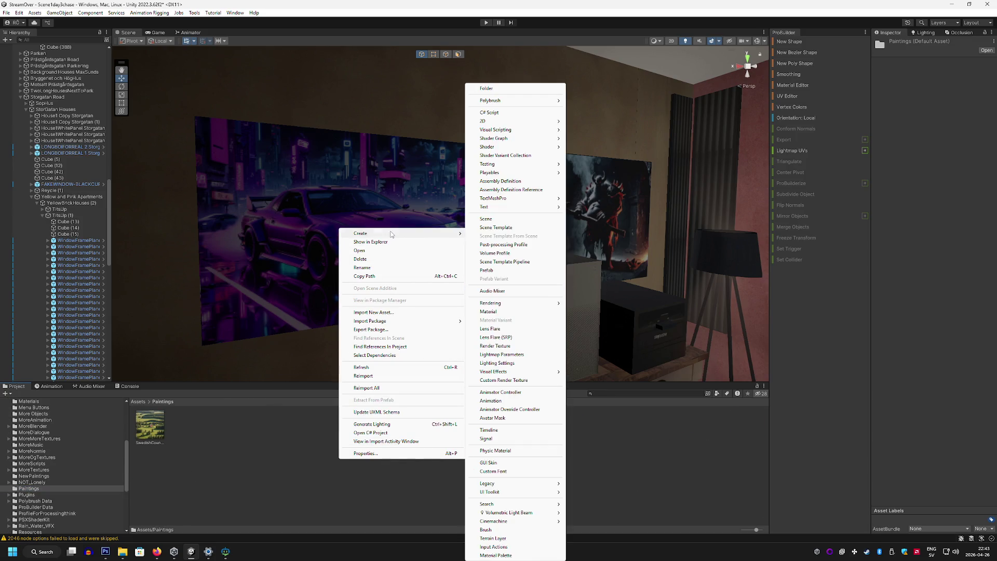
pyautogui.click(505, 312)
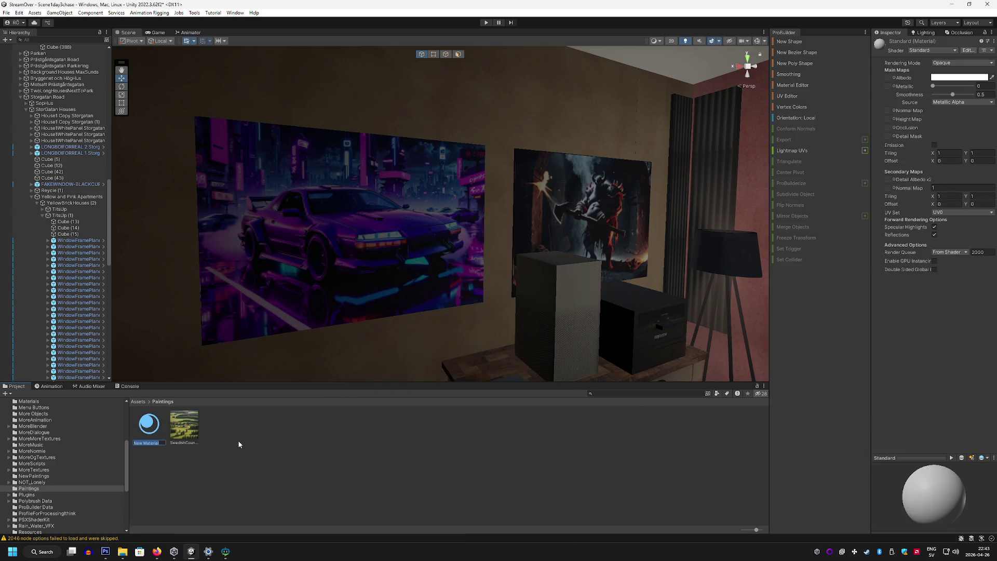
pyautogui.write('PaintingSwedishC')
pyautogui.press('Return')
# Use the countryside image as Albedo, set Smoothness to 0, and apply it to the left painting
pyautogui.moveTo(185, 426); pyautogui.dragTo(888, 78)
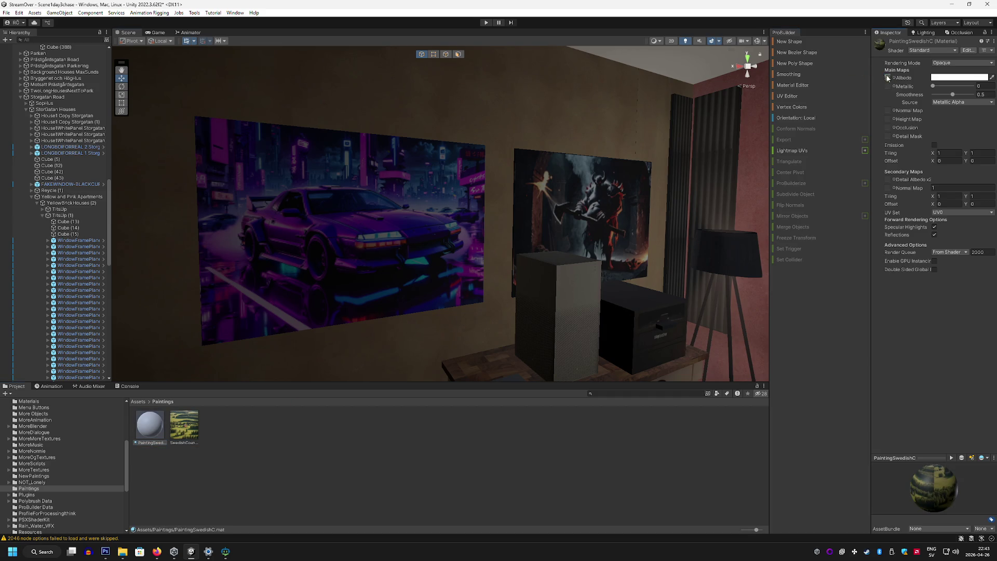
pyautogui.moveTo(952, 94); pyautogui.dragTo(933, 94)
pyautogui.moveTo(150, 425)
pyautogui.mouseDown()
pyautogui.moveTo(263, 296)
pyautogui.moveTo(237, 349)
pyautogui.moveTo(330, 250)
pyautogui.moveTo(432, 318)
pyautogui.moveTo(389, 334)
pyautogui.moveTo(327, 282)
pyautogui.moveTo(312, 317)
pyautogui.moveTo(394, 307)
pyautogui.moveTo(495, 319)
pyautogui.moveTo(476, 311)
pyautogui.moveTo(349, 327)
pyautogui.moveTo(316, 311)
pyautogui.moveTo(308, 325)
pyautogui.moveTo(351, 312)
pyautogui.moveTo(378, 247)
pyautogui.moveTo(440, 287)
pyautogui.moveTo(468, 323)
pyautogui.moveTo(507, 334)
pyautogui.moveTo(383, 327)
pyautogui.moveTo(382, 319)
pyautogui.moveTo(396, 323)
pyautogui.mouseUp()
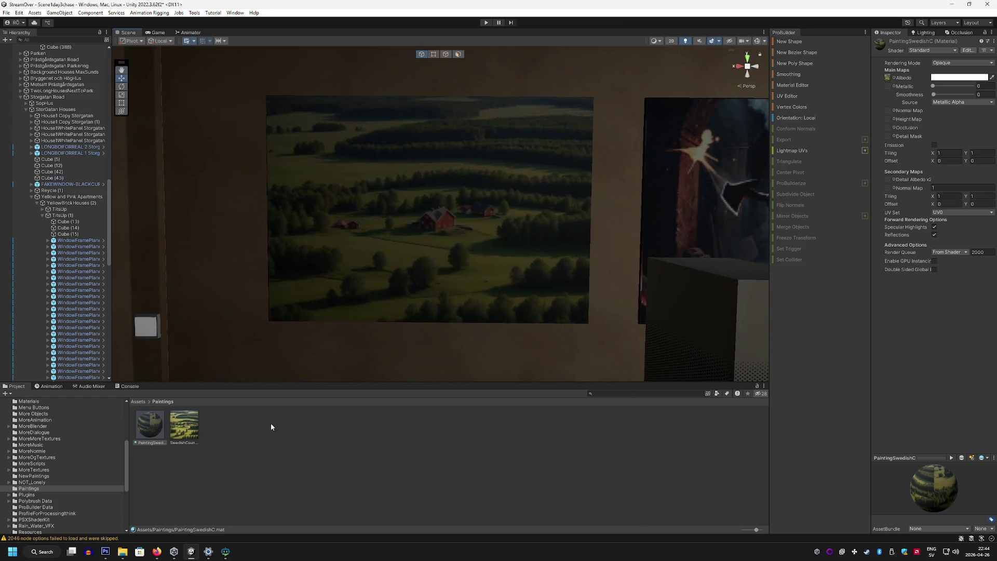
pyautogui.click(156, 553)
# Search 'Swedish Paintings Copyright Free' and open the Nationalmuseum Images result
pyautogui.click(210, 25)
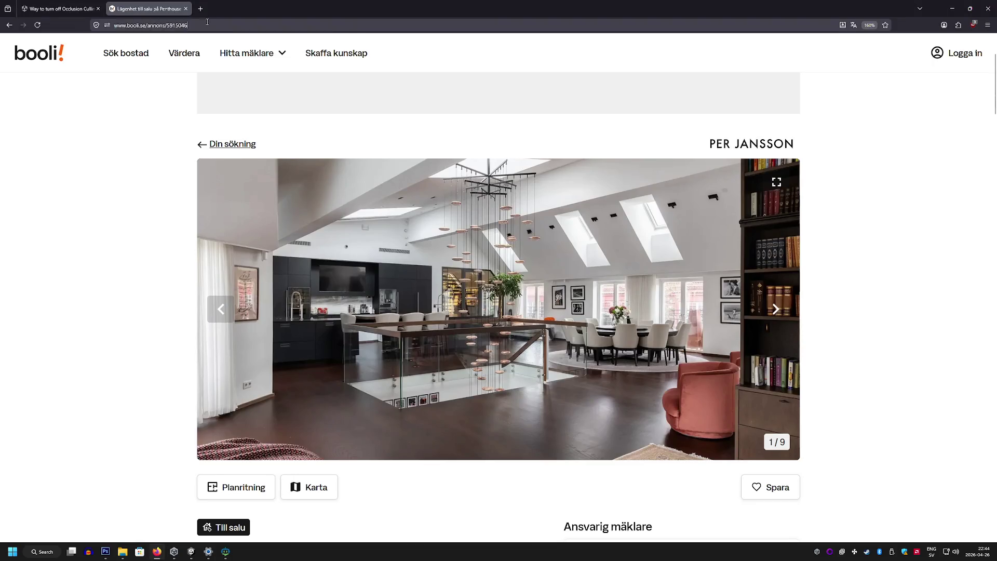
pyautogui.write('Swedish Paintings Cop')
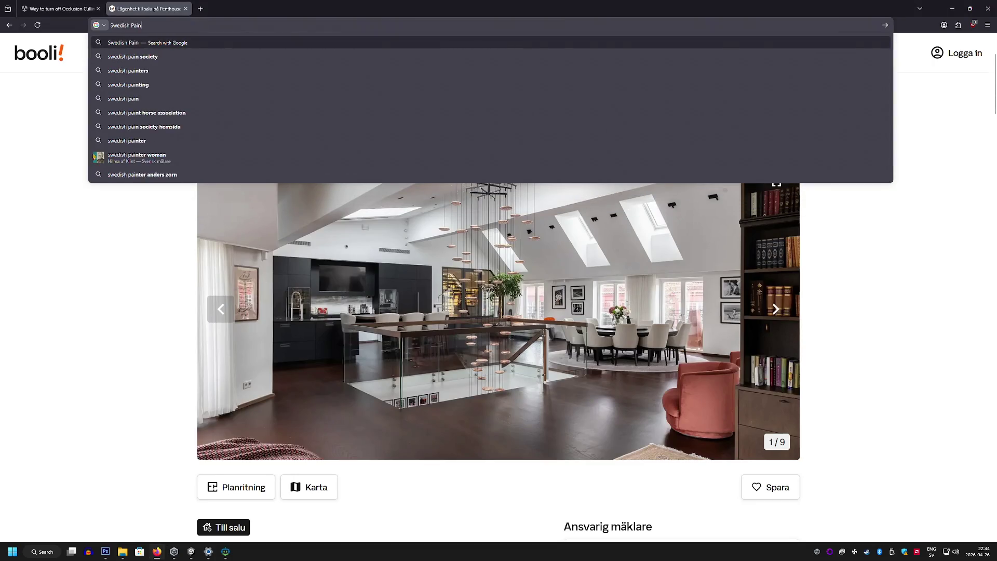
pyautogui.write('y')
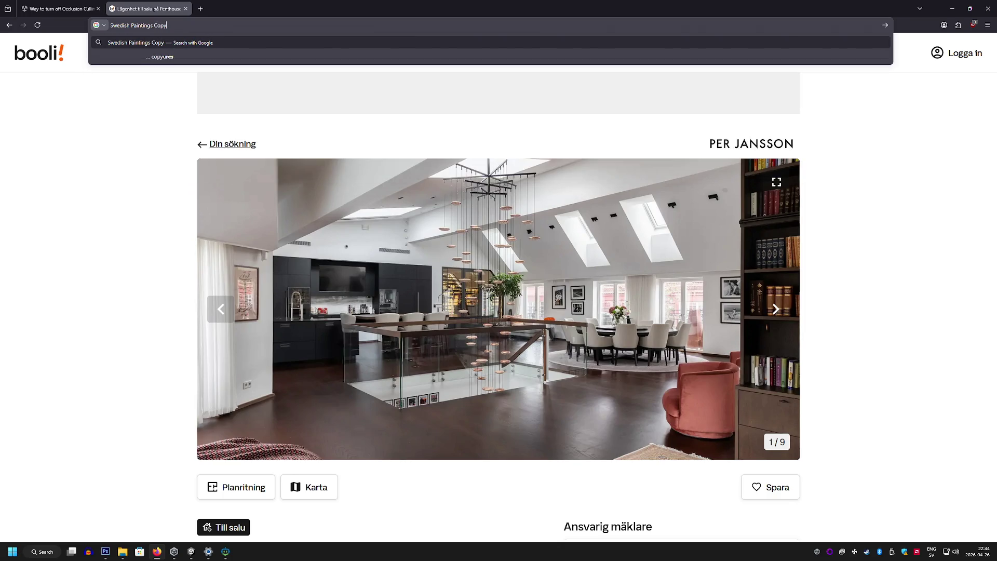
pyautogui.write('right Free')
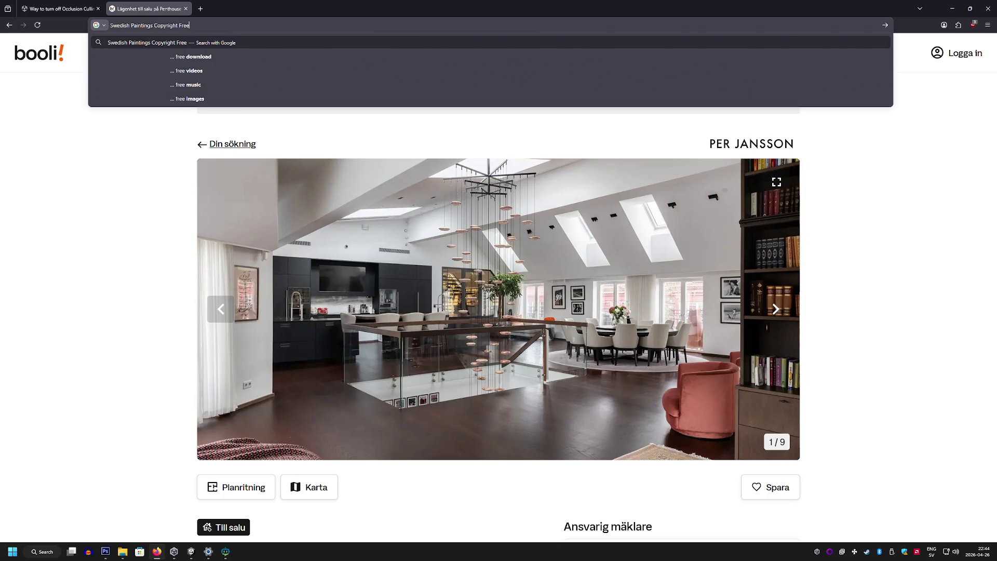
pyautogui.press('Return')
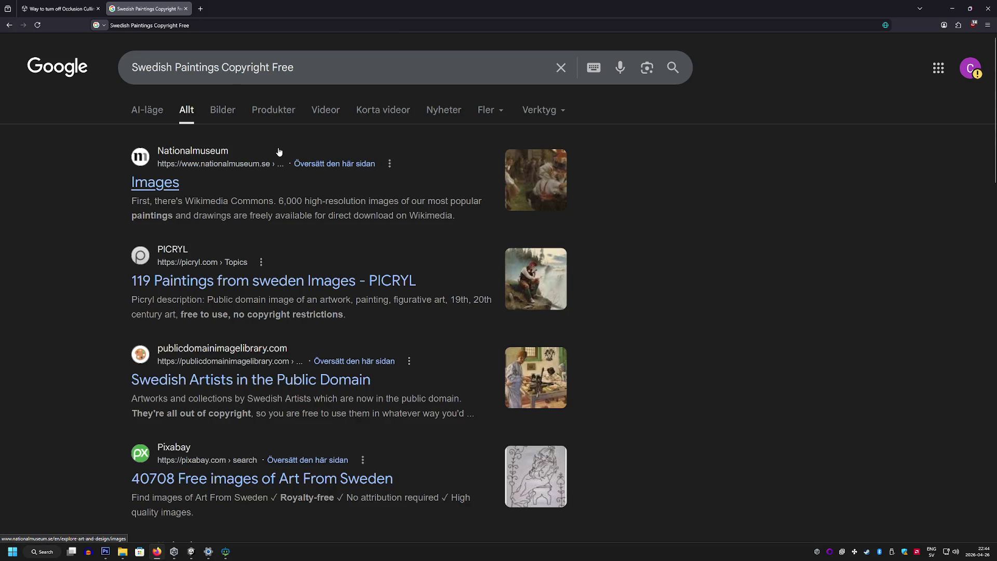
pyautogui.click(163, 185)
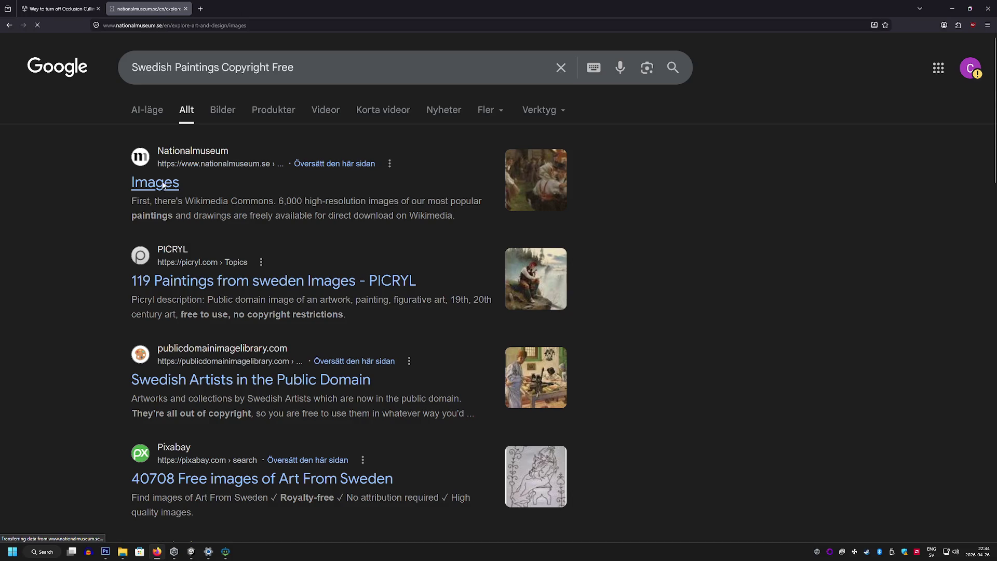
# Follow the Nationalmuseum page's link to its Wikimedia Commons image category
pyautogui.scroll(-5, 161, 186)
pyautogui.scroll(-1, 161, 185)
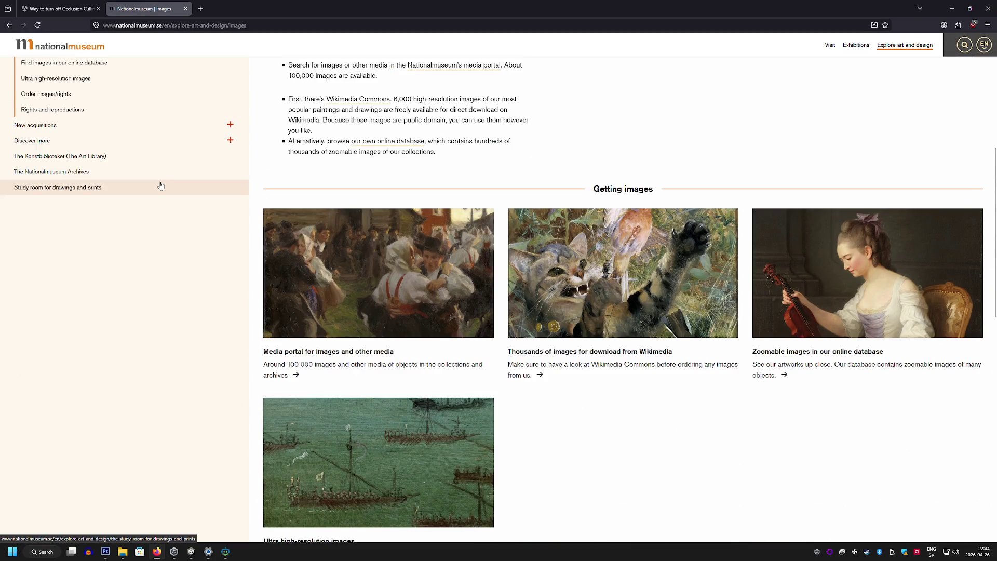
pyautogui.scroll(-1, 161, 186)
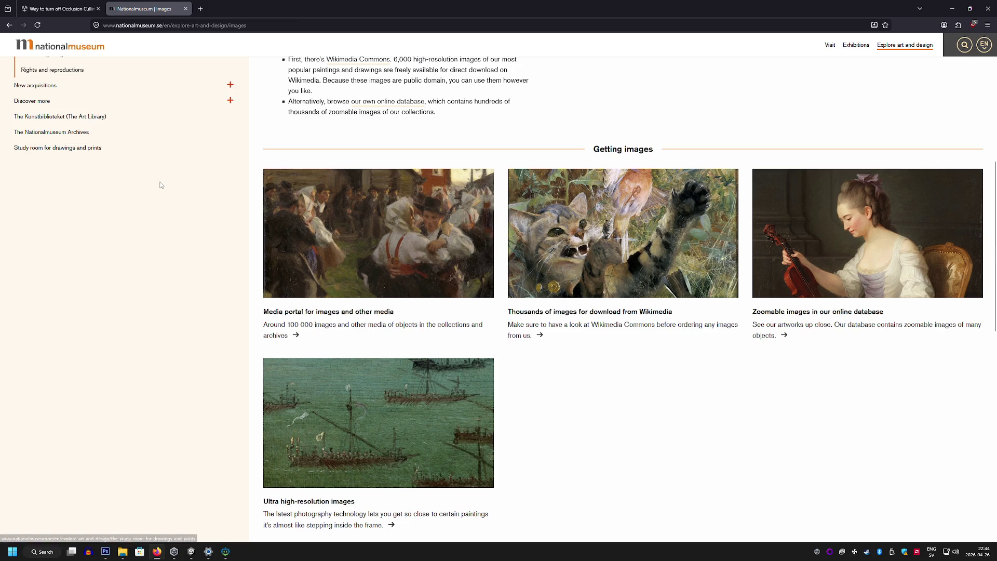
pyautogui.click(565, 229)
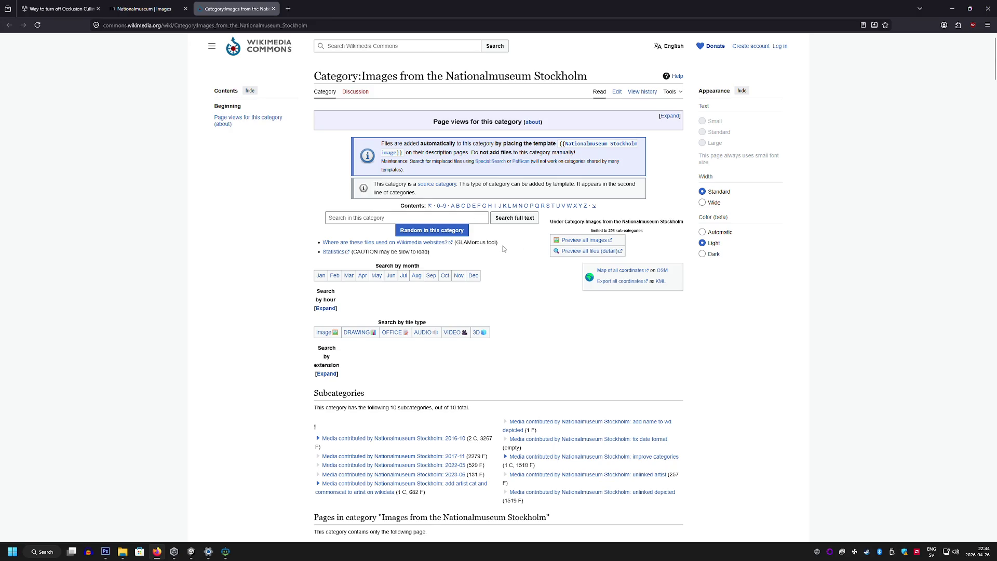
# Open Bruno Liljefors' 'A Cat and a Chaffinch' file page and scroll to its licensing section
pyautogui.scroll(-5, 503, 248)
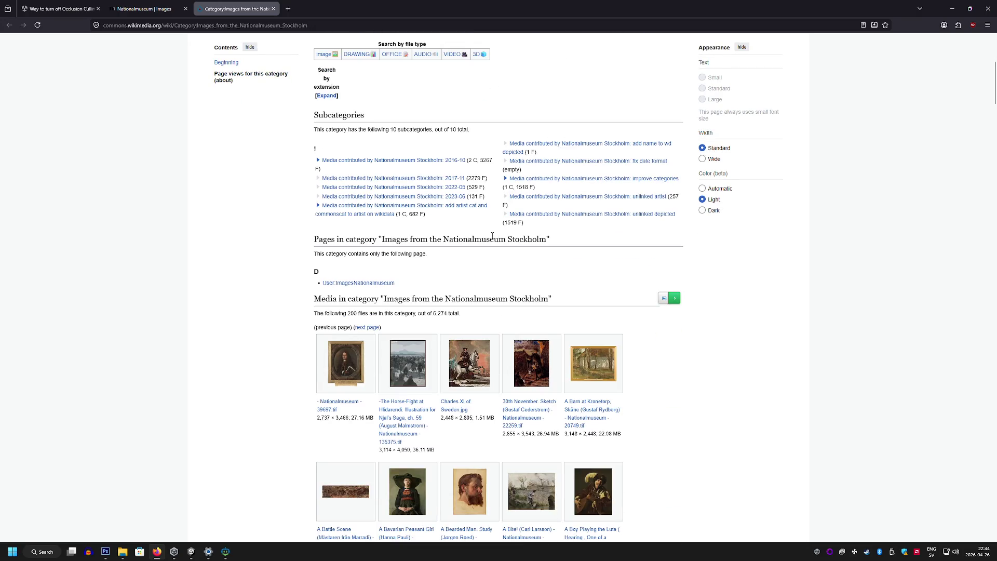
pyautogui.scroll(-4, 492, 236)
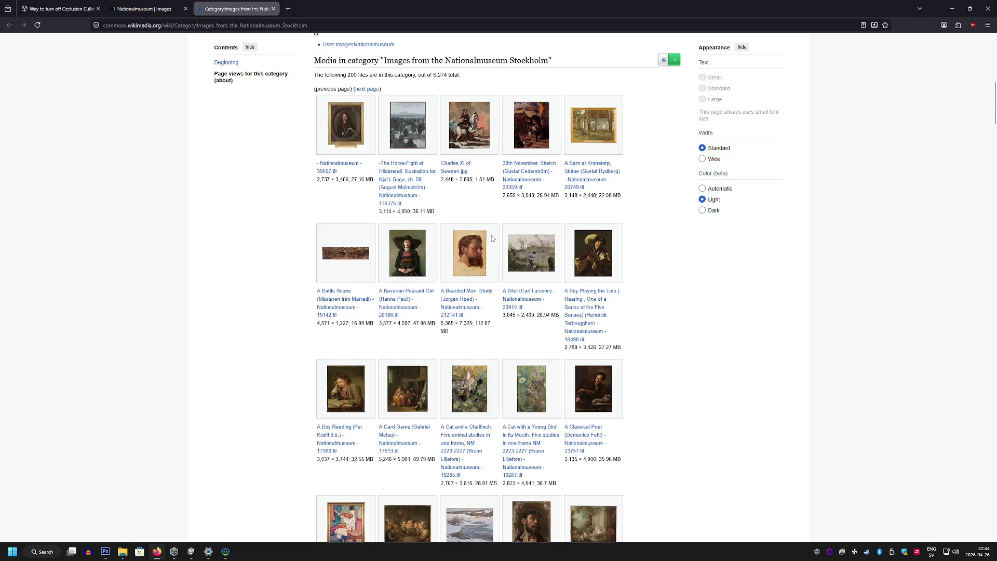
pyautogui.scroll(-1, 493, 239)
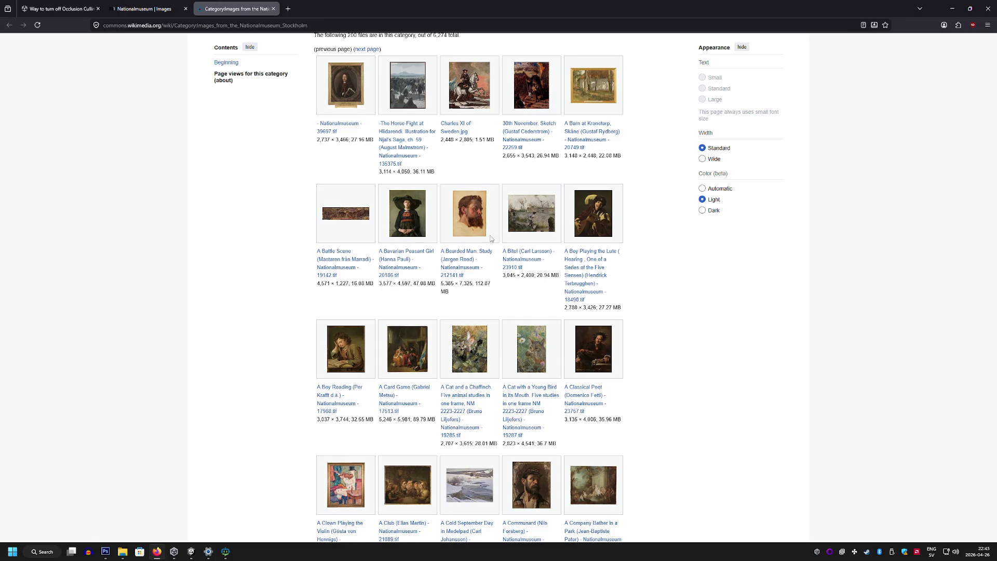
pyautogui.click(462, 400)
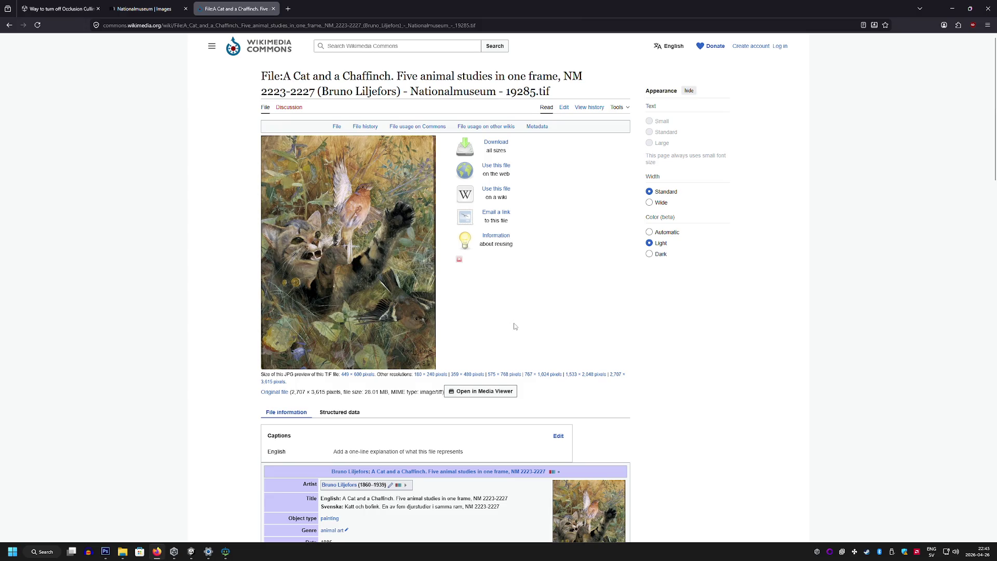
pyautogui.scroll(-5, 515, 326)
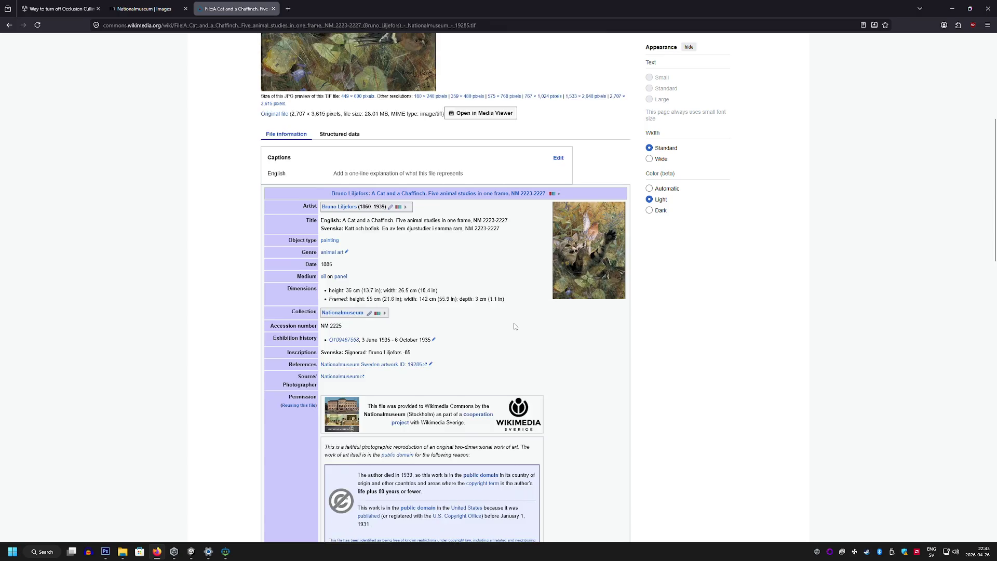
pyautogui.scroll(-5, 515, 327)
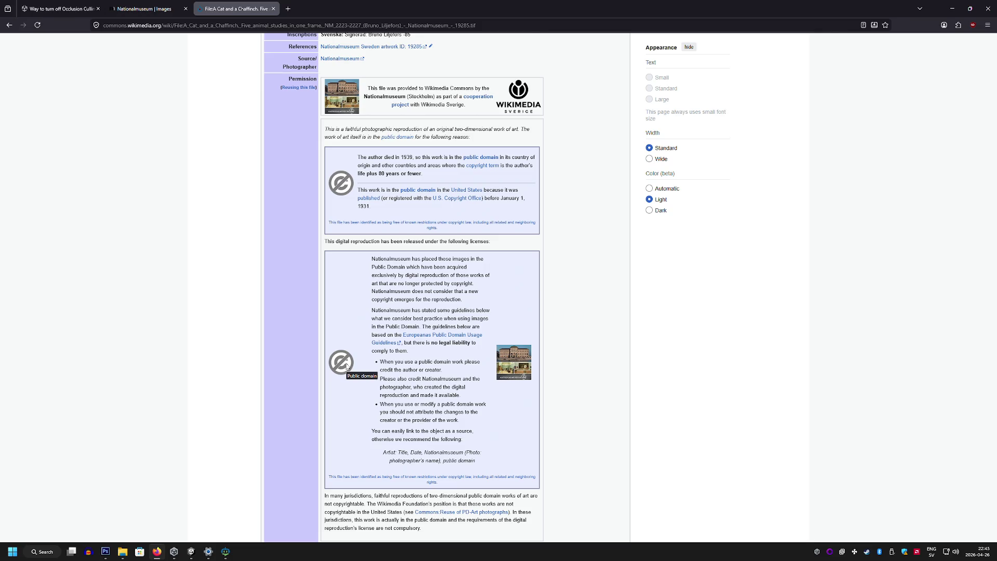
pyautogui.scroll(-1, 346, 366)
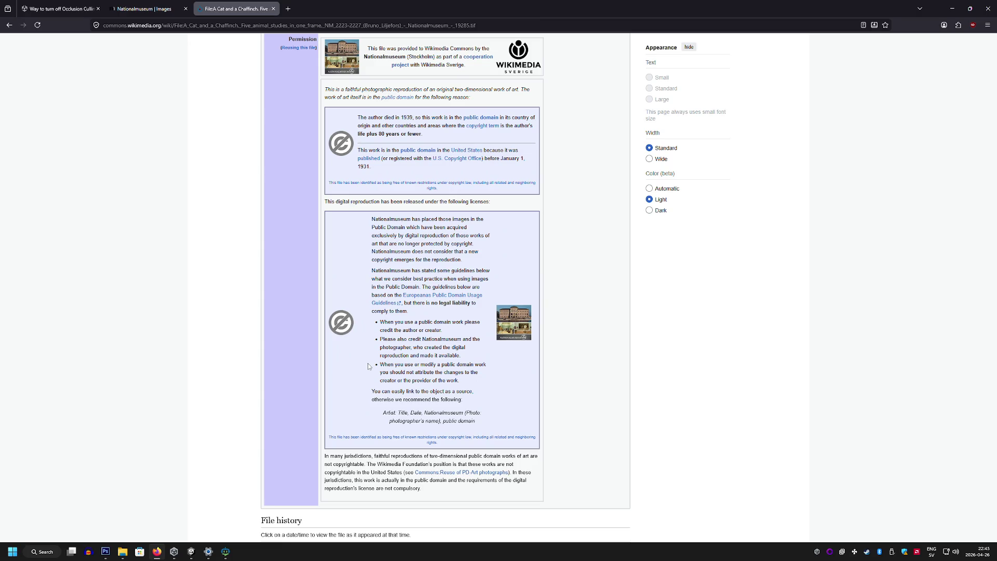
# Download the full-resolution TIF of A Cat and a Chaffinch from Wikimedia Commons
pyautogui.scroll(10, 368, 366)
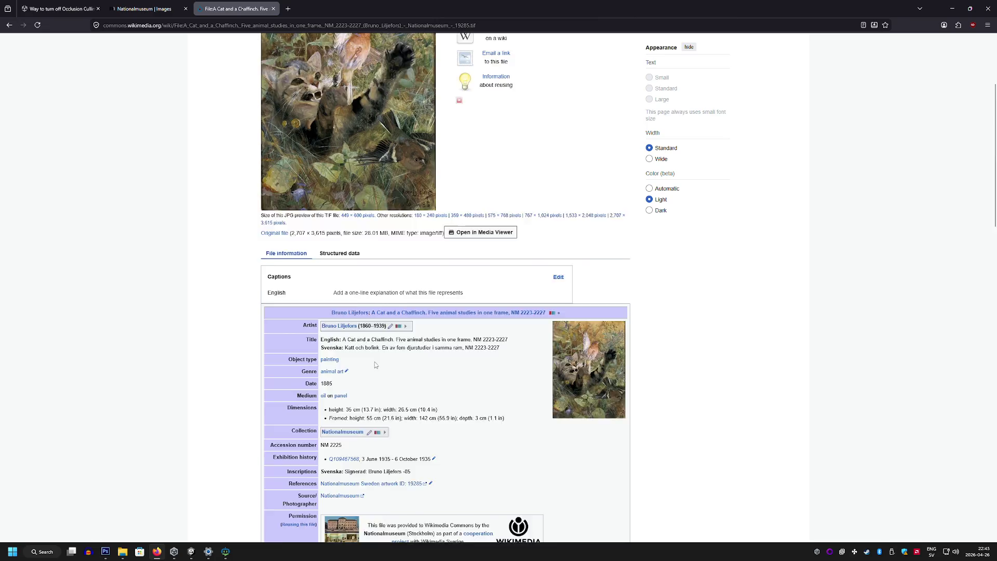
pyautogui.scroll(4, 375, 365)
pyautogui.click(339, 277)
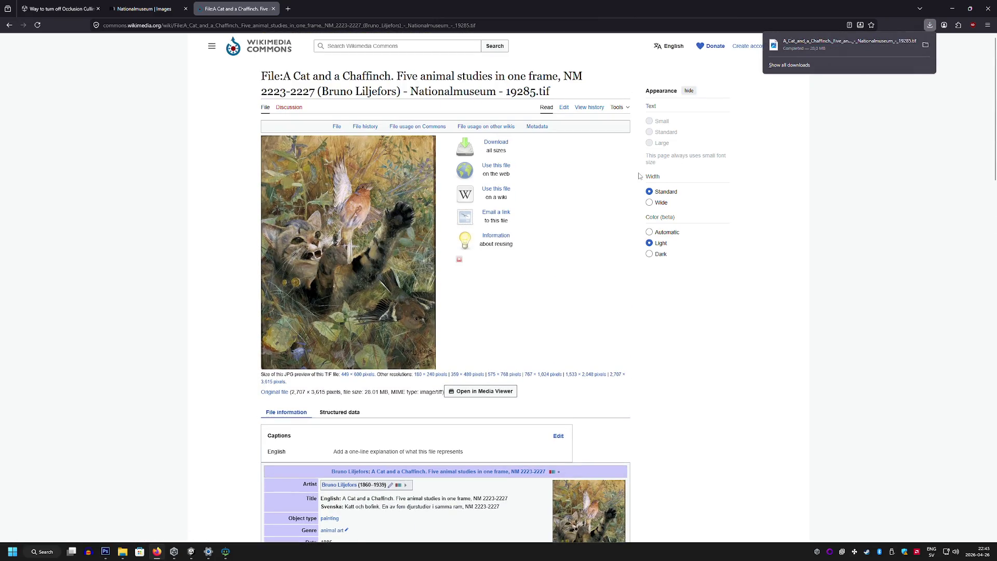
pyautogui.rightClick(424, 203)
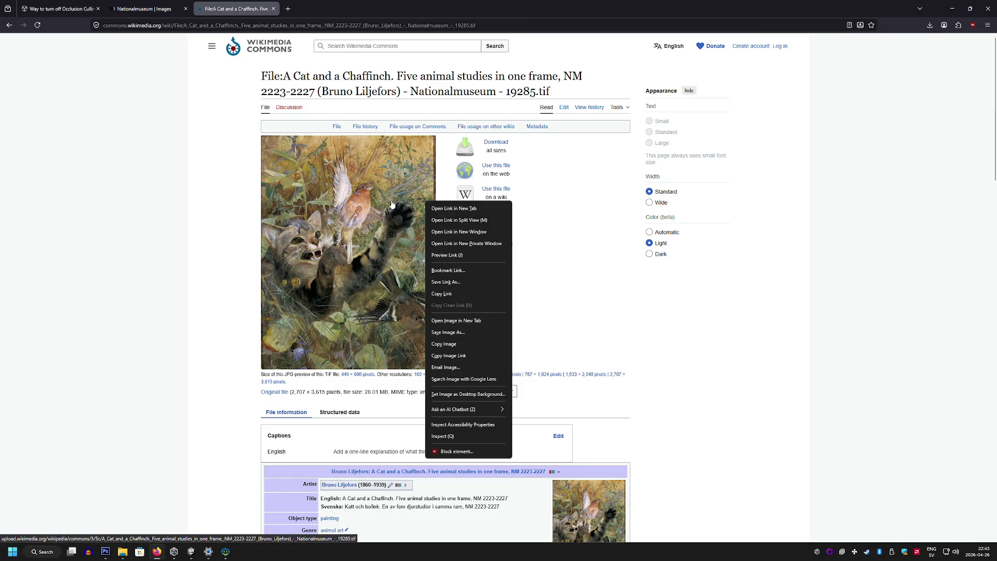
pyautogui.press('Escape')
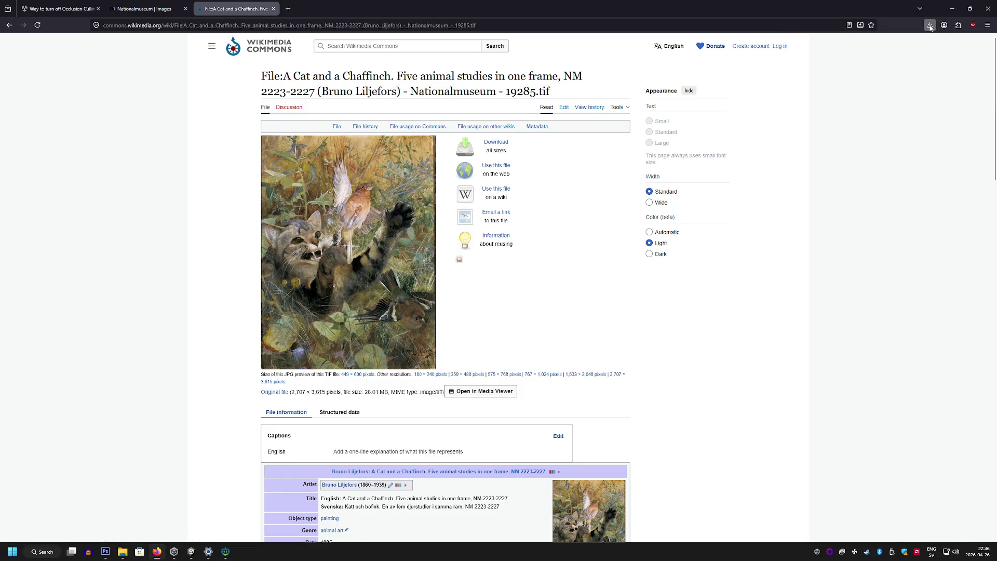
# Show the downloaded TIF in File Explorer from Firefox's downloads list, then bring Photoshop forward
pyautogui.click(930, 25)
pyautogui.click(925, 45)
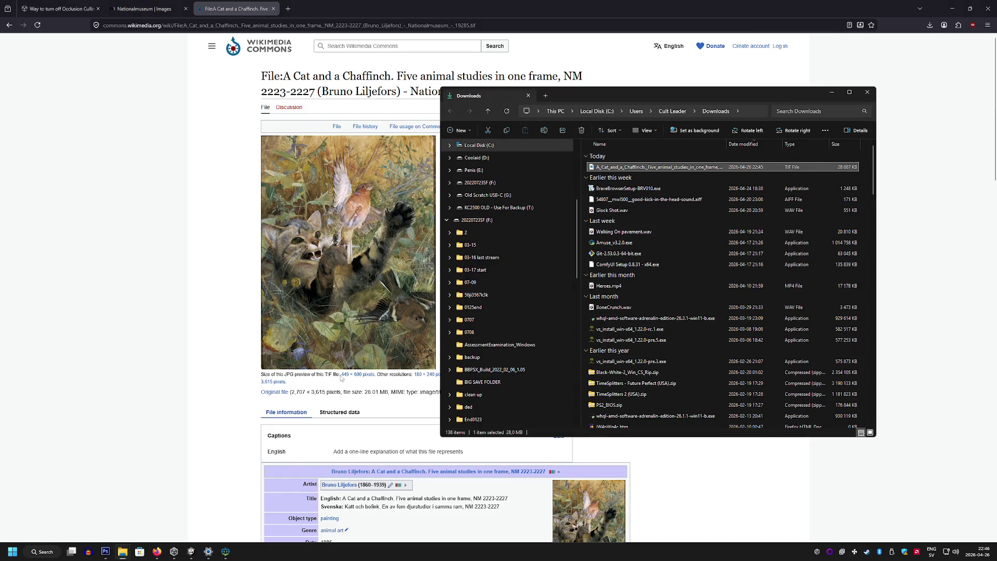
pyautogui.click(105, 551)
pyautogui.moveTo(123, 552)
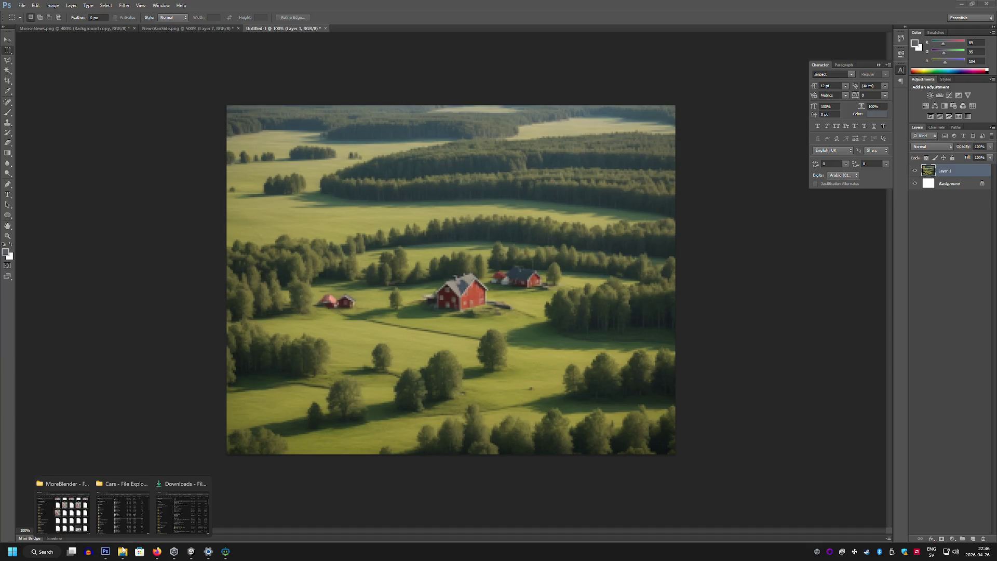
# Drop the cat-and-chaffinch TIF onto the Untitled-1 canvas and scale it to cover the canvas
pyautogui.click(166, 511)
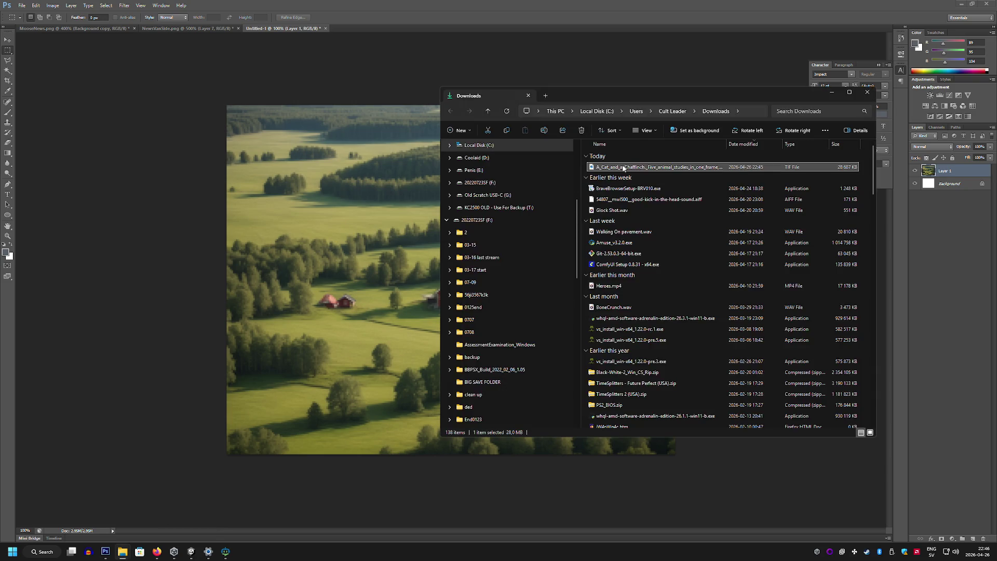
pyautogui.moveTo(587, 165); pyautogui.dragTo(401, 130)
pyautogui.moveTo(568, 115)
pyautogui.mouseDown()
pyautogui.moveTo(474, 221)
pyautogui.moveTo(757, 104)
pyautogui.moveTo(568, 169)
pyautogui.moveTo(539, 233)
pyautogui.mouseUp()
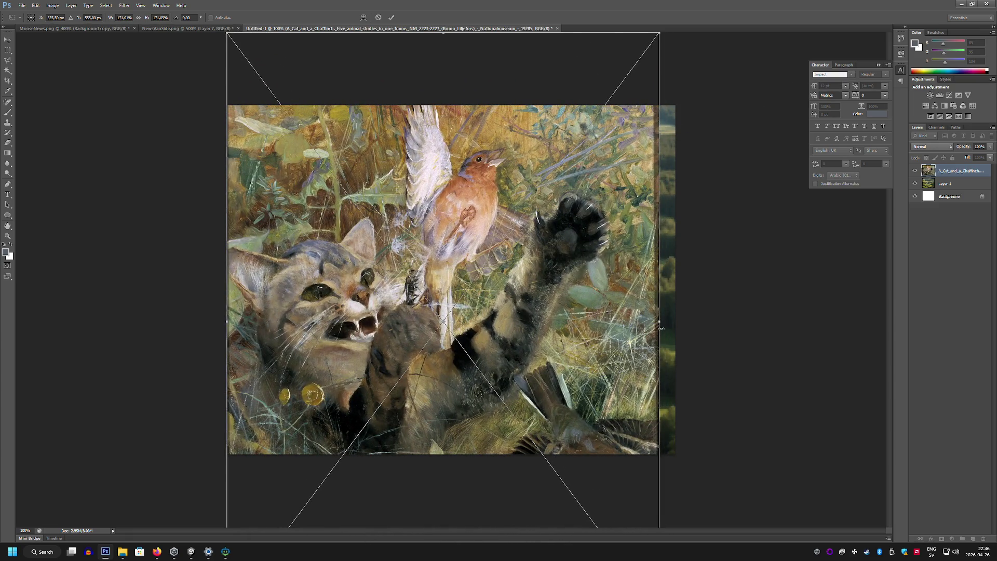
pyautogui.moveTo(663, 321); pyautogui.dragTo(728, 312)
pyautogui.moveTo(649, 297); pyautogui.dragTo(650, 302)
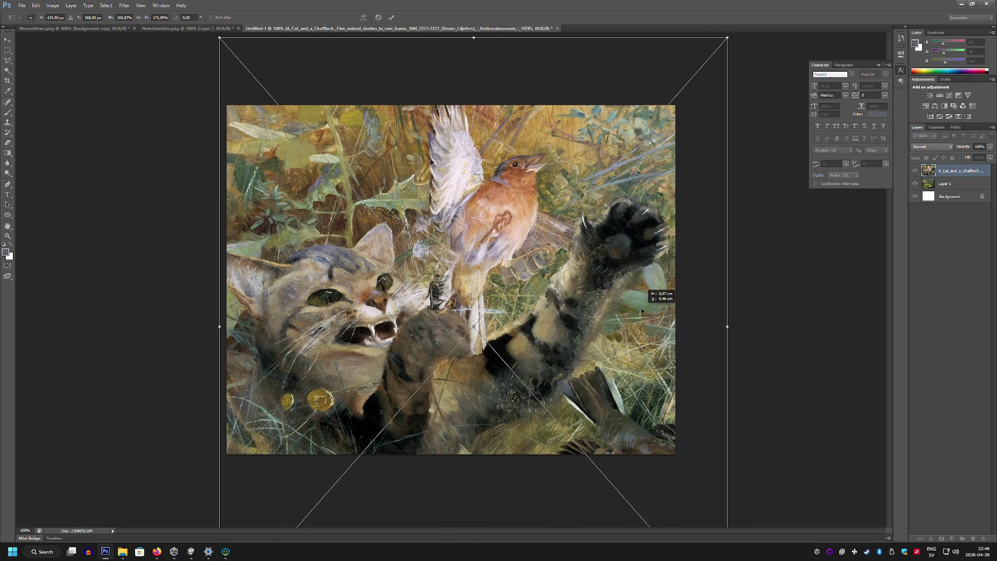
pyautogui.moveTo(728, 38); pyautogui.dragTo(708, 57)
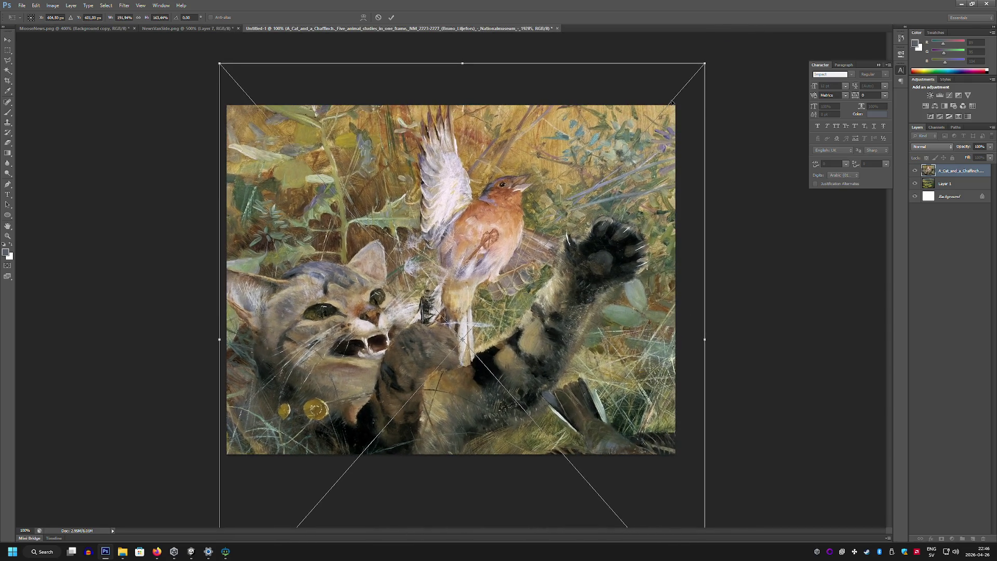
pyautogui.moveTo(619, 138); pyautogui.dragTo(625, 129)
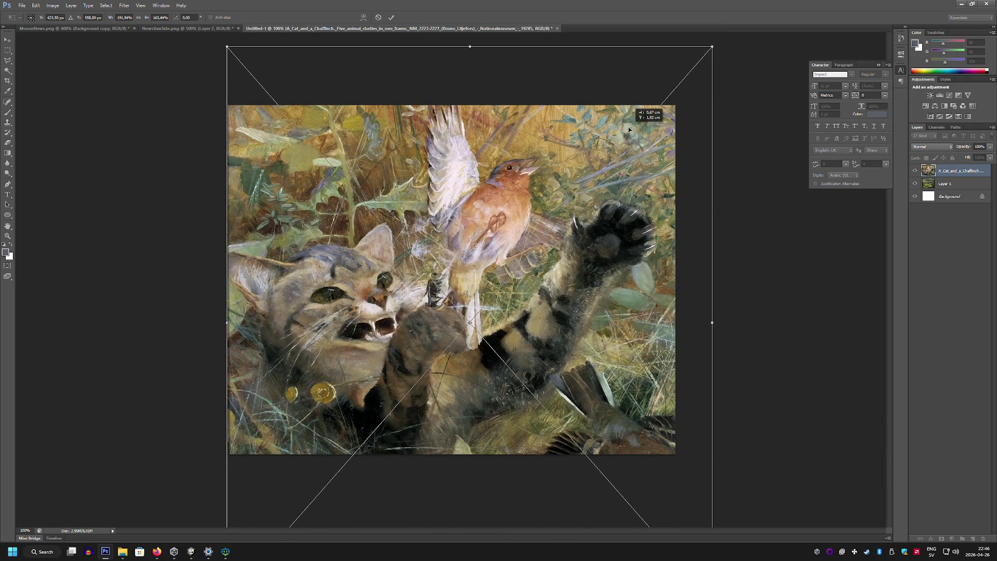
pyautogui.press('Return')
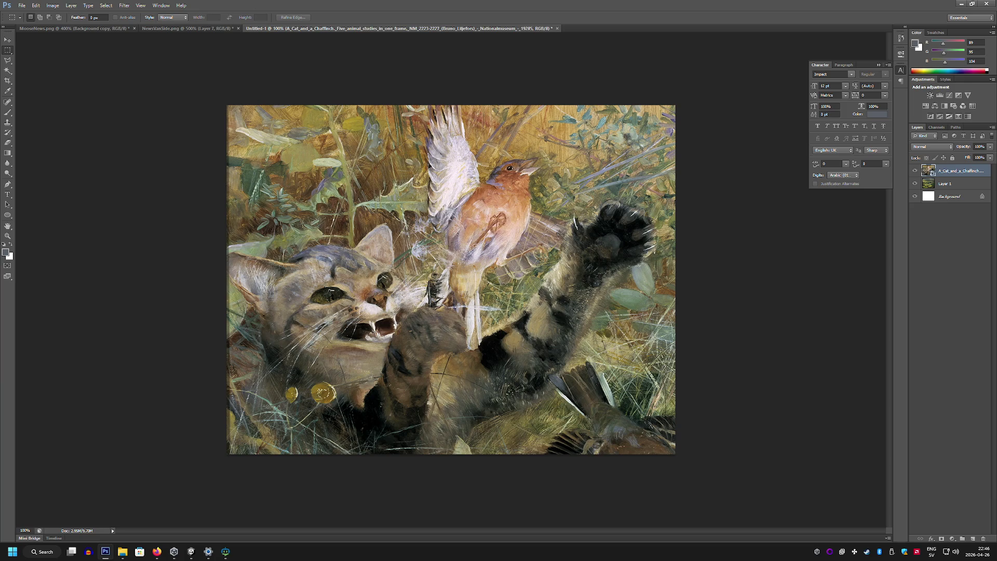
# Apply a Pixelate > Mosaic filter with cell size 4 to the painting layer
pyautogui.moveTo(241, 119); pyautogui.dragTo(267, 101)
pyautogui.click(203, 88)
pyautogui.click(125, 5)
pyautogui.moveTo(152, 85)
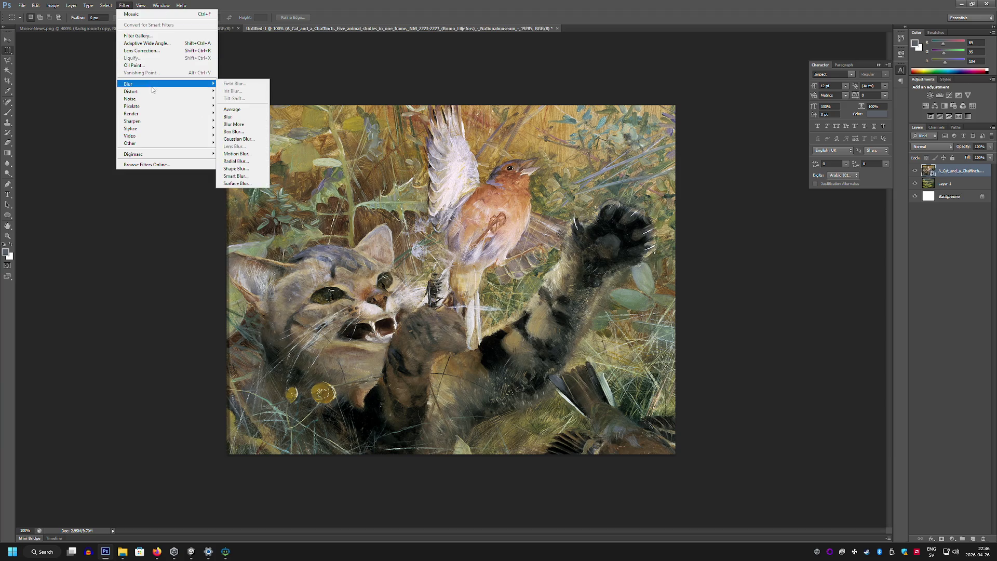
pyautogui.moveTo(177, 106)
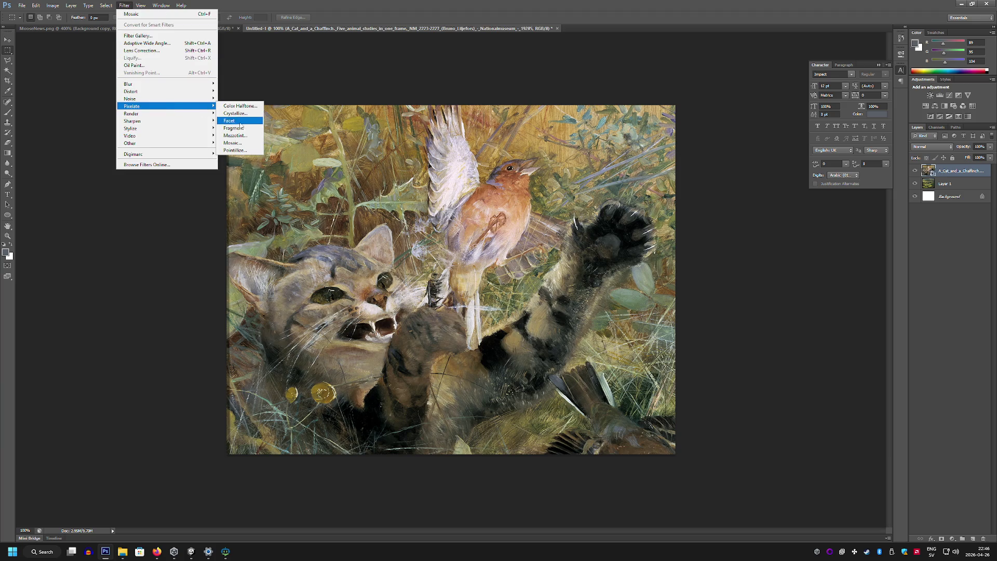
pyautogui.click(249, 143)
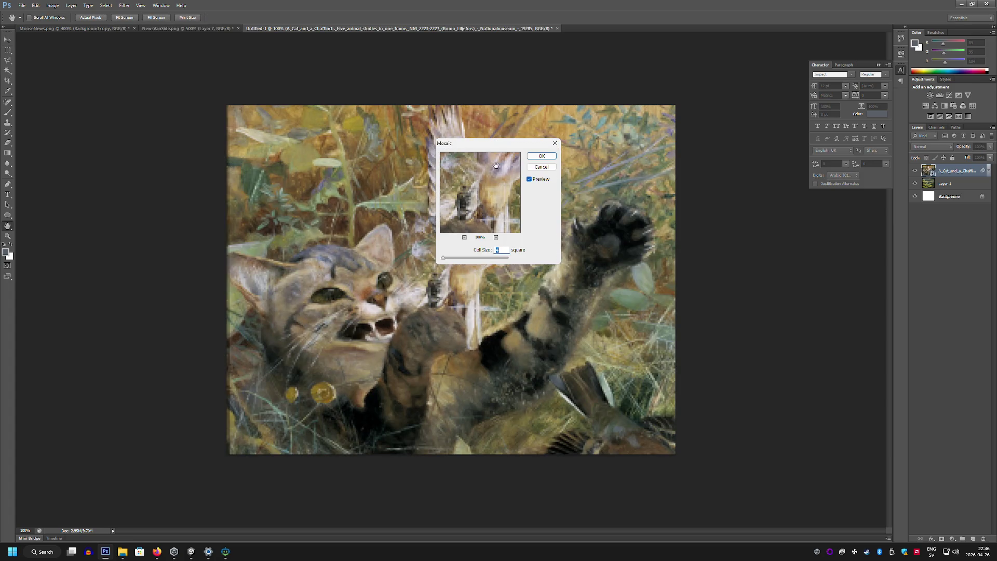
pyautogui.moveTo(491, 143); pyautogui.dragTo(582, 244)
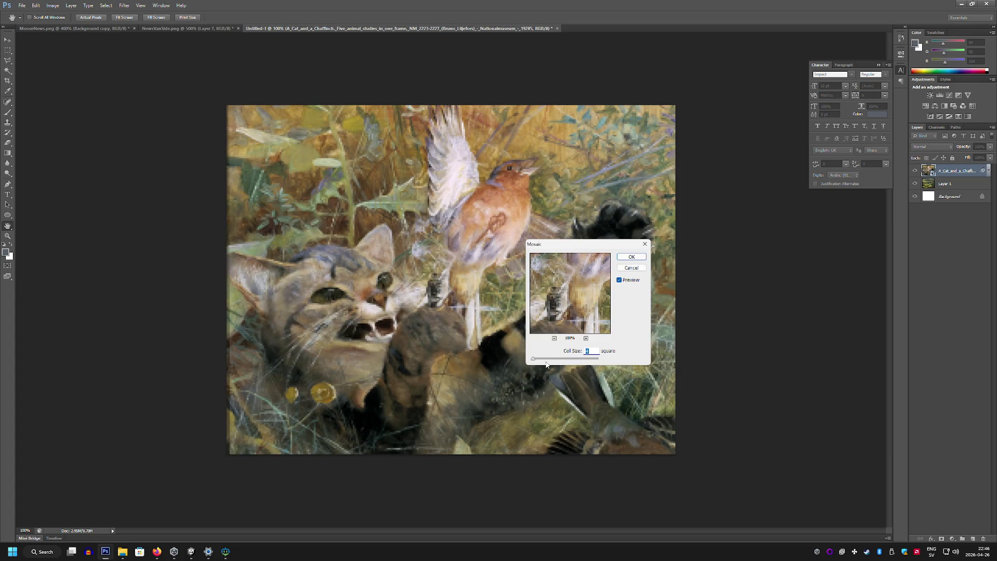
pyautogui.doubleClick(620, 282)
pyautogui.click(631, 256)
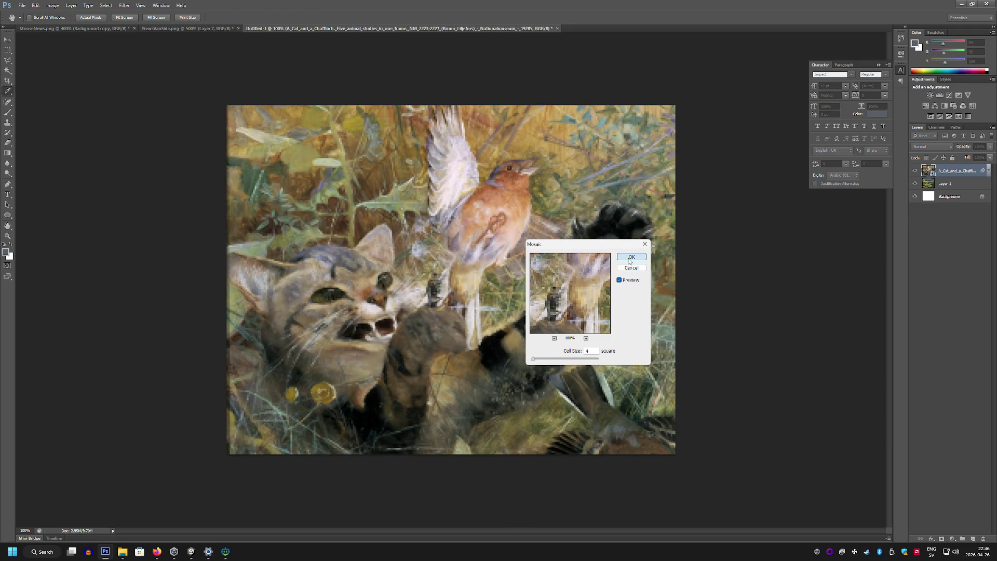
# Export the filtered painting with Save for Web as a PNG-24 named 'CatnBirdPaint' in Paintings
pyautogui.click(25, 6)
pyautogui.click(80, 115)
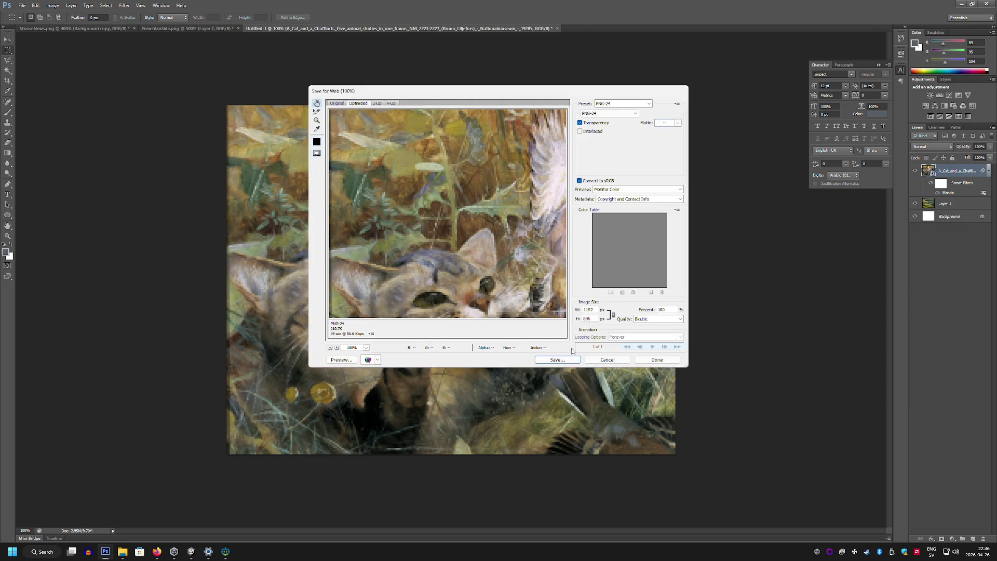
pyautogui.click(566, 359)
pyautogui.write('CatnBirdPaint')
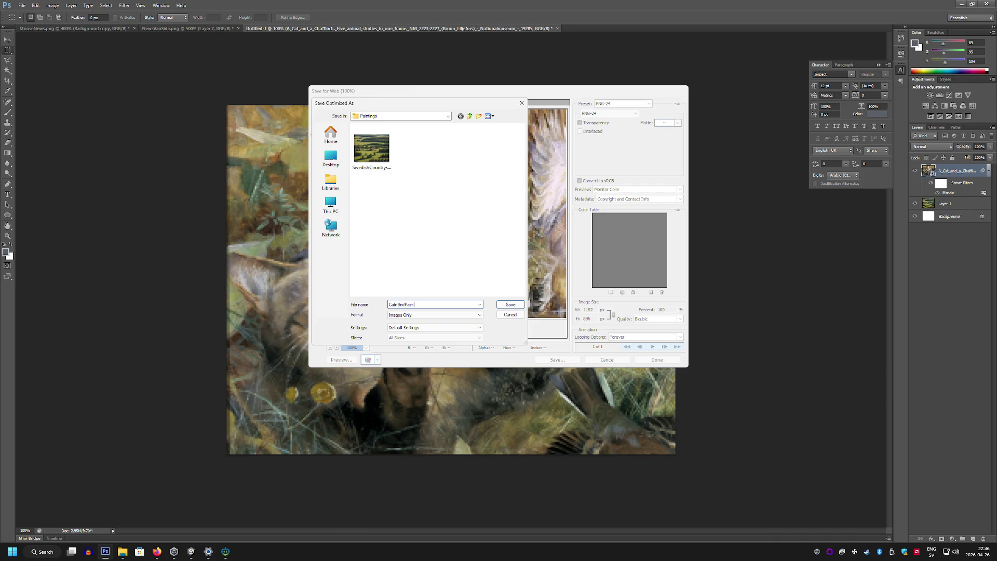
pyautogui.press('Return')
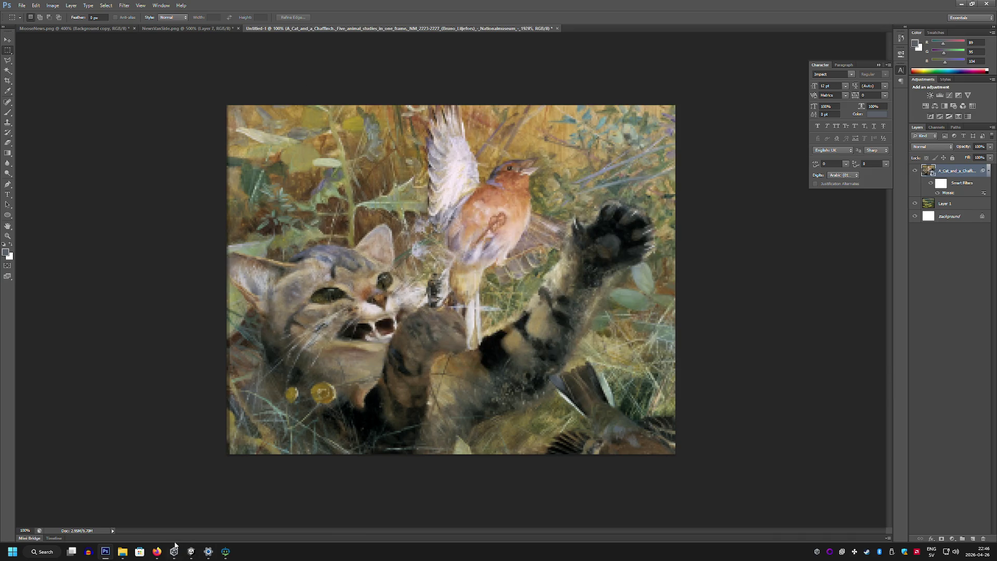
pyautogui.click(157, 552)
pyautogui.scroll(-1, 511, 344)
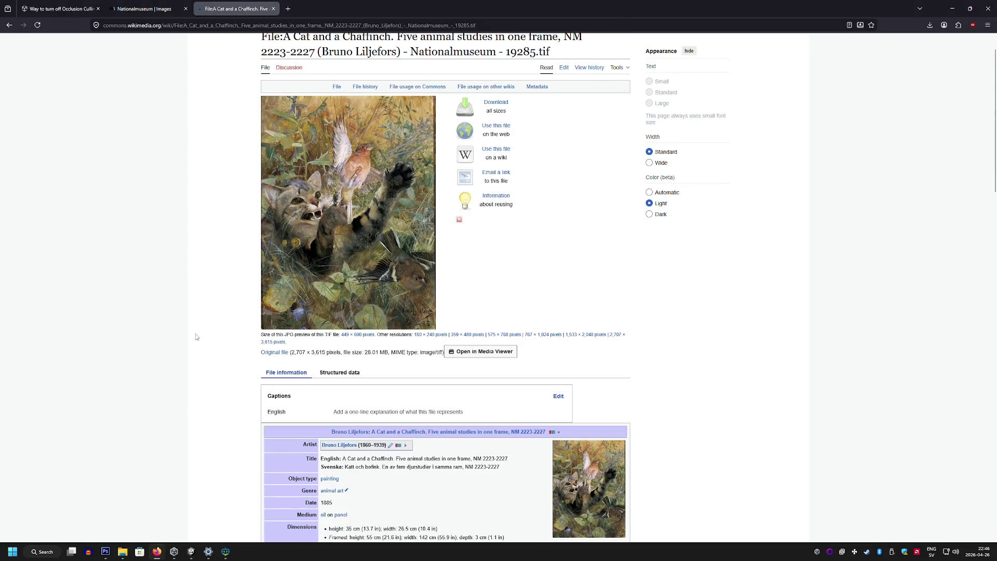
# Highlight the painter's name in the Commons Artist row, then switch back to Photoshop
pyautogui.scroll(-3, 197, 337)
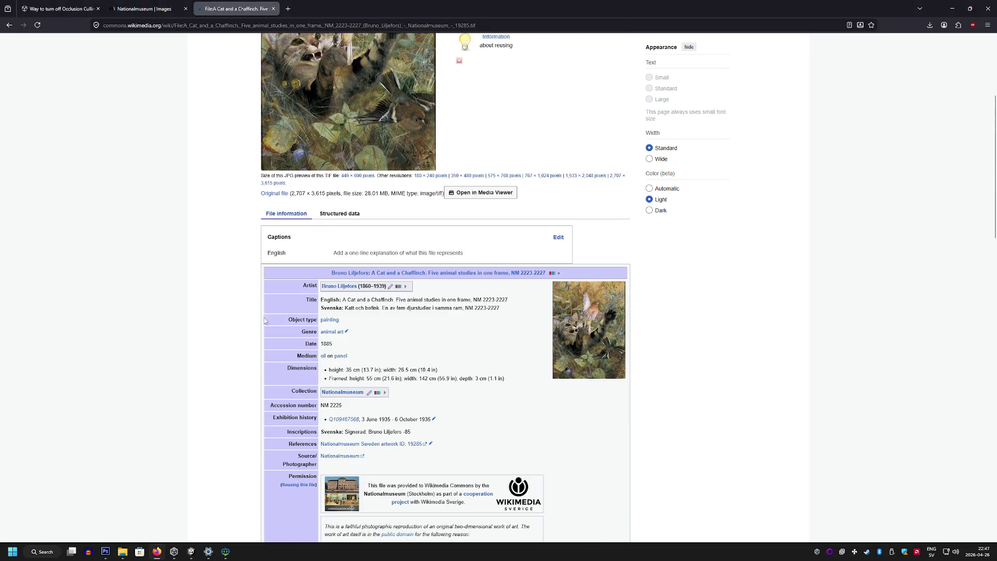
pyautogui.moveTo(320, 288); pyautogui.dragTo(358, 287)
pyautogui.click(123, 552)
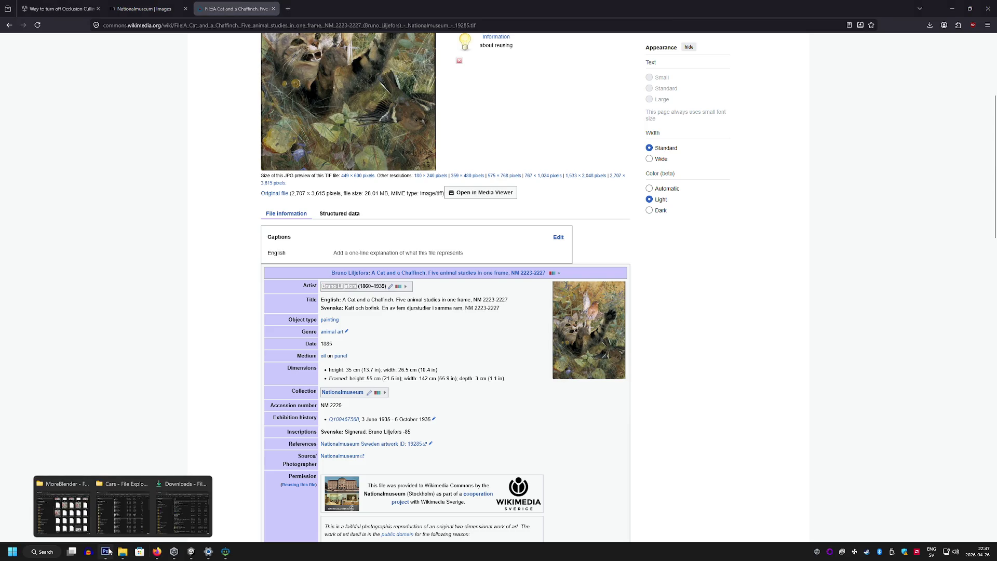
pyautogui.click(107, 552)
# In File Explorer, go from the Cars folder up to Assets and into Paintings
pyautogui.moveTo(123, 551)
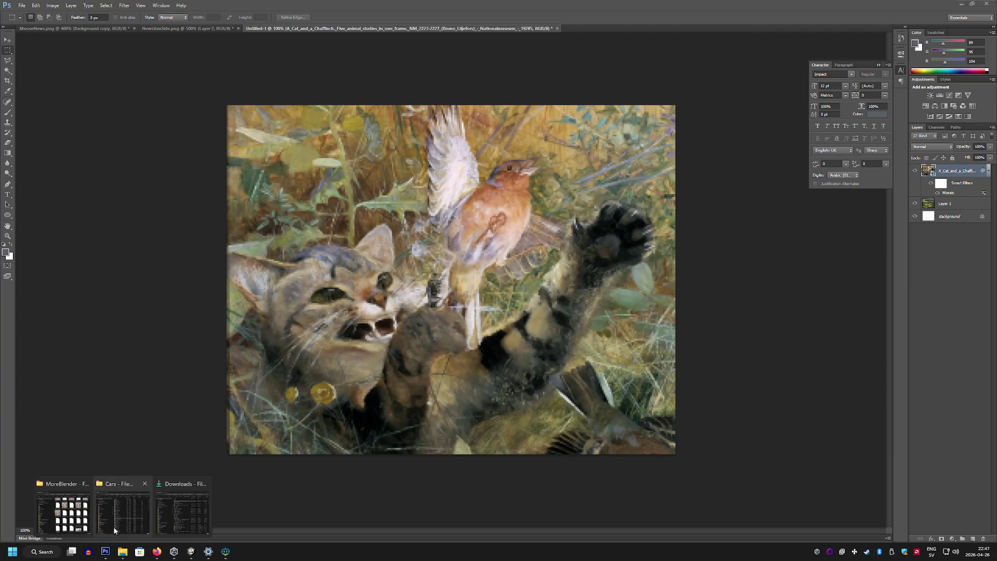
pyautogui.click(124, 512)
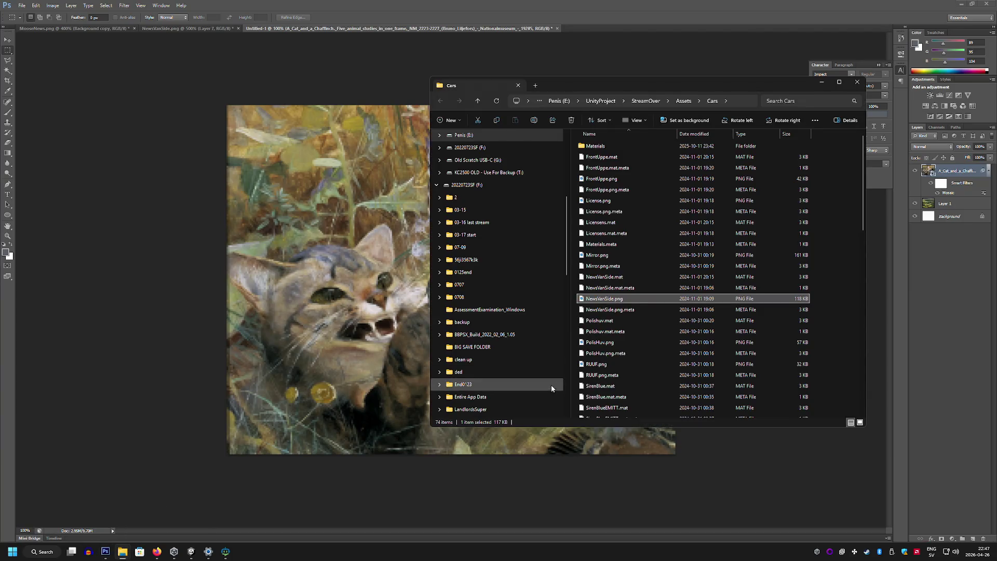
pyautogui.click(683, 100)
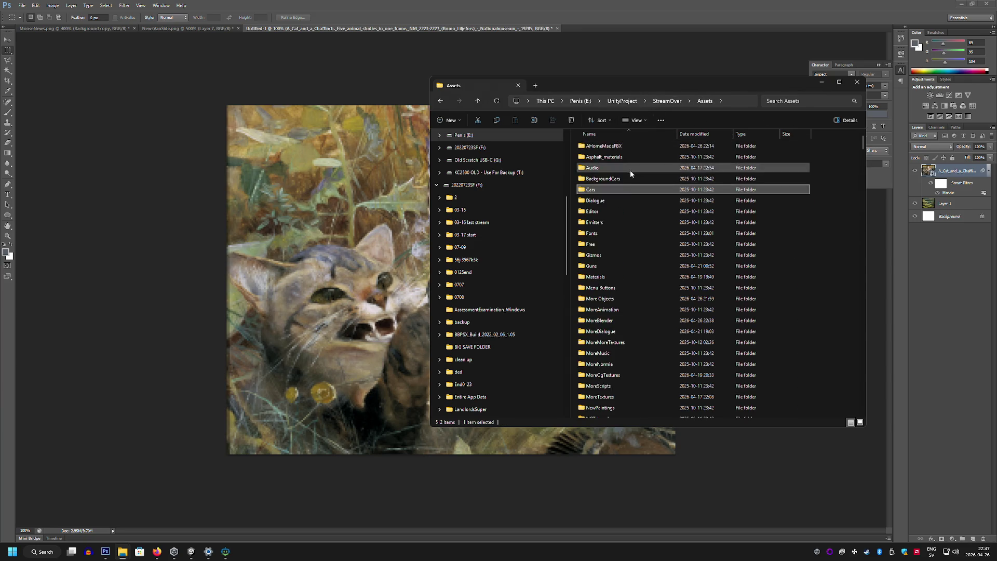
pyautogui.press('p')
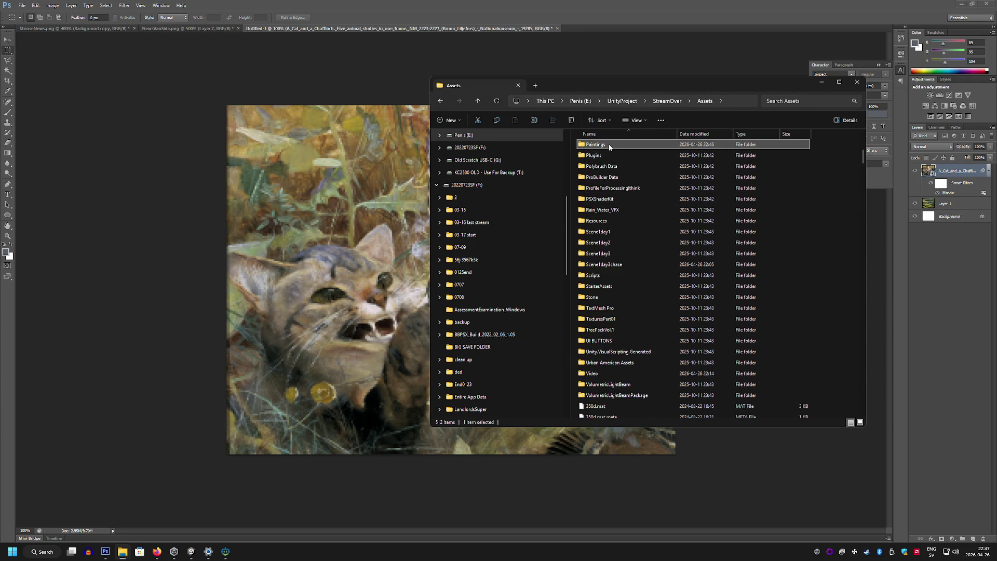
pyautogui.doubleClick(609, 145)
# Rename CatnBirdPainting.png by appending 'Bruno Liljefors', then minimize Photoshop
pyautogui.rightClick(611, 147)
pyautogui.click(640, 366)
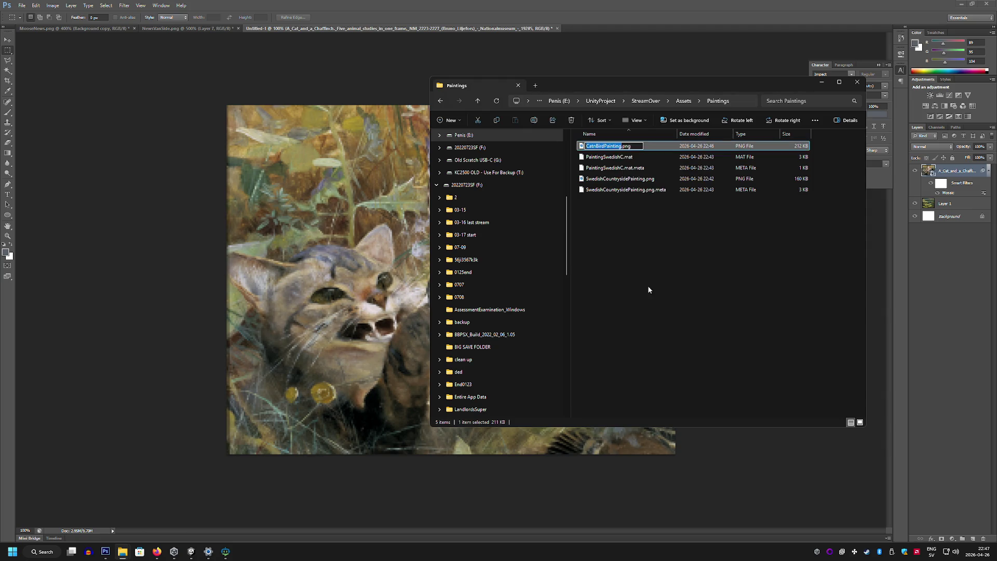
pyautogui.press('Right')
pyautogui.write('Bruno Liljefors')
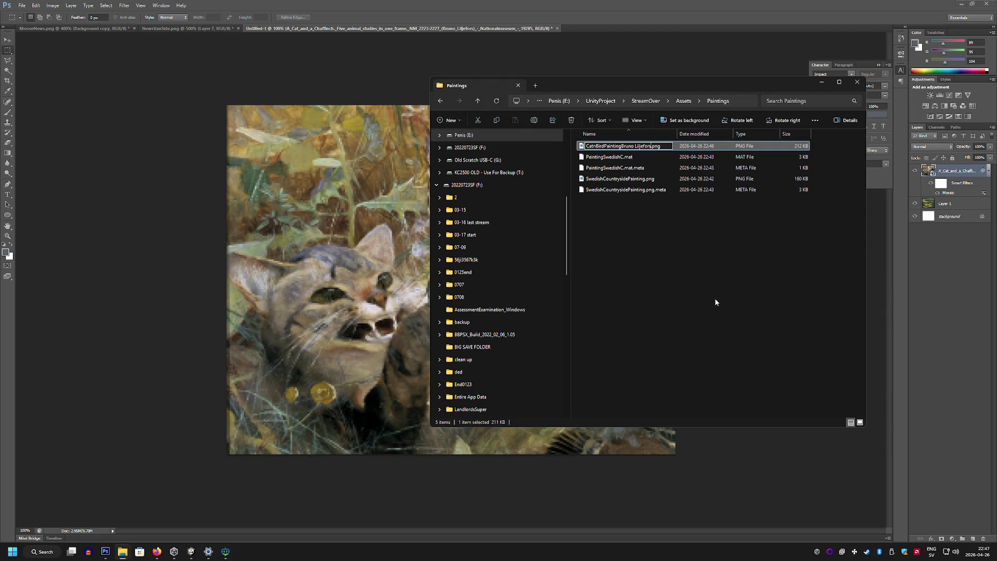
pyautogui.press('Return')
pyautogui.click(174, 244)
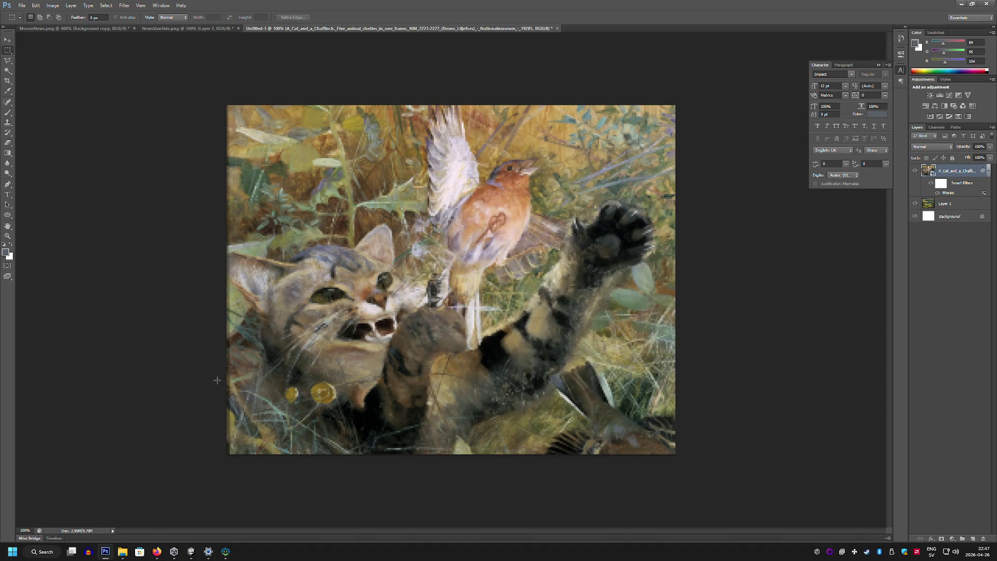
pyautogui.click(106, 551)
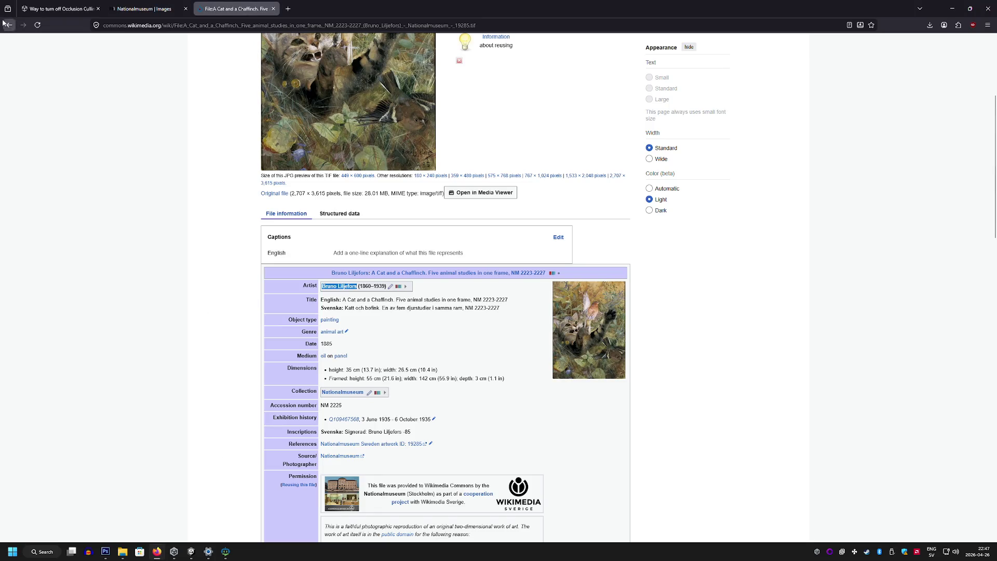
# Switch to the Nationalmuseum Images tab and scroll through its Getting images options
pyautogui.click(7, 25)
pyautogui.click(146, 8)
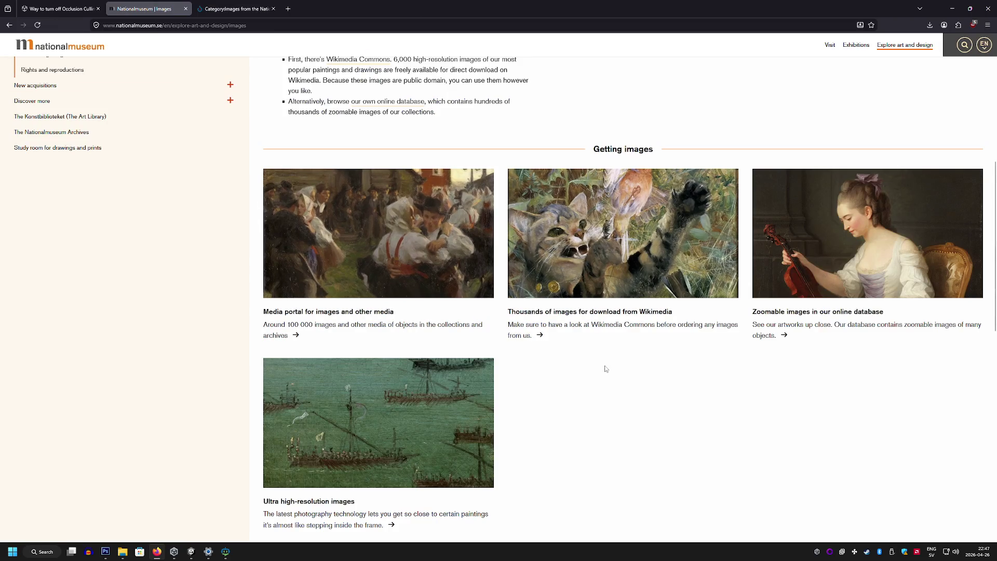
pyautogui.scroll(-1, 605, 369)
pyautogui.scroll(3, 468, 351)
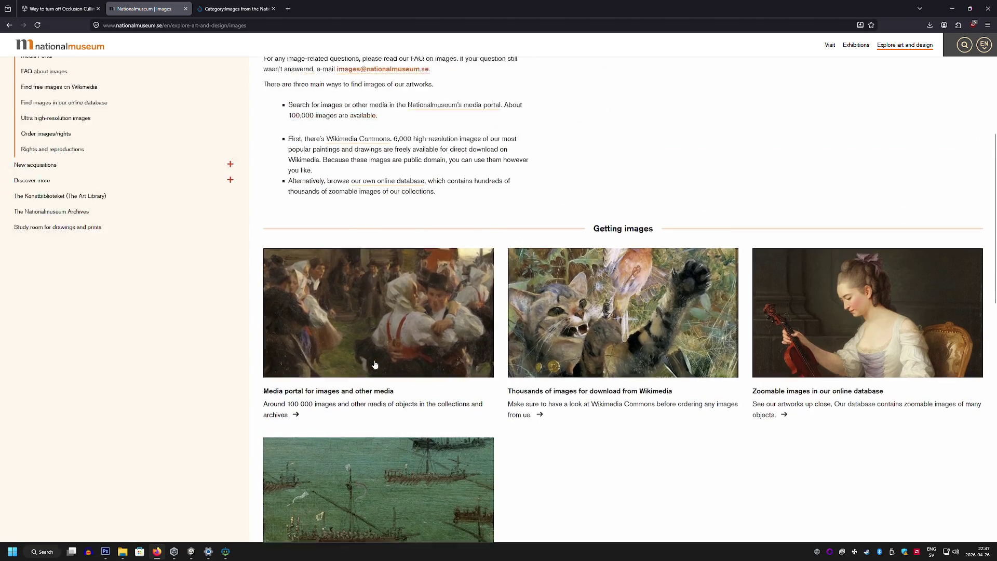
pyautogui.scroll(-8, 375, 364)
pyautogui.scroll(7, 384, 364)
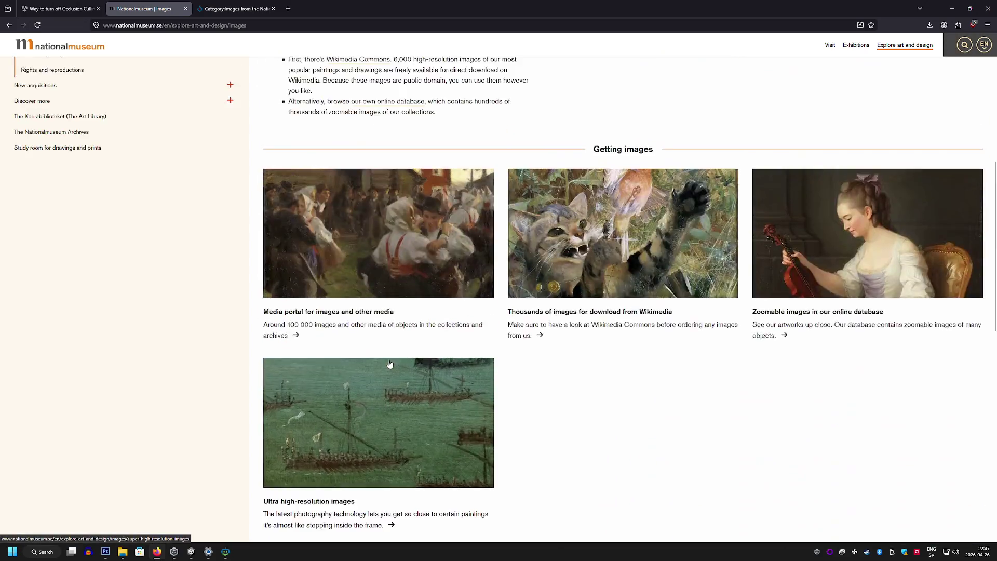
pyautogui.scroll(3, 390, 363)
pyautogui.scroll(-1, 334, 326)
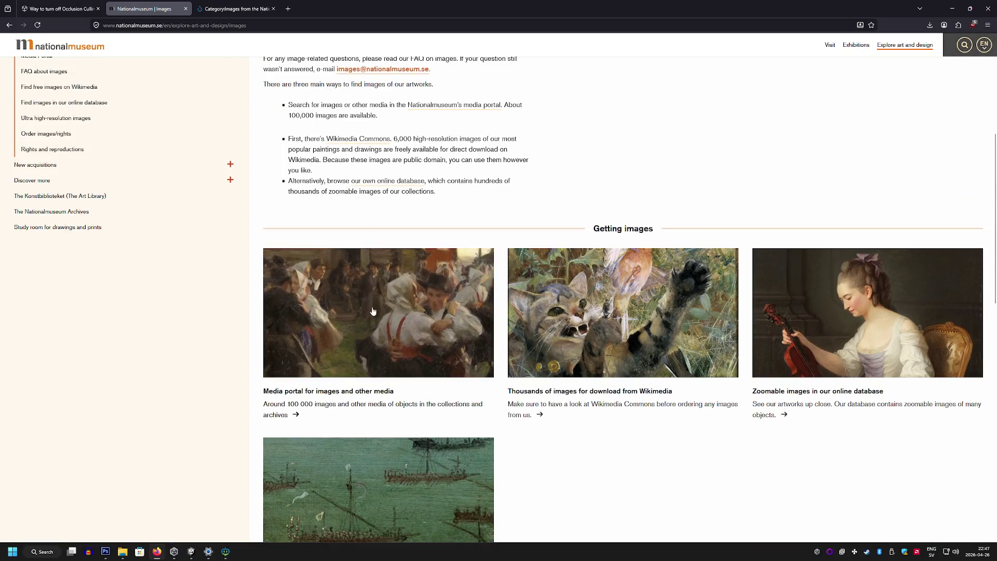
# Browse the media portal results, viewing artwork 0021's details, then return to the Images tab
pyautogui.click(334, 397)
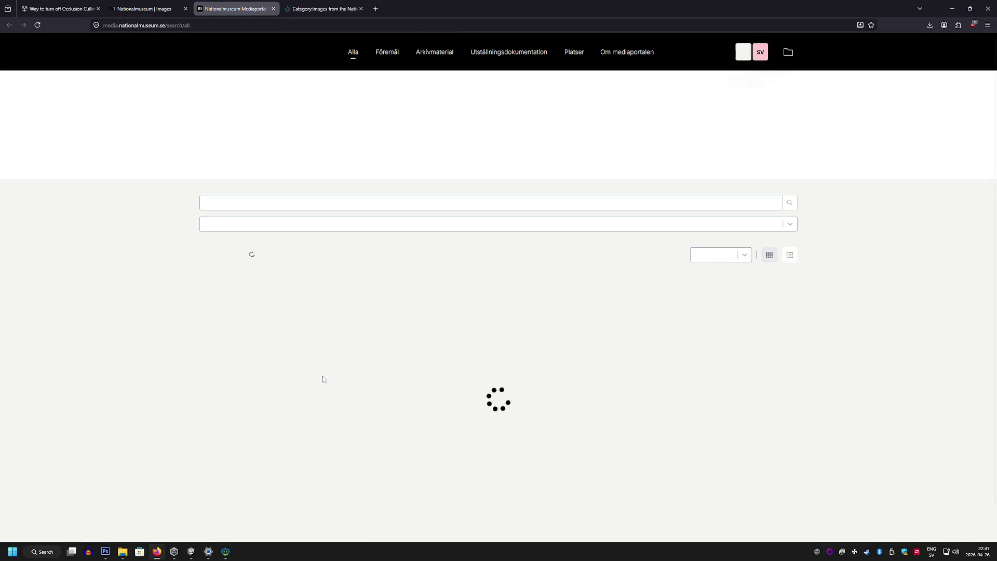
pyautogui.scroll(-5, 332, 353)
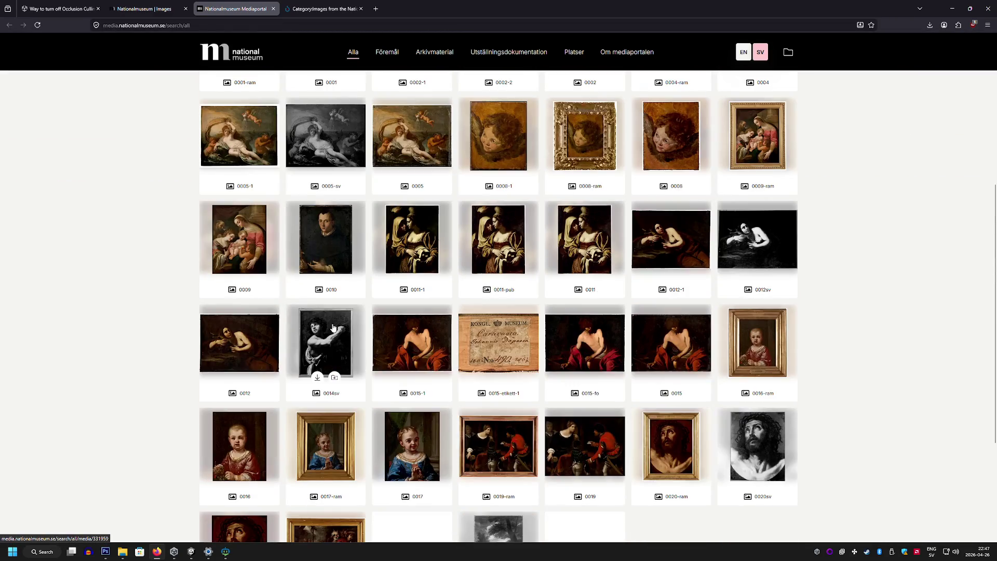
pyautogui.scroll(-3, 333, 327)
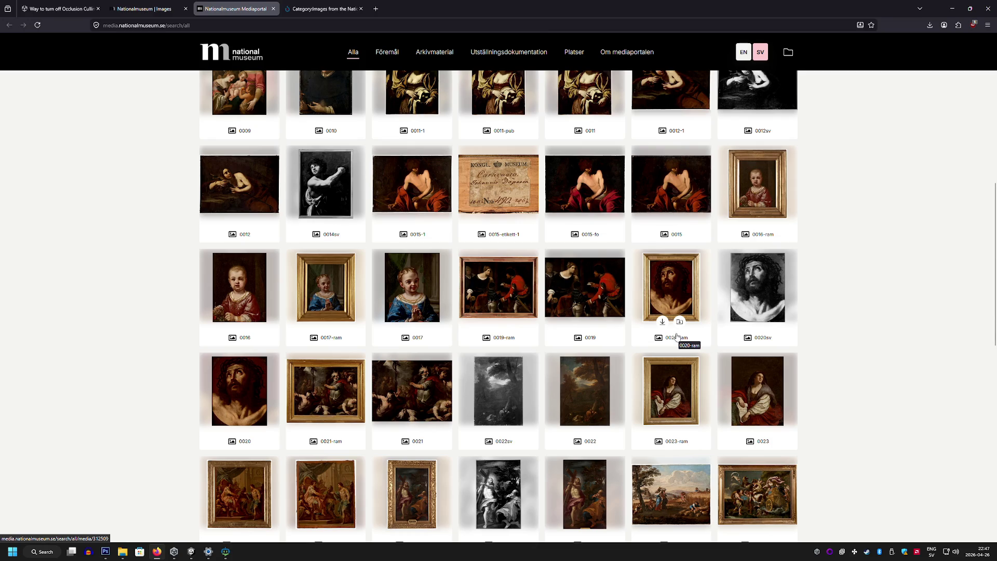
pyautogui.click(407, 403)
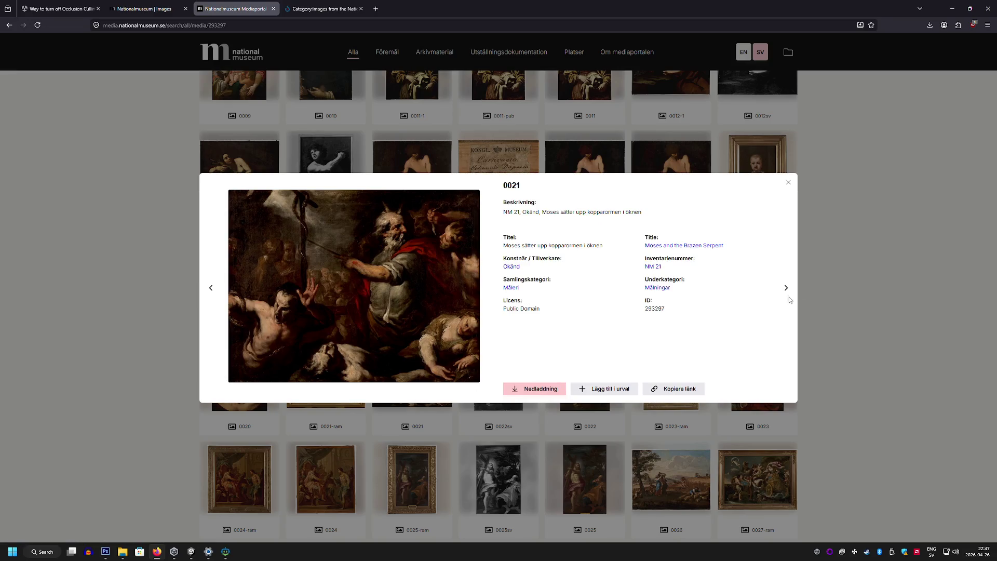
pyautogui.click(789, 183)
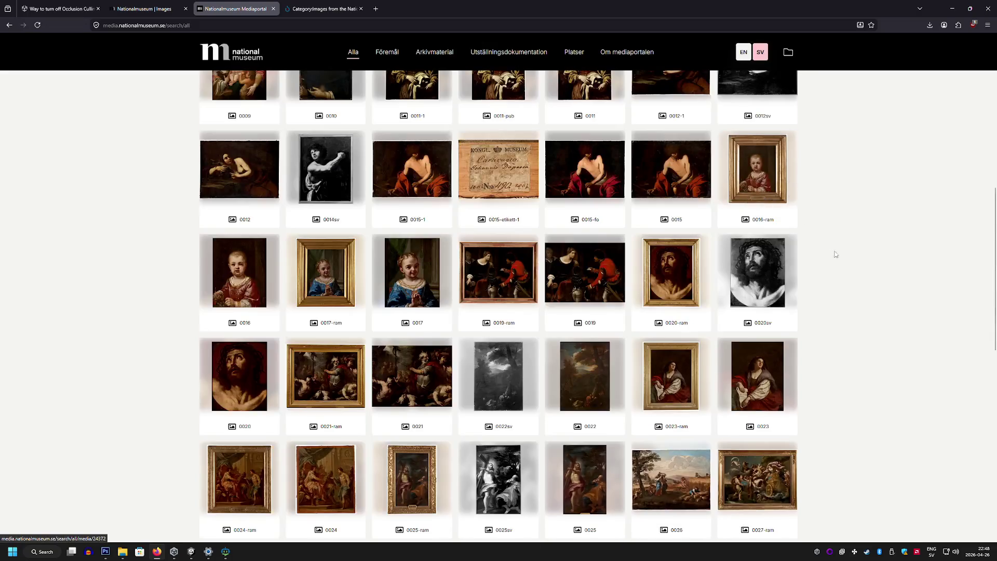
pyautogui.scroll(-5, 830, 264)
pyautogui.scroll(-3, 829, 270)
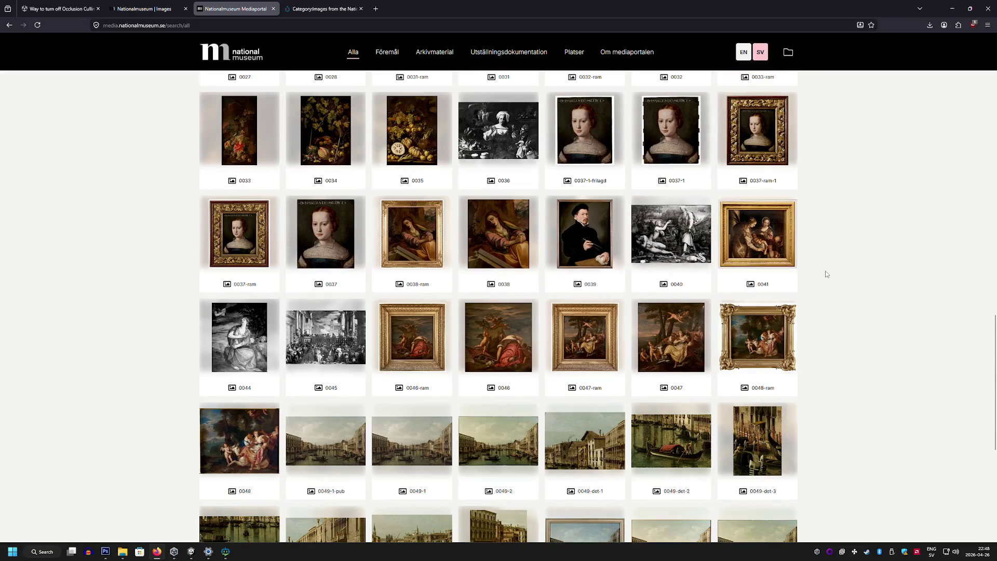
pyautogui.scroll(-3, 827, 274)
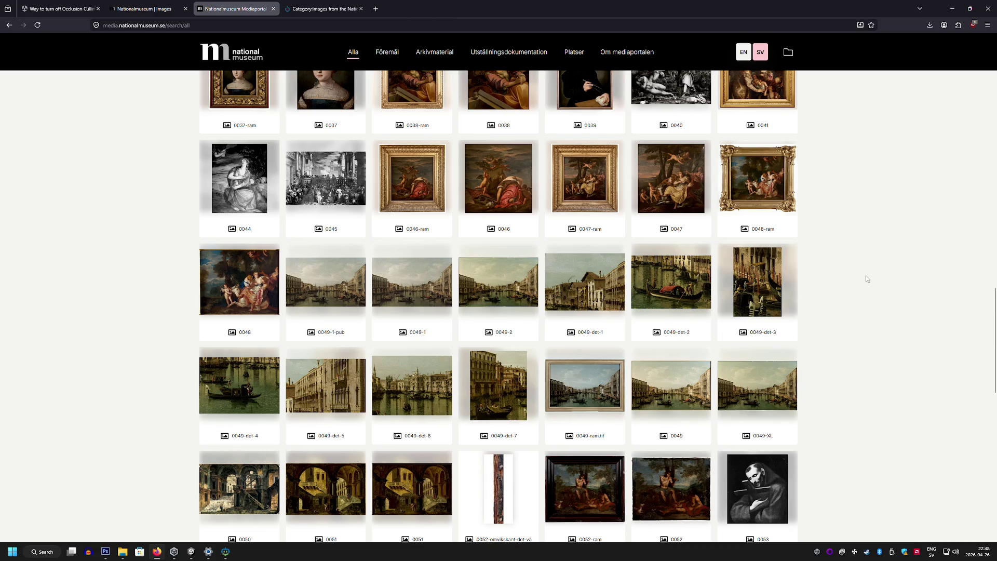
pyautogui.scroll(-3, 865, 279)
pyautogui.scroll(-3, 862, 281)
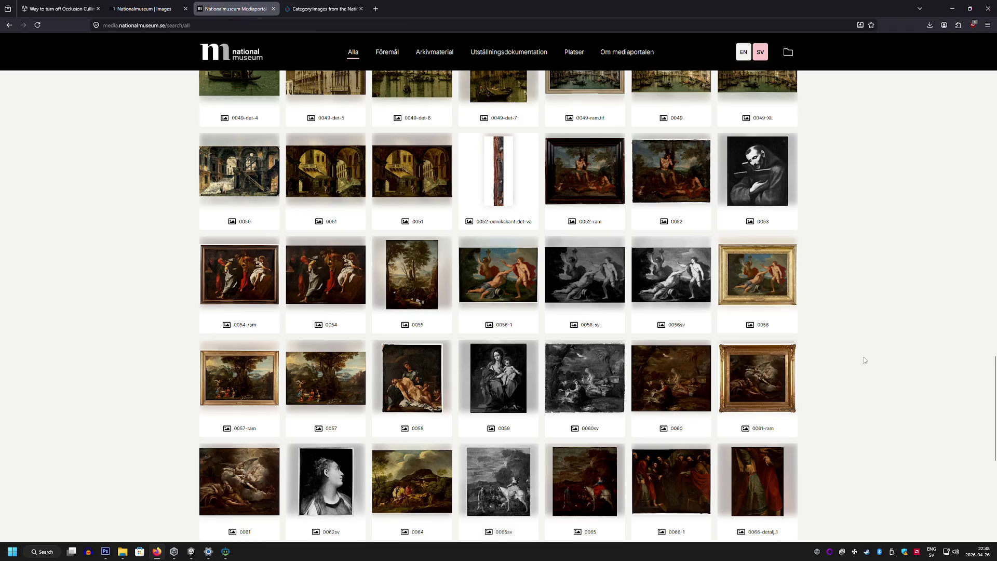
pyautogui.scroll(-3, 864, 357)
pyautogui.scroll(-15, 863, 358)
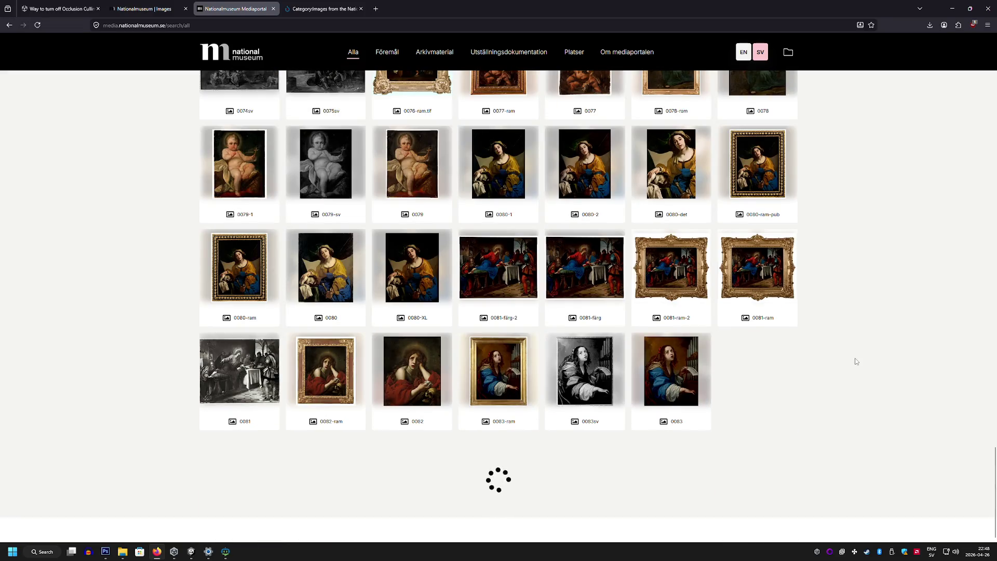
pyautogui.scroll(10, 813, 338)
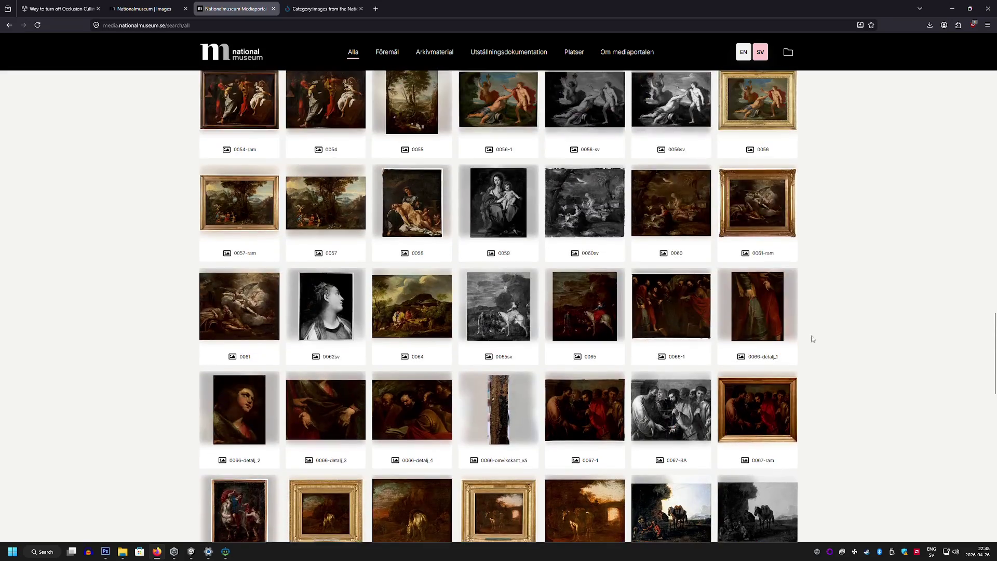
pyautogui.click(143, 9)
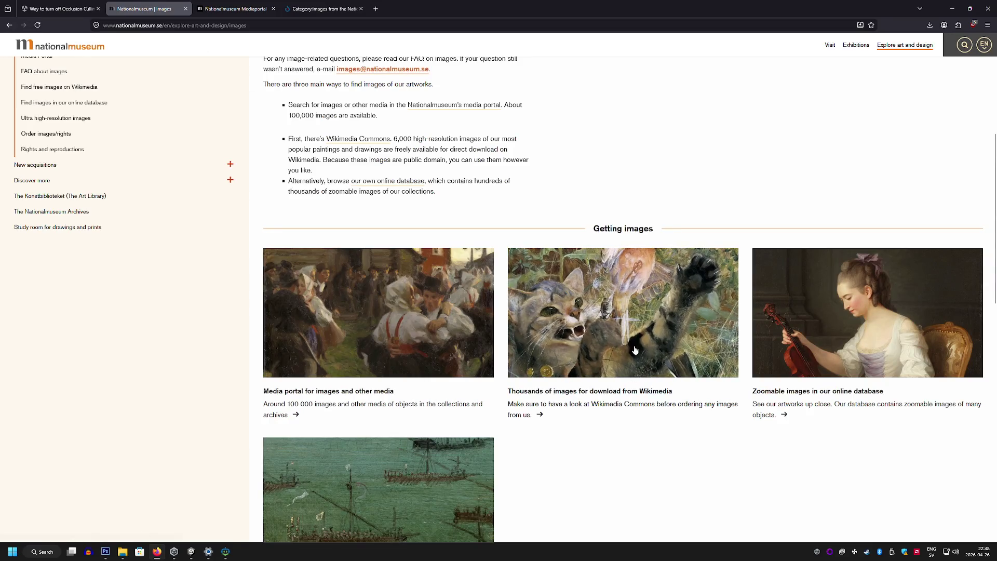
# Open the Commons Nationalmuseum category and view A Day of Celebration and A Dancing Bear full-size
pyautogui.click(634, 347)
pyautogui.scroll(-12, 610, 341)
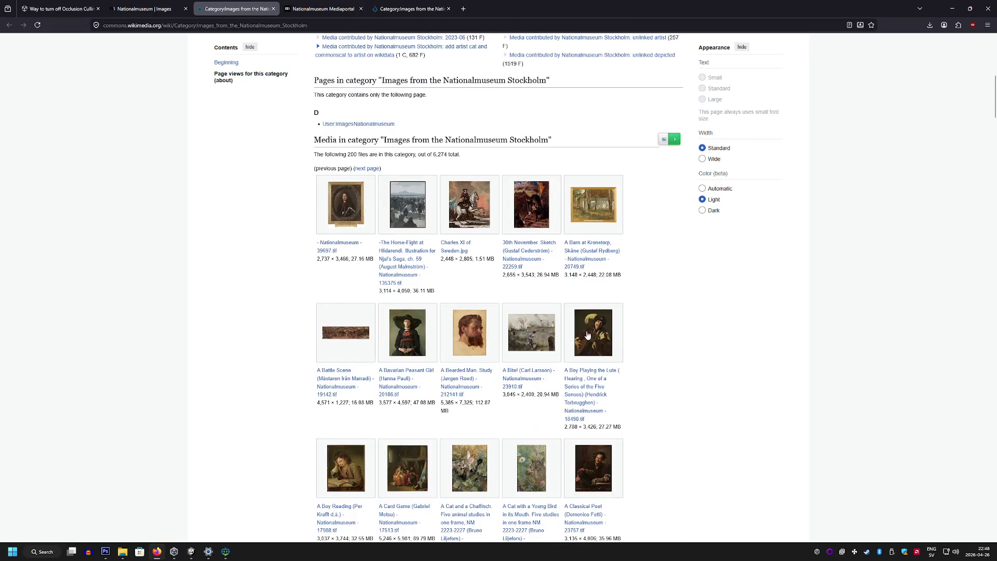
pyautogui.scroll(-7, 566, 328)
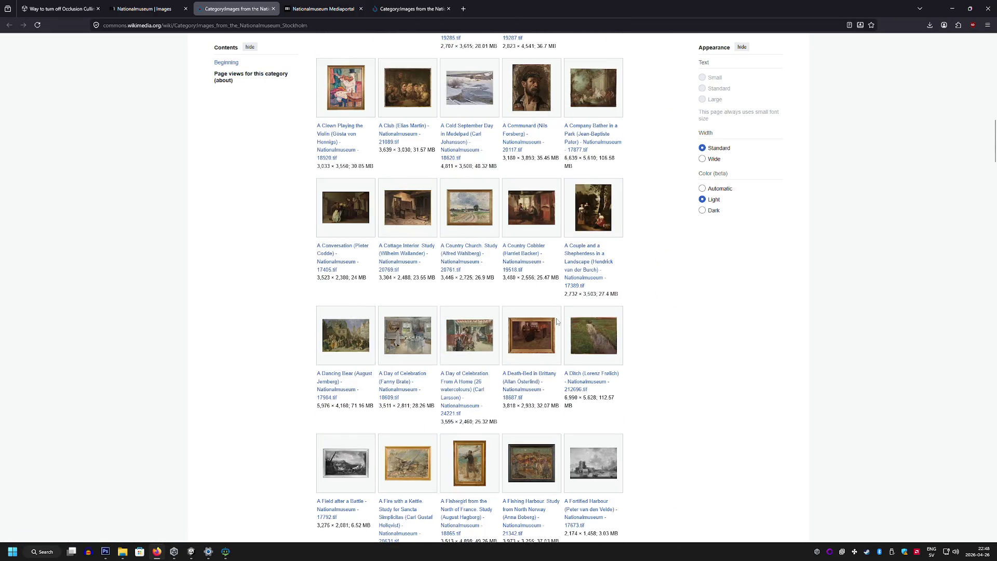
pyautogui.click(402, 335)
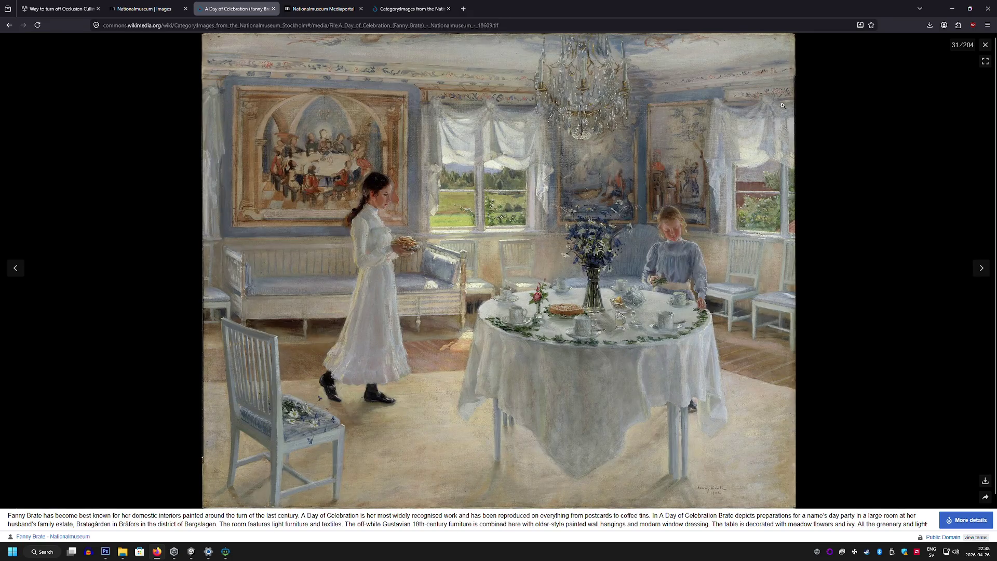
pyautogui.click(985, 45)
pyautogui.click(355, 345)
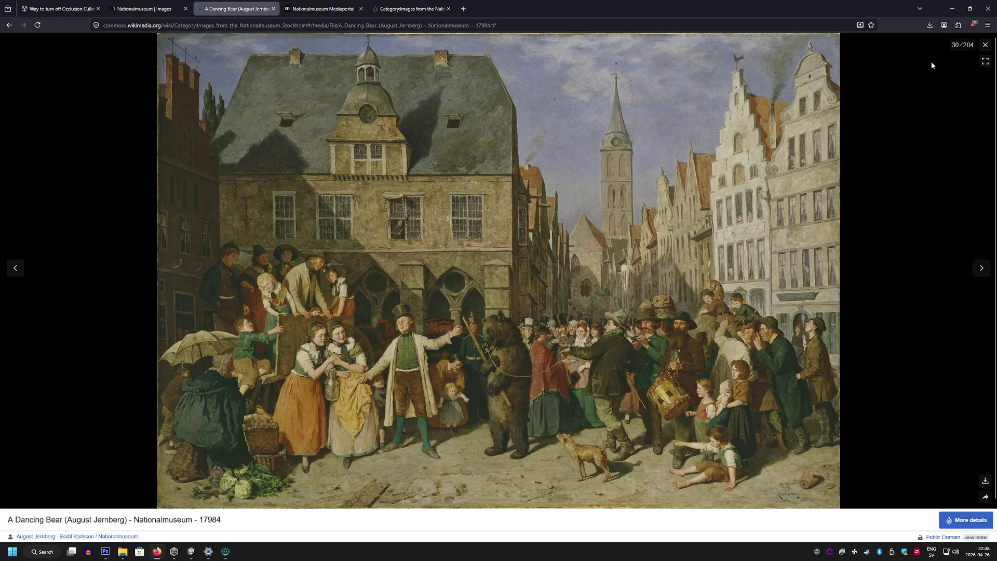
pyautogui.click(984, 50)
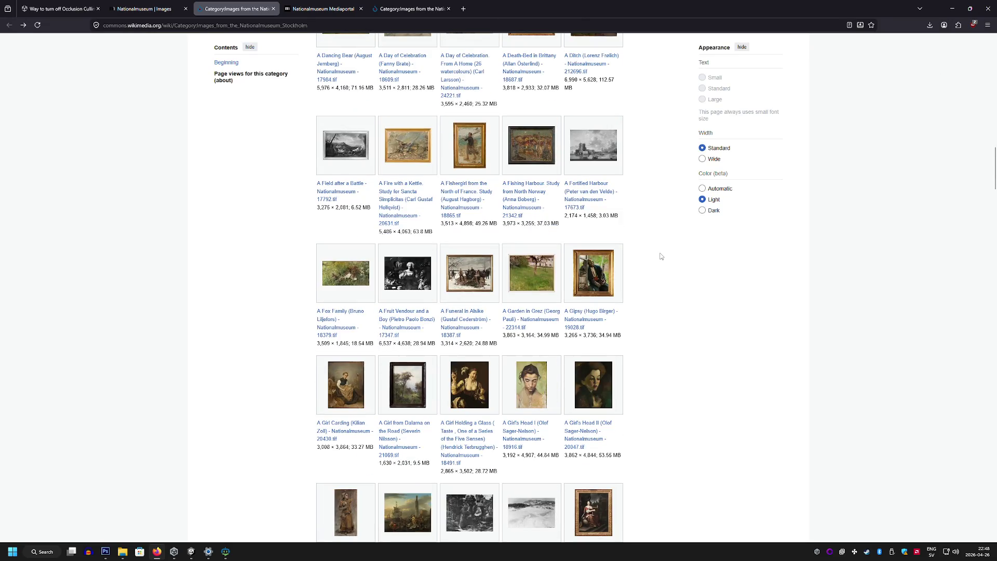
# View A Harbour Scene and A Noble Family Distributing Alms full-size
pyautogui.scroll(-2, 661, 256)
pyautogui.scroll(-4, 661, 255)
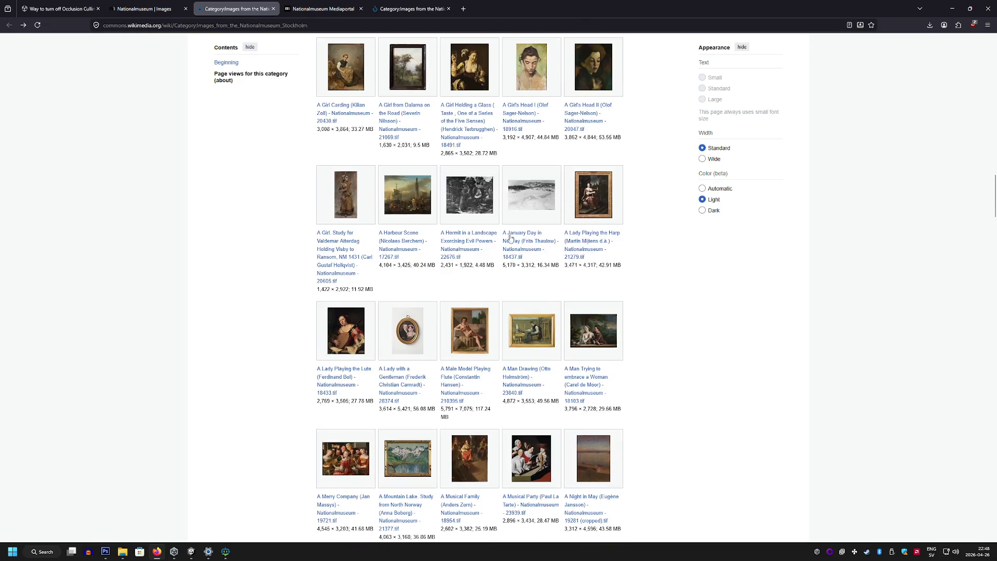
pyautogui.click(393, 195)
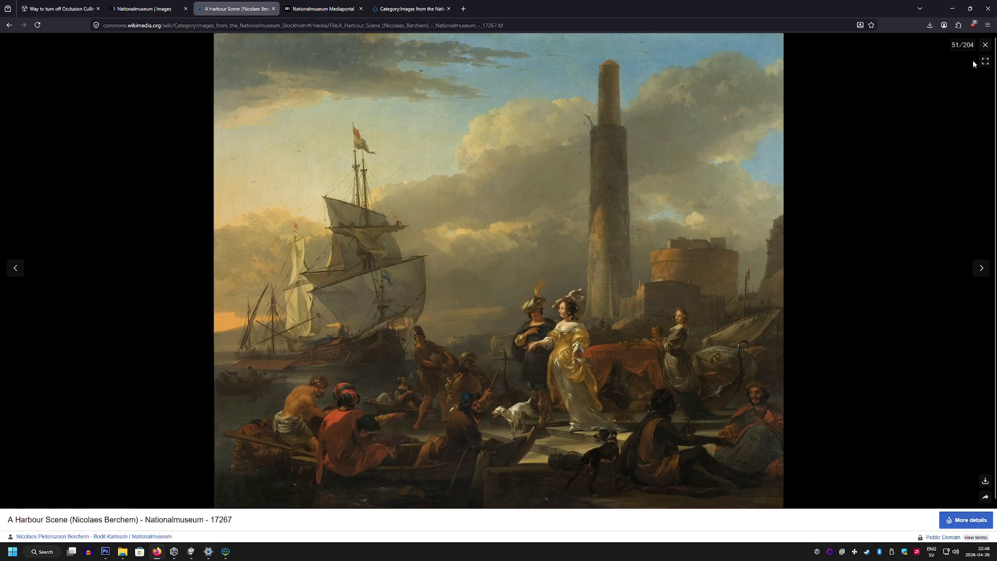
pyautogui.press('Escape')
pyautogui.scroll(-5, 710, 223)
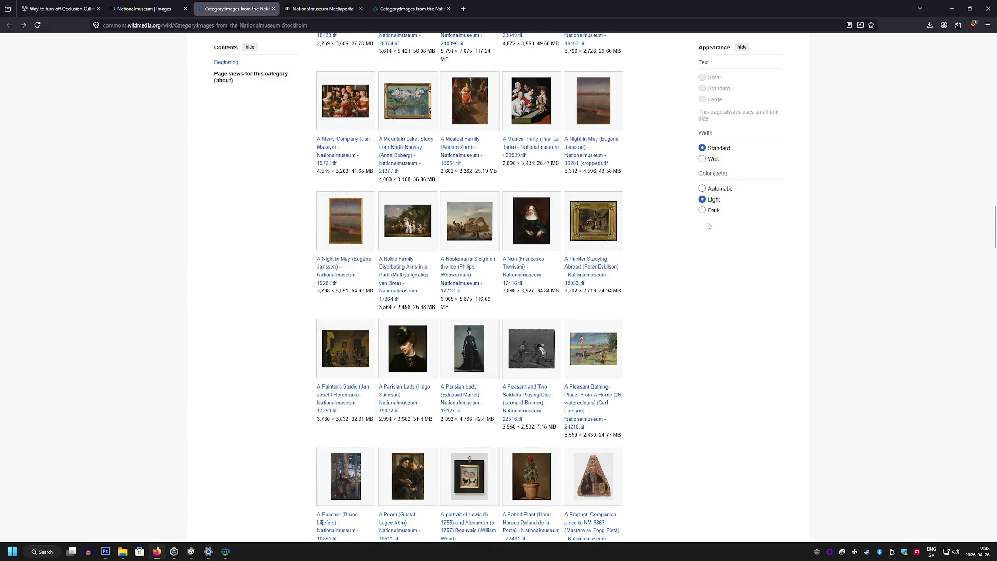
pyautogui.click(406, 225)
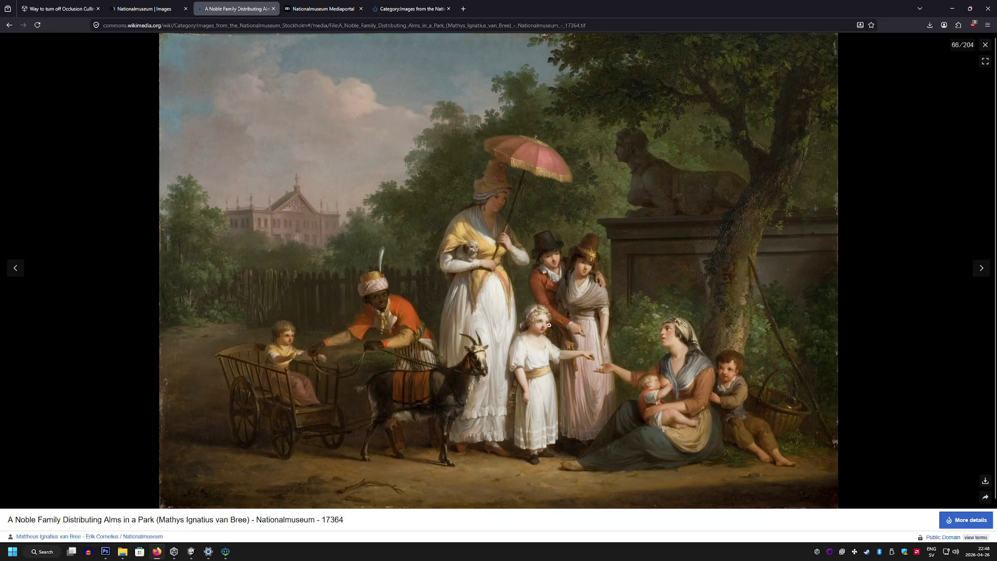
pyautogui.click(985, 46)
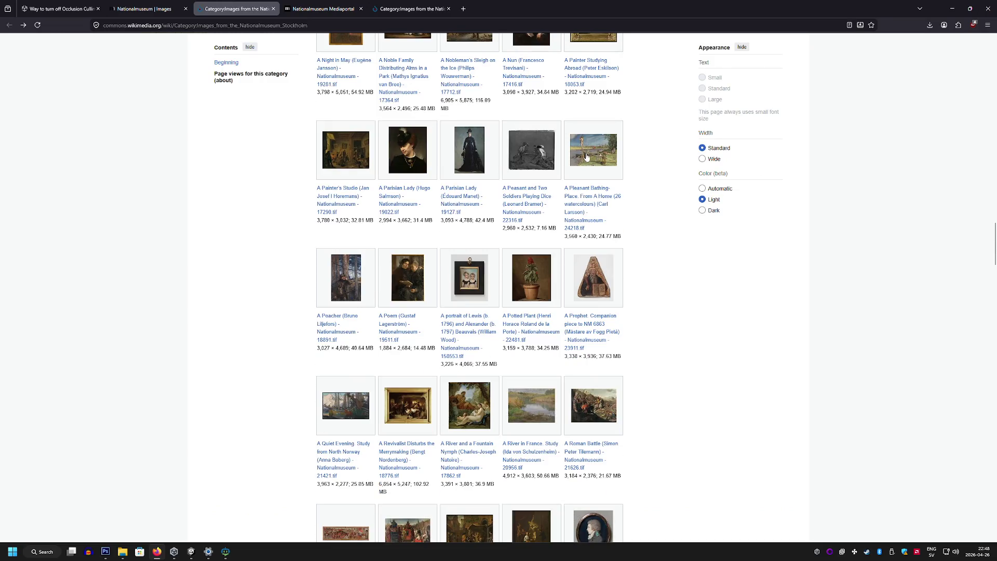
# Scroll the category gallery down to the page footer, then bring Photoshop forward
pyautogui.scroll(-10, 586, 157)
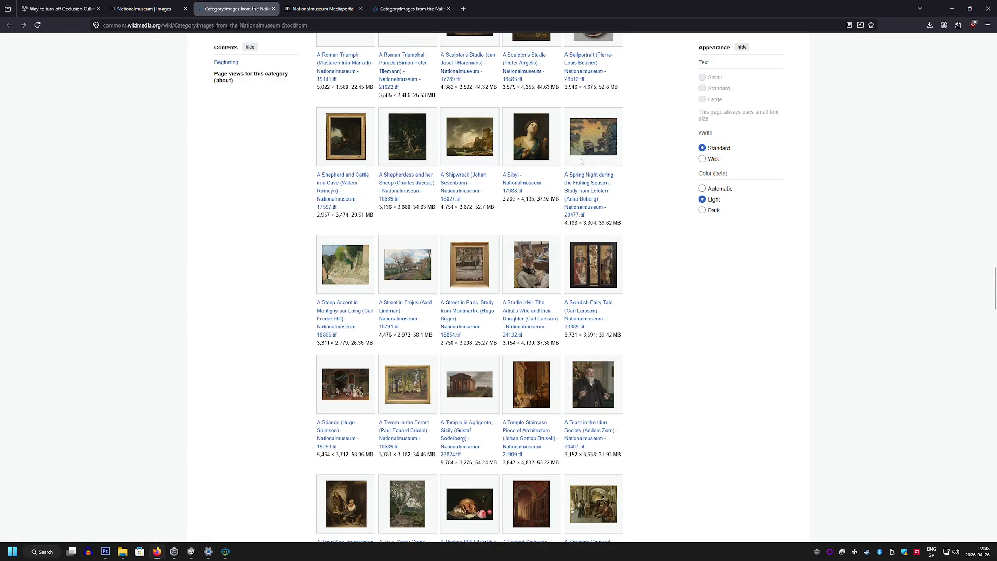
pyautogui.scroll(-12, 580, 161)
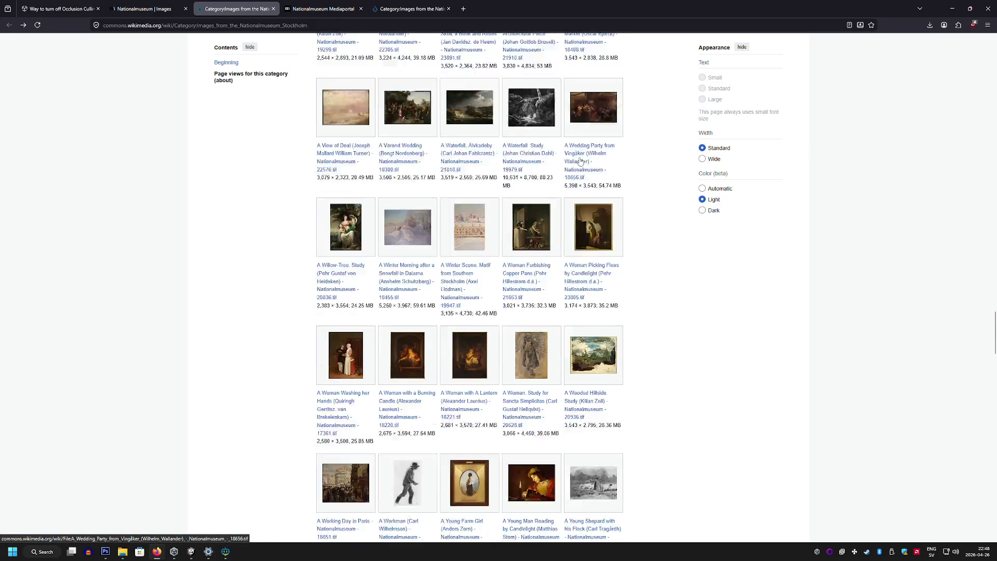
pyautogui.scroll(-2, 581, 161)
pyautogui.scroll(-20, 582, 158)
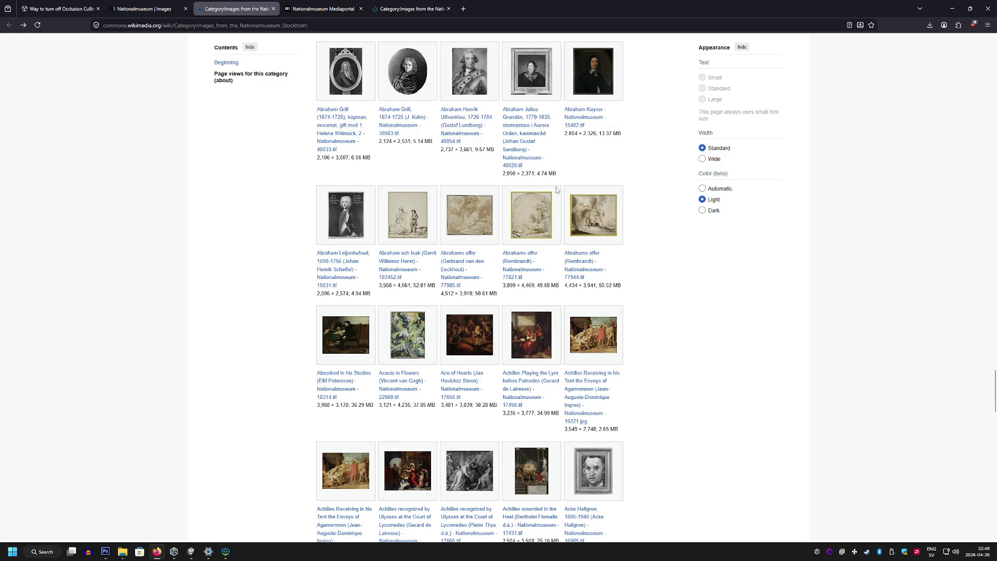
pyautogui.scroll(-5, 558, 191)
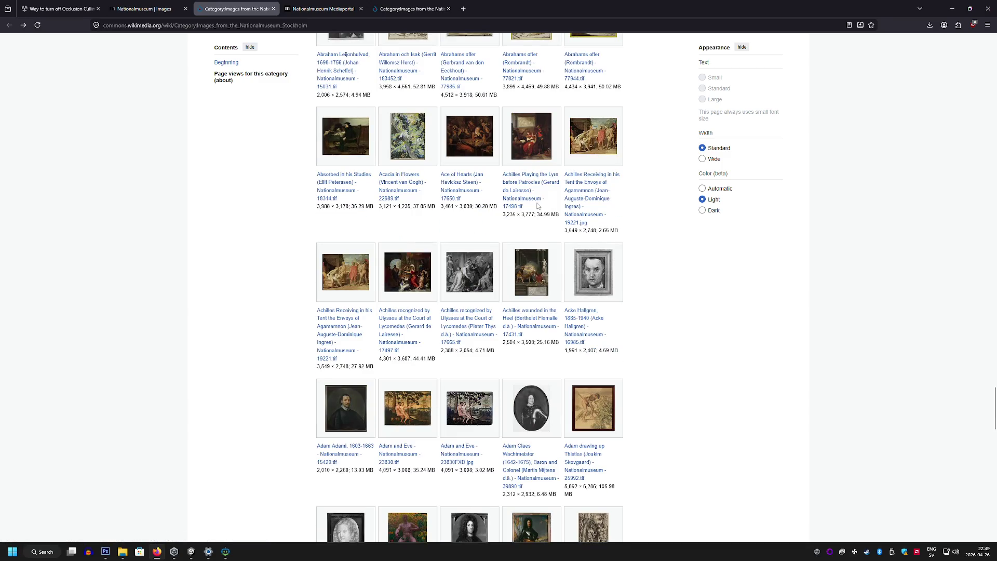
pyautogui.scroll(-4, 537, 206)
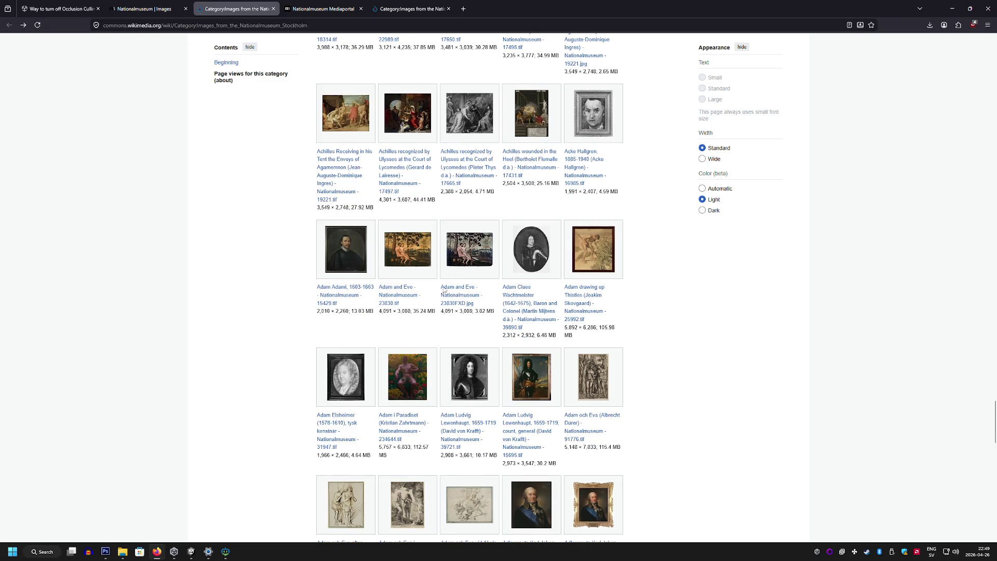
pyautogui.scroll(-5, 685, 300)
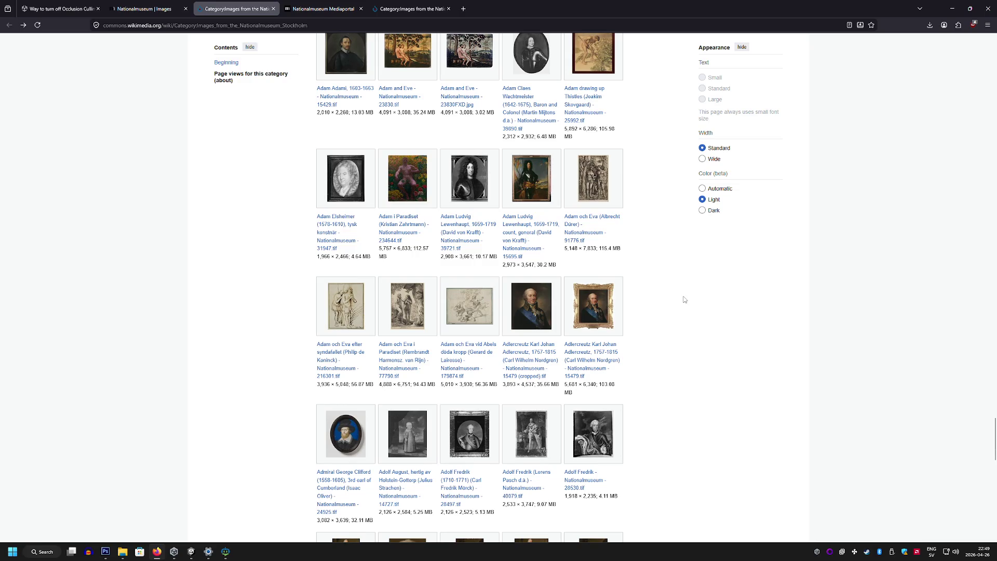
pyautogui.scroll(-20, 685, 299)
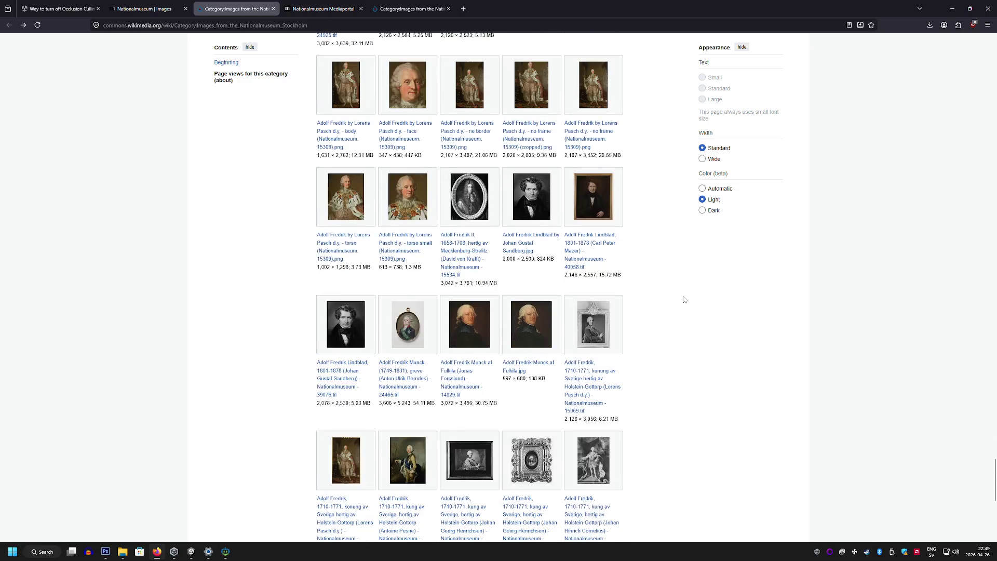
pyautogui.scroll(-5, 685, 300)
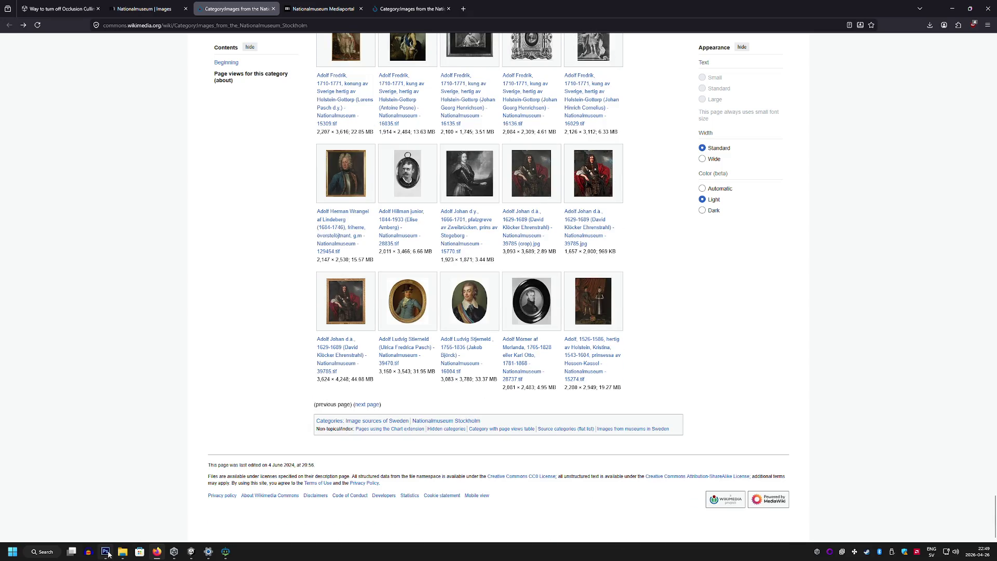
pyautogui.click(107, 552)
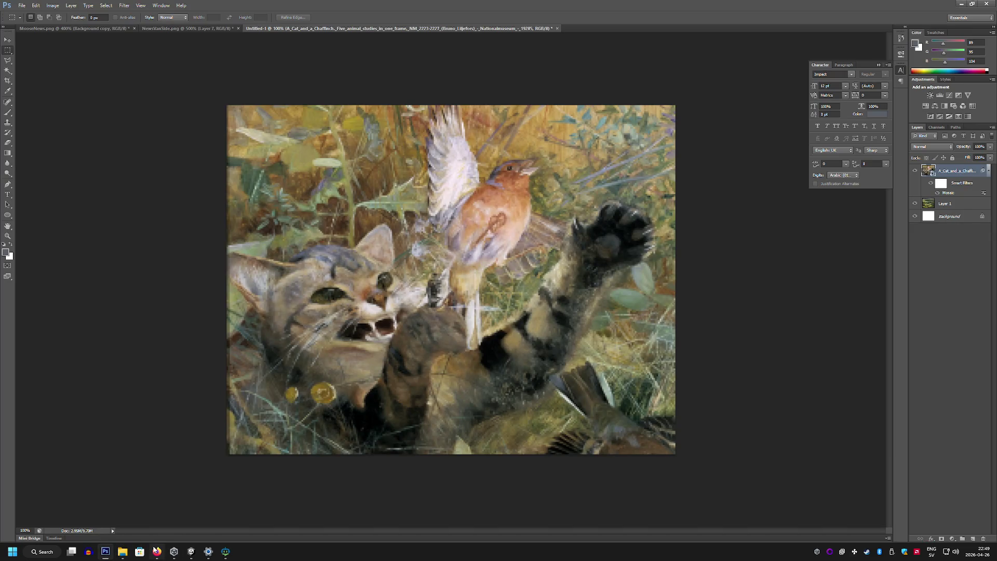
# Switch to Unity and add a new material to the Project panel's Paintings folder via Create > Material
pyautogui.click(190, 551)
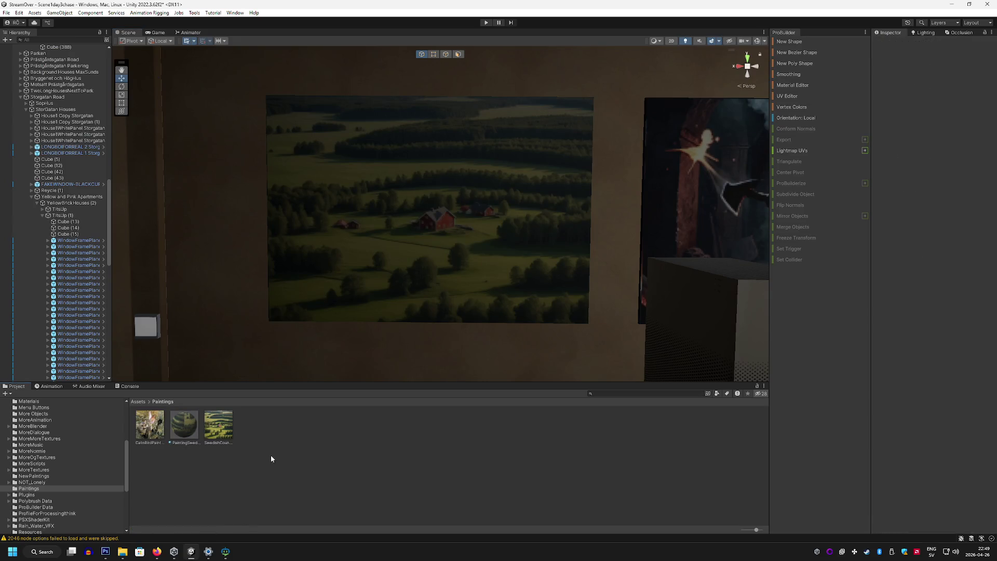
pyautogui.rightClick(258, 434)
pyautogui.moveTo(348, 206)
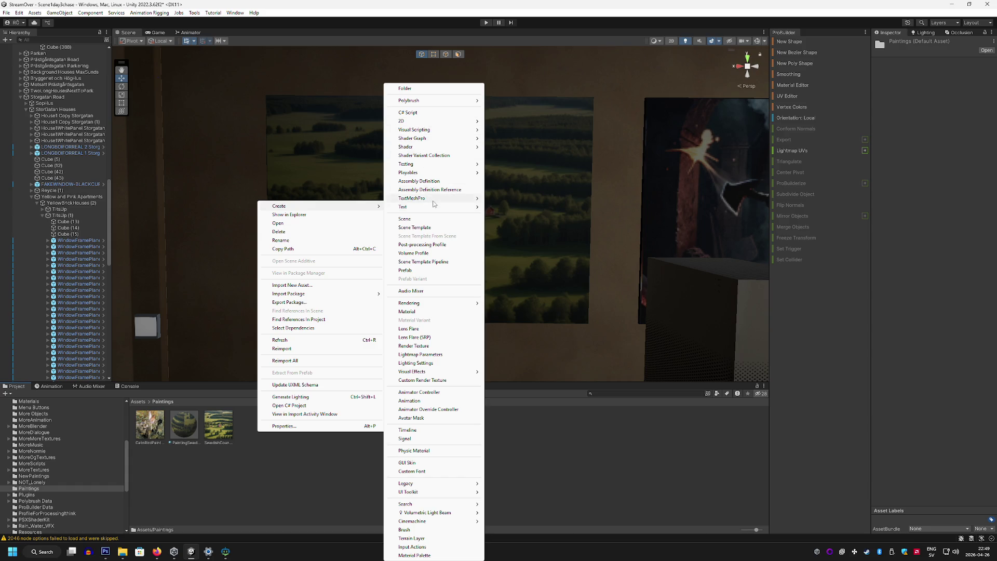
pyautogui.moveTo(437, 207)
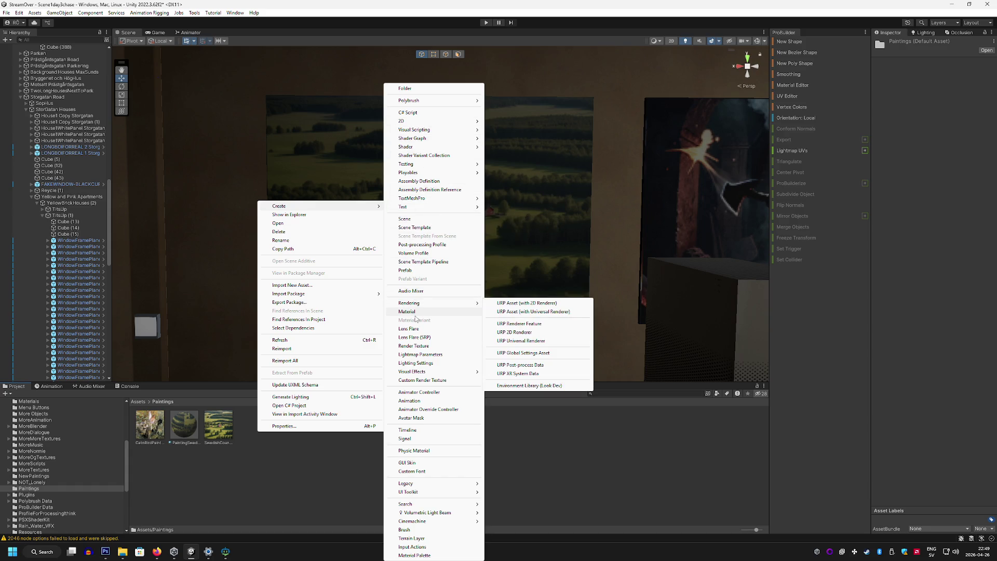
pyautogui.click(268, 472)
pyautogui.rightClick(275, 467)
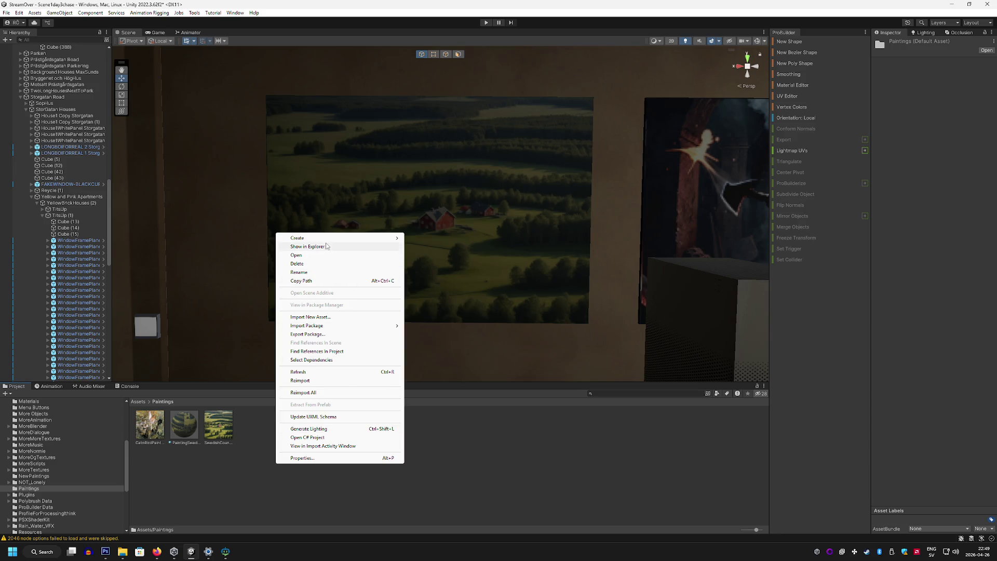
pyautogui.moveTo(317, 238)
pyautogui.click(441, 312)
pyautogui.write('PaintingCatsBi')
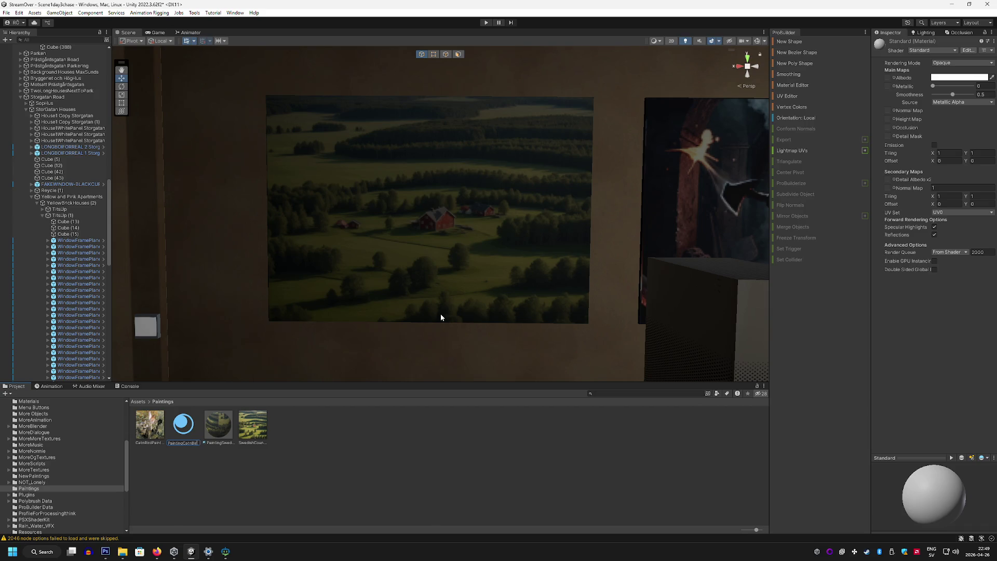
# Name the material PaintingCatnBird, use the cat-and-chaffinch texture as Albedo, and apply it to the wall painting
pyautogui.press('Return')
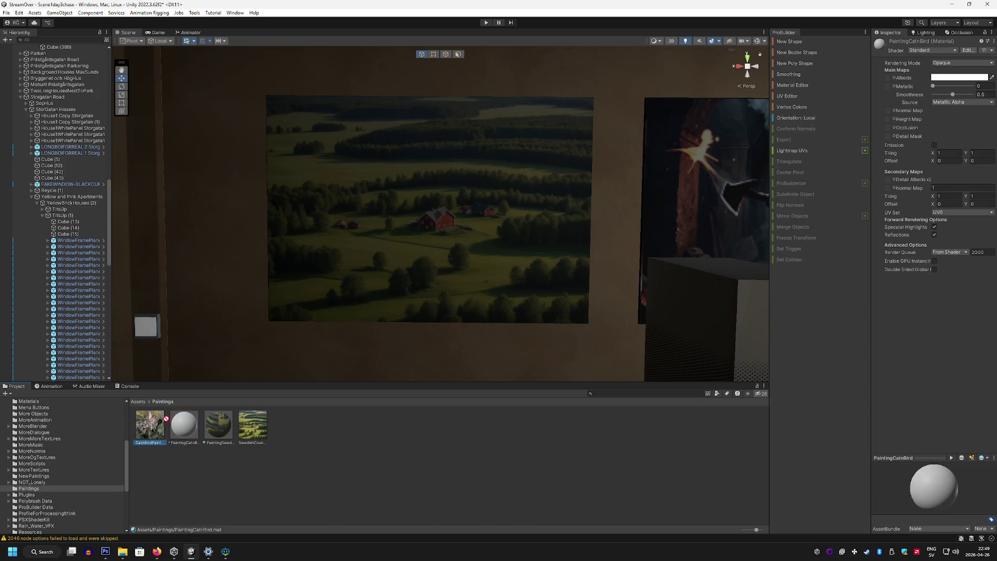
pyautogui.moveTo(184, 425)
pyautogui.mouseDown()
pyautogui.moveTo(860, 81)
pyautogui.moveTo(891, 76)
pyautogui.mouseUp()
pyautogui.moveTo(950, 94); pyautogui.dragTo(757, 124)
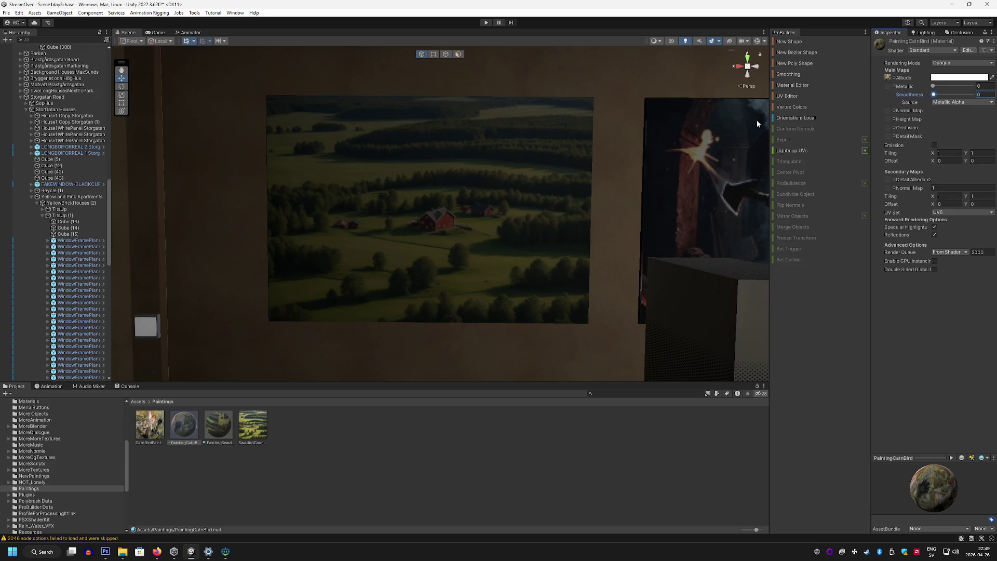
pyautogui.moveTo(226, 389)
pyautogui.mouseDown()
pyautogui.moveTo(454, 270)
pyautogui.moveTo(510, 263)
pyautogui.moveTo(509, 276)
pyautogui.moveTo(473, 235)
pyautogui.moveTo(412, 241)
pyautogui.moveTo(412, 301)
pyautogui.moveTo(456, 279)
pyautogui.moveTo(512, 272)
pyautogui.moveTo(613, 282)
pyautogui.moveTo(459, 266)
pyautogui.moveTo(474, 265)
pyautogui.moveTo(291, 270)
pyautogui.moveTo(282, 278)
pyautogui.moveTo(263, 267)
pyautogui.moveTo(403, 261)
pyautogui.moveTo(328, 250)
pyautogui.moveTo(307, 261)
pyautogui.mouseUp()
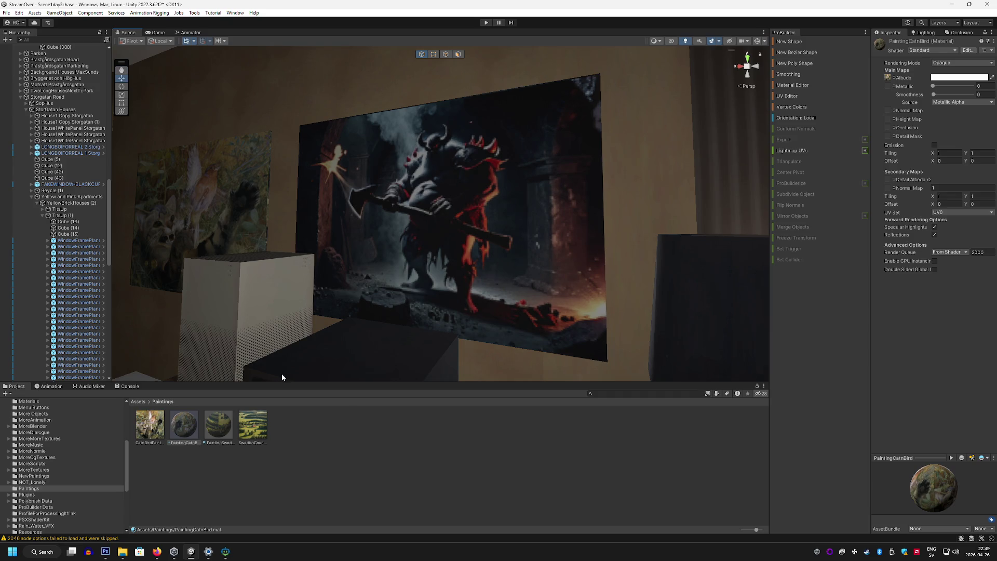
# Navigate the Scene view across the room and replace the demon painting with the countryside material
pyautogui.moveTo(282, 377)
pyautogui.mouseDown()
pyautogui.moveTo(282, 363)
pyautogui.moveTo(229, 330)
pyautogui.moveTo(394, 364)
pyautogui.moveTo(357, 173)
pyautogui.mouseUp()
pyautogui.moveTo(511, 184)
pyautogui.mouseDown()
pyautogui.moveTo(542, 188)
pyautogui.moveTo(354, 184)
pyautogui.moveTo(269, 216)
pyautogui.moveTo(374, 210)
pyautogui.mouseUp()
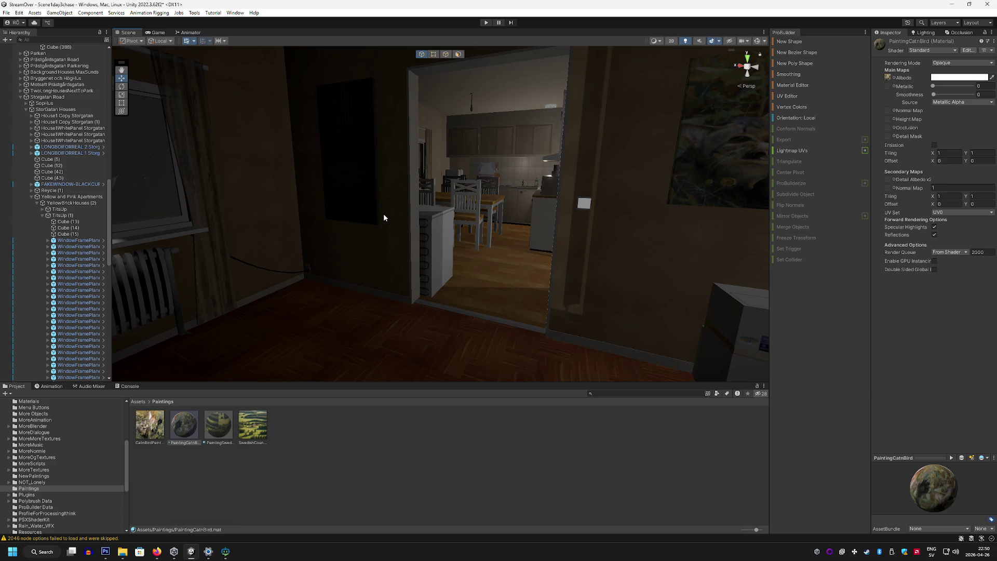
pyautogui.moveTo(316, 260)
pyautogui.mouseDown()
pyautogui.moveTo(309, 281)
pyautogui.moveTo(417, 289)
pyautogui.moveTo(382, 286)
pyautogui.moveTo(570, 272)
pyautogui.moveTo(483, 226)
pyautogui.moveTo(390, 267)
pyautogui.moveTo(196, 248)
pyautogui.moveTo(109, 257)
pyautogui.moveTo(356, 234)
pyautogui.moveTo(466, 240)
pyautogui.moveTo(348, 240)
pyautogui.mouseUp()
pyautogui.press('a')
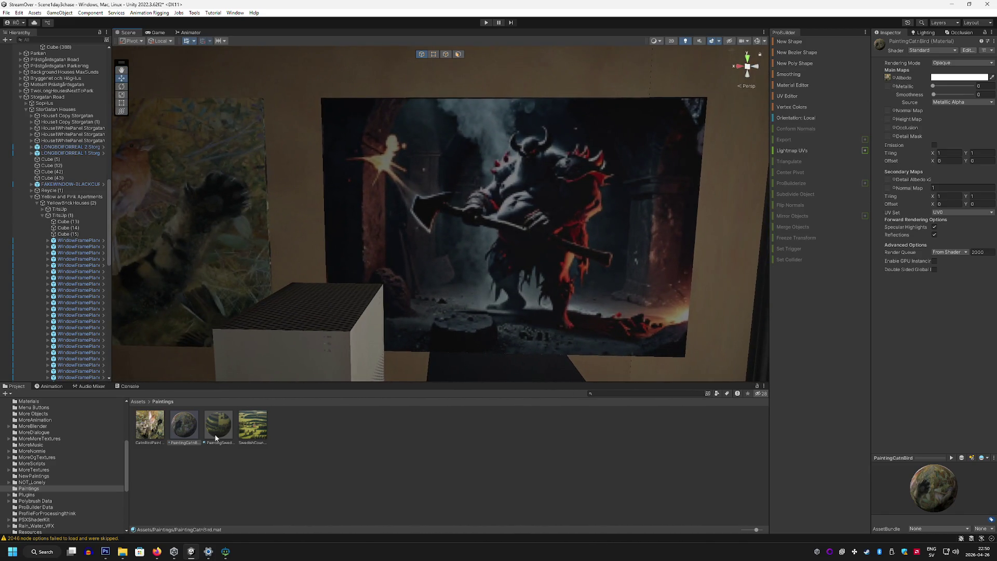
pyautogui.moveTo(216, 437)
pyautogui.mouseDown()
pyautogui.moveTo(445, 283)
pyautogui.moveTo(379, 260)
pyautogui.moveTo(368, 272)
pyautogui.moveTo(397, 275)
pyautogui.mouseUp()
pyautogui.press('w')
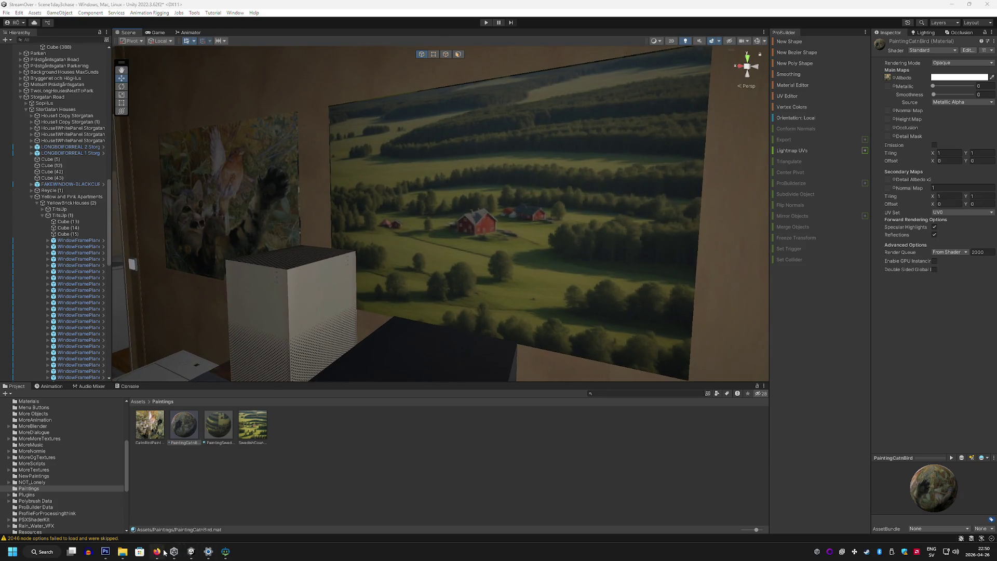
pyautogui.click(157, 551)
pyautogui.scroll(-10, 234, 305)
# Preview A Club (Elias Martin) full size from the category grid
pyautogui.scroll(20, 233, 286)
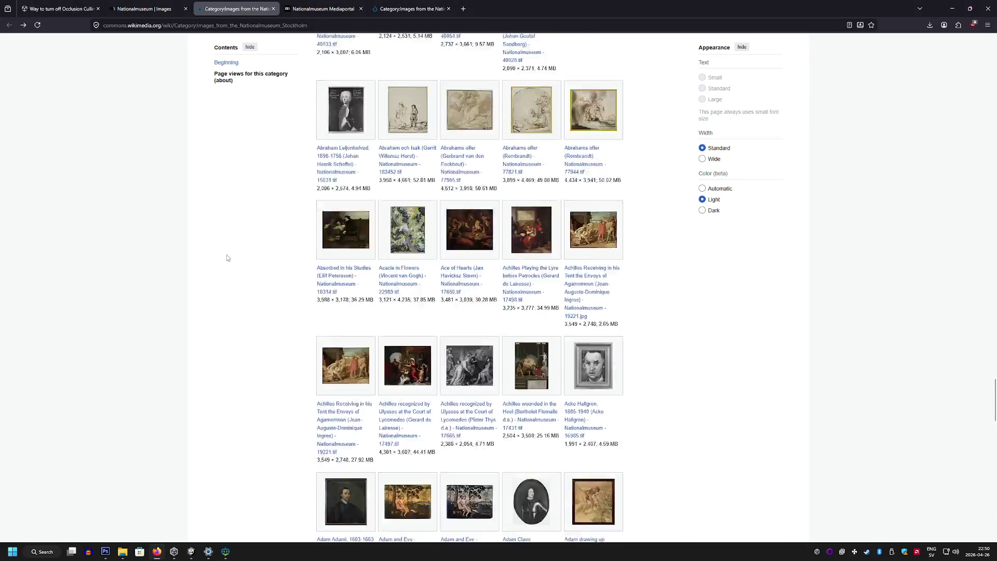
pyautogui.scroll(20, 336, 220)
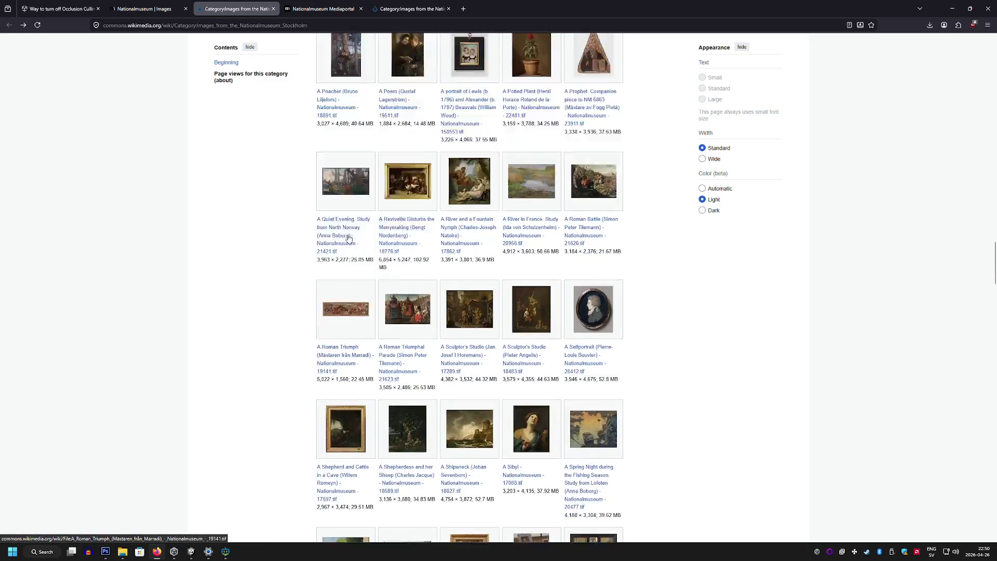
pyautogui.scroll(10, 363, 231)
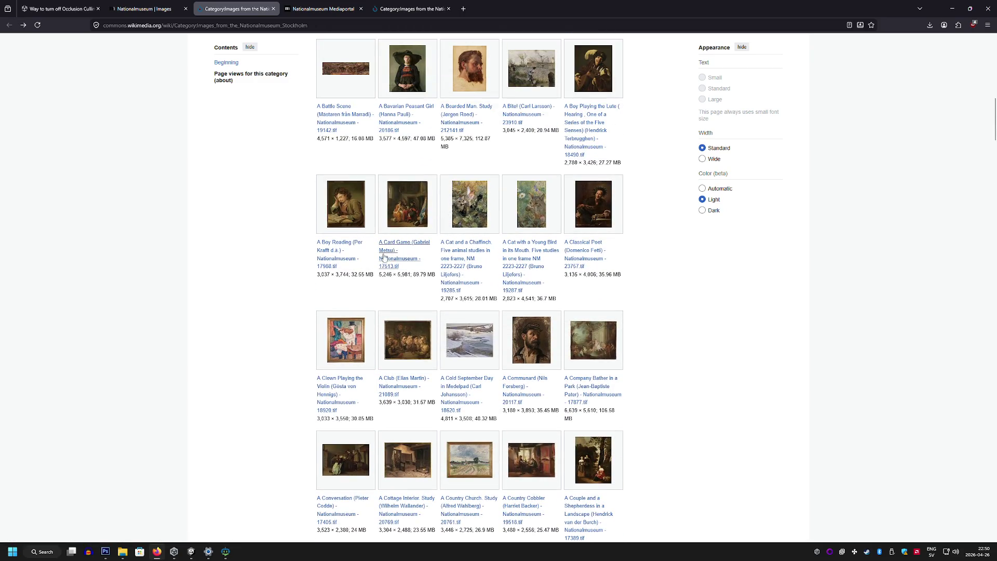
pyautogui.click(408, 348)
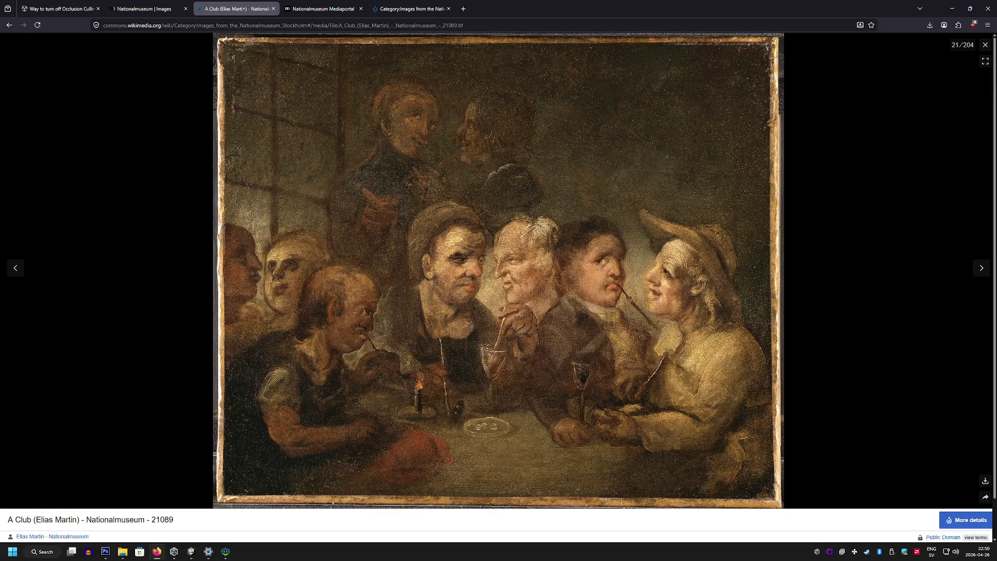
pyautogui.press('Escape')
# Preview A Ditch (Lorenz Frølich) full size, then switch to the Nationalmuseum Images page
pyautogui.scroll(3, 540, 195)
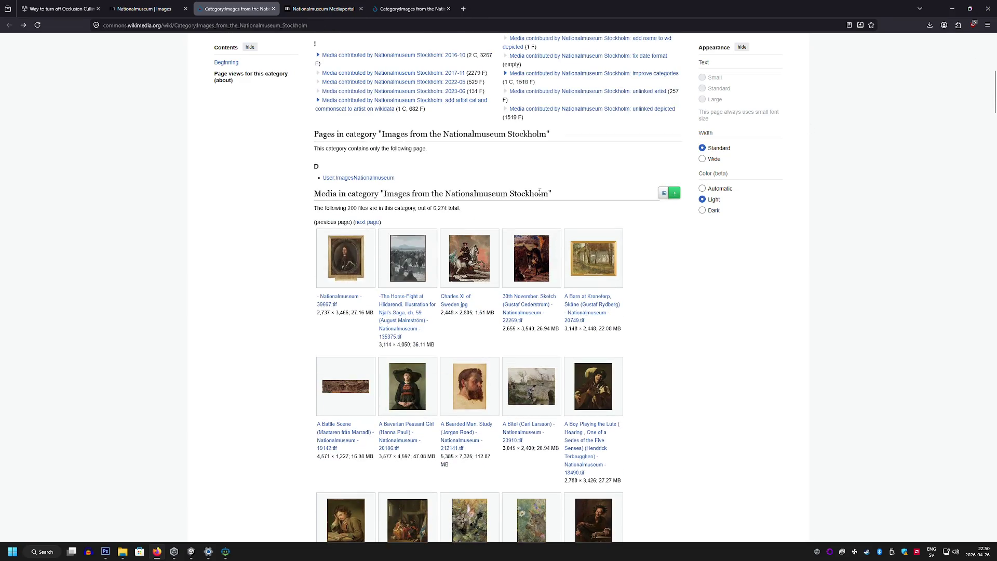
pyautogui.scroll(9, 540, 192)
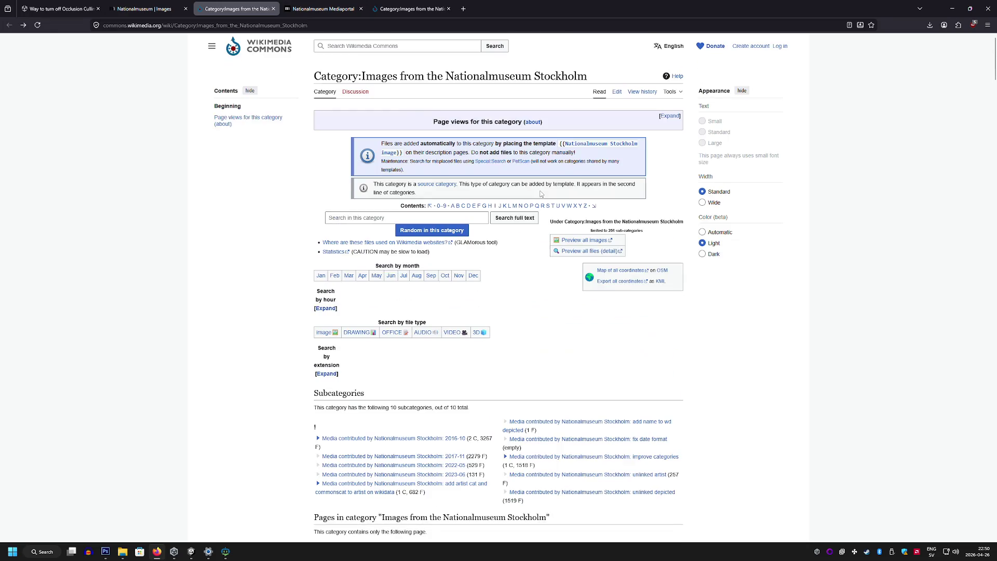
pyautogui.scroll(-18, 540, 192)
pyautogui.scroll(-5, 537, 194)
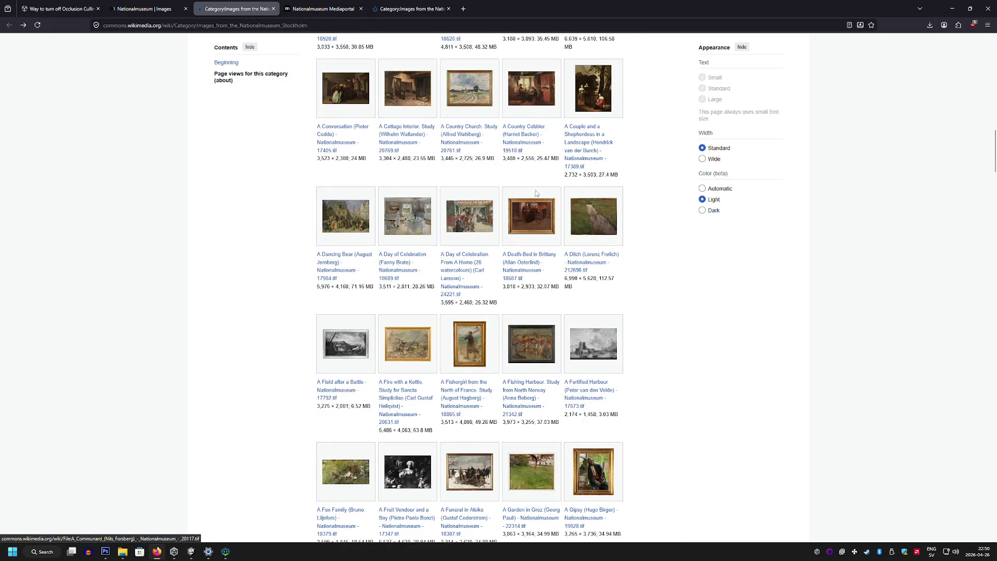
pyautogui.click(587, 171)
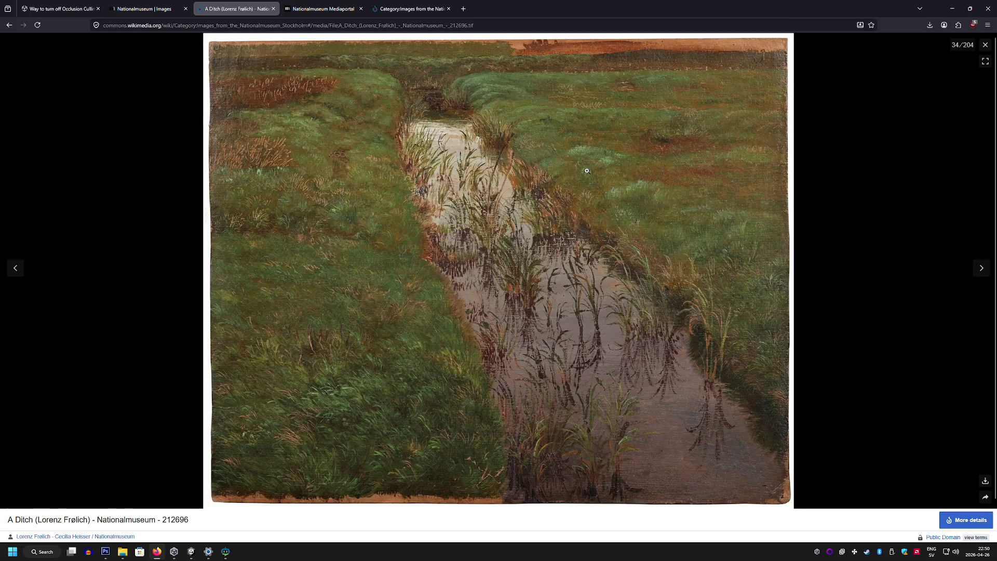
pyautogui.click(985, 46)
pyautogui.scroll(-8, 629, 211)
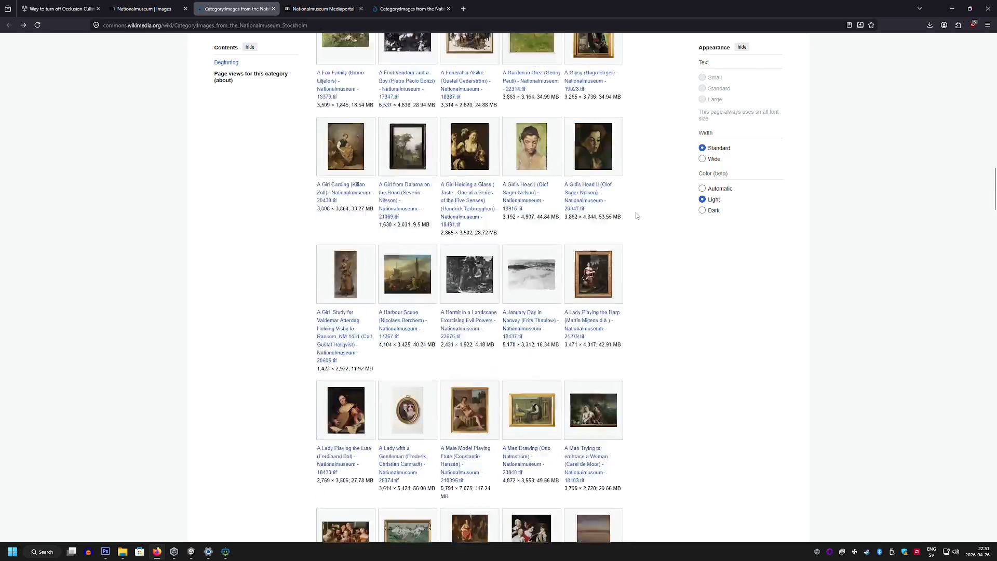
pyautogui.scroll(-15, 608, 202)
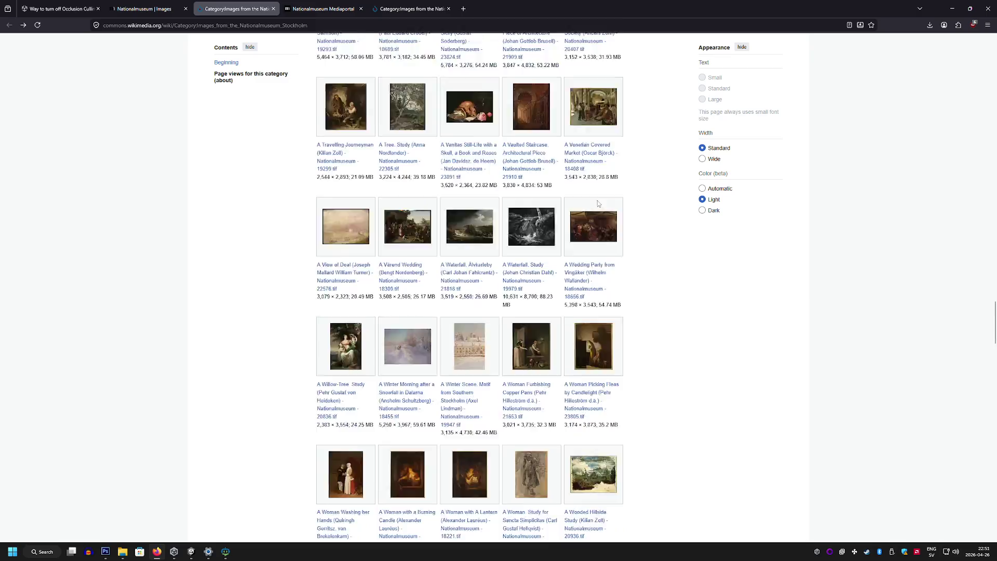
pyautogui.scroll(-15, 594, 202)
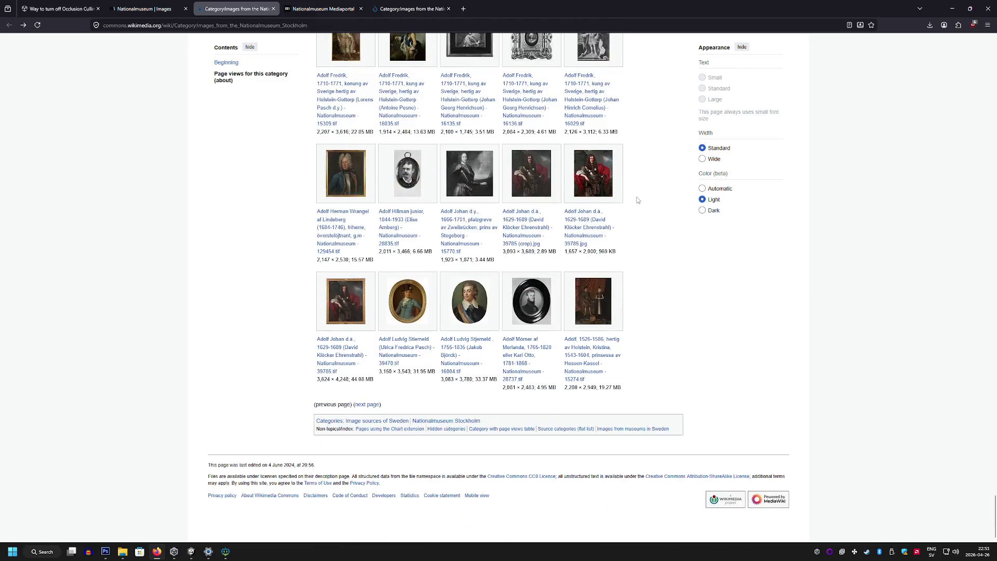
pyautogui.click(151, 8)
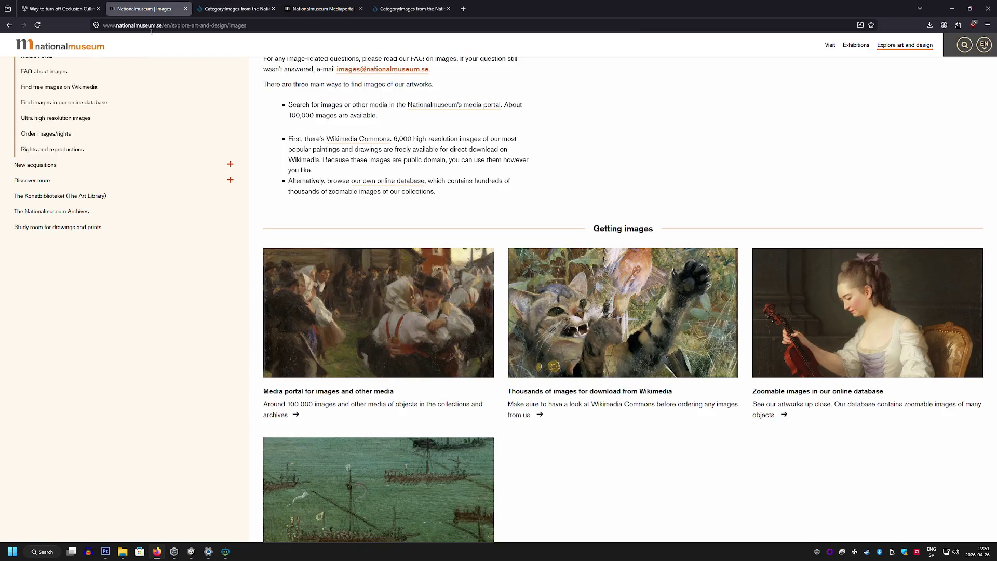
pyautogui.scroll(-1, 116, 216)
pyautogui.scroll(-3, 116, 216)
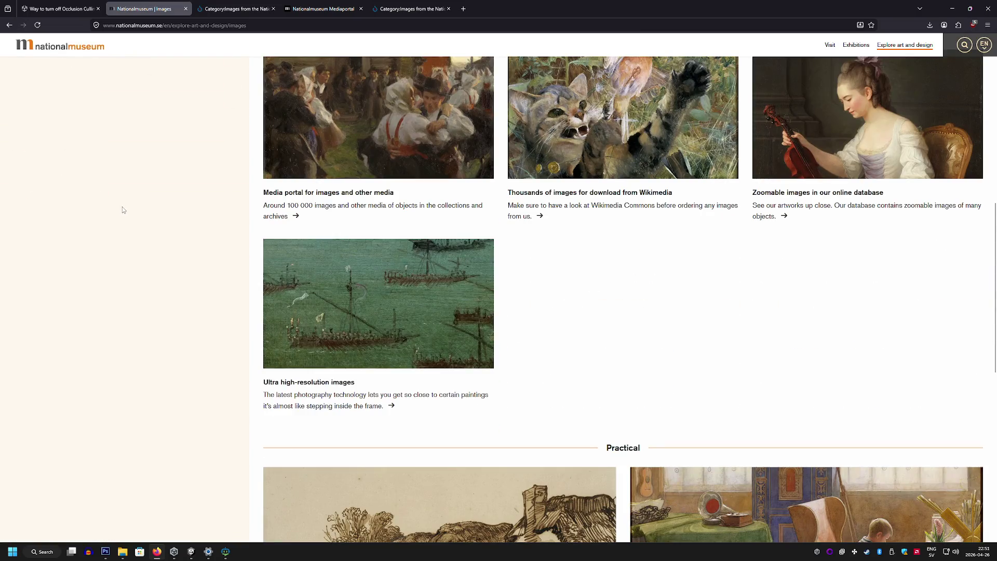
pyautogui.scroll(-7, 122, 208)
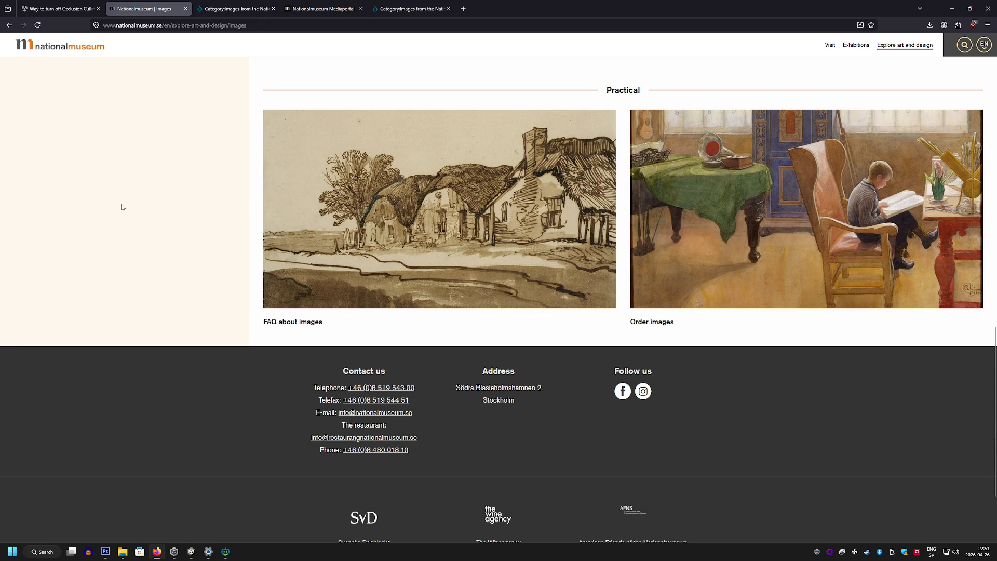
pyautogui.scroll(7, 124, 204)
pyautogui.scroll(2, 127, 203)
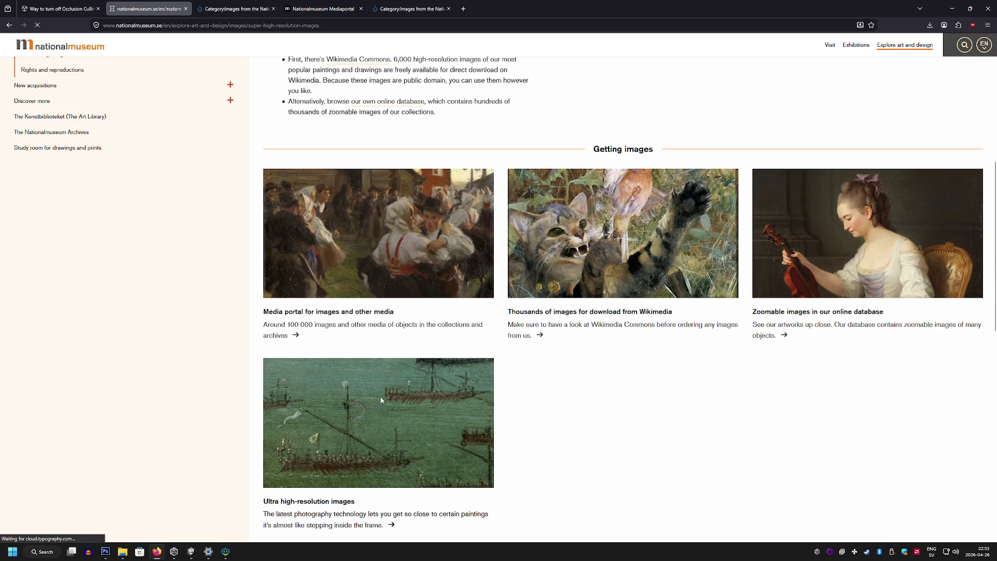
pyautogui.scroll(-5, 357, 350)
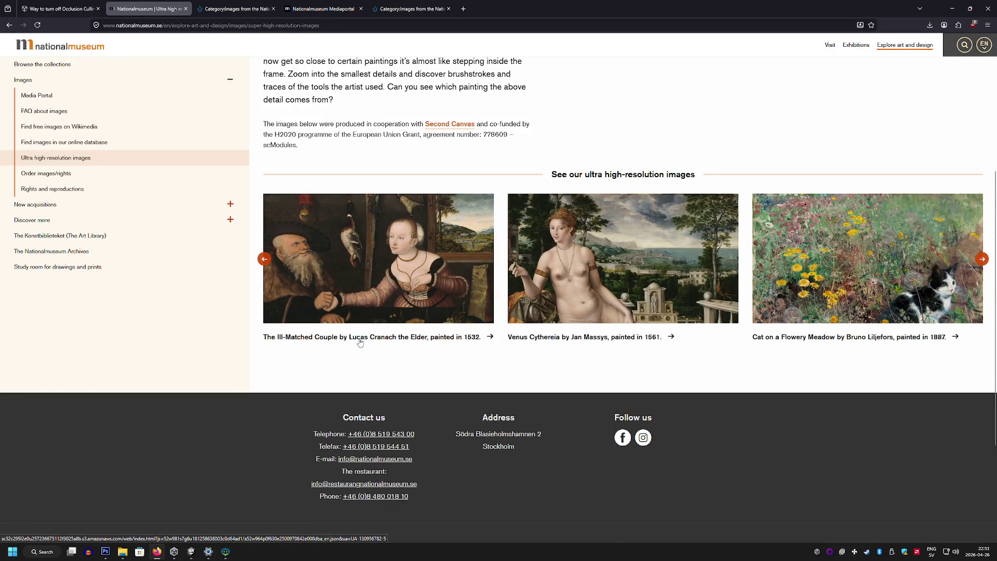
pyautogui.scroll(5, 360, 343)
pyautogui.click(9, 25)
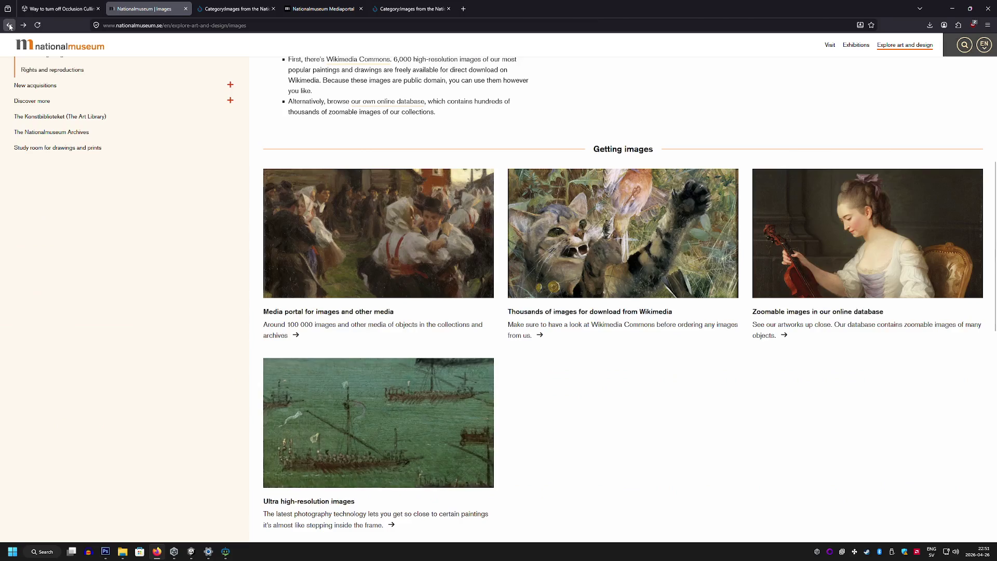
pyautogui.click(629, 313)
pyautogui.scroll(-5, 597, 304)
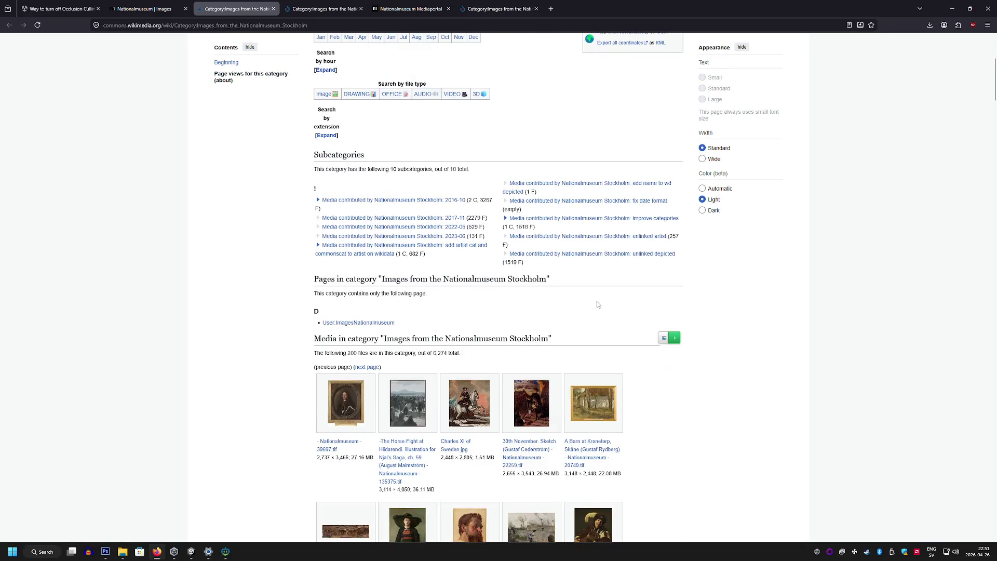
pyautogui.scroll(3, 420, 260)
pyautogui.click(367, 253)
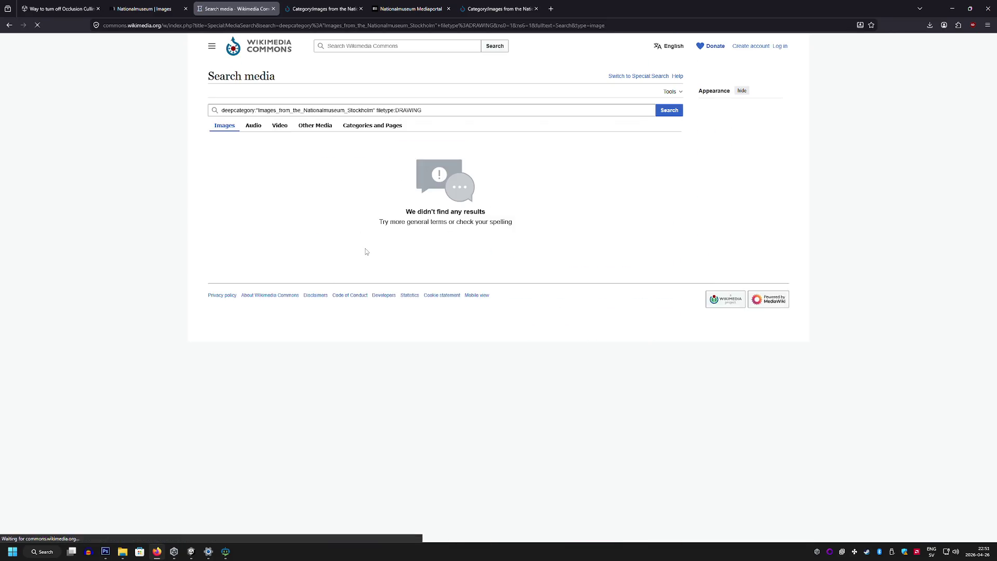
pyautogui.click(8, 27)
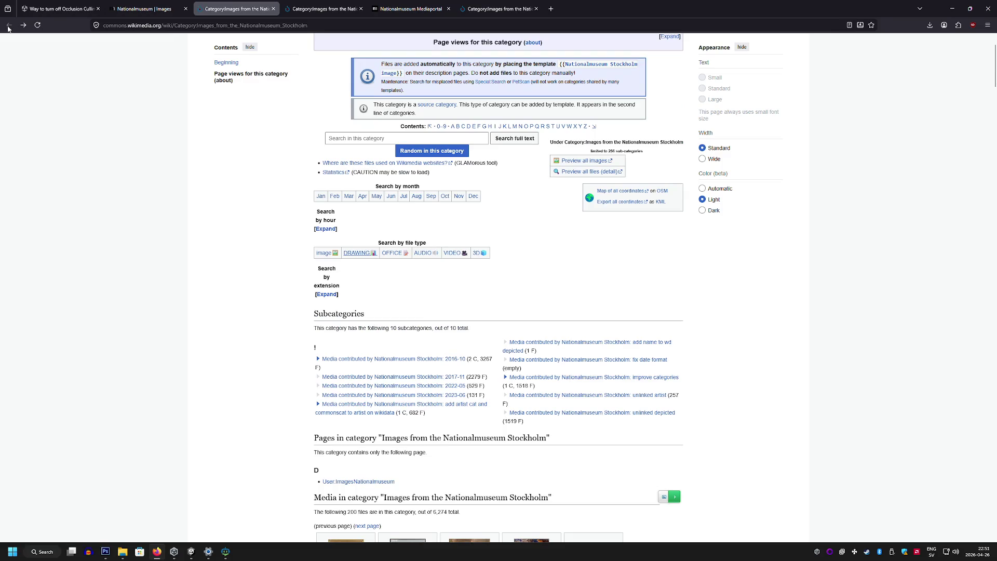
pyautogui.click(146, 9)
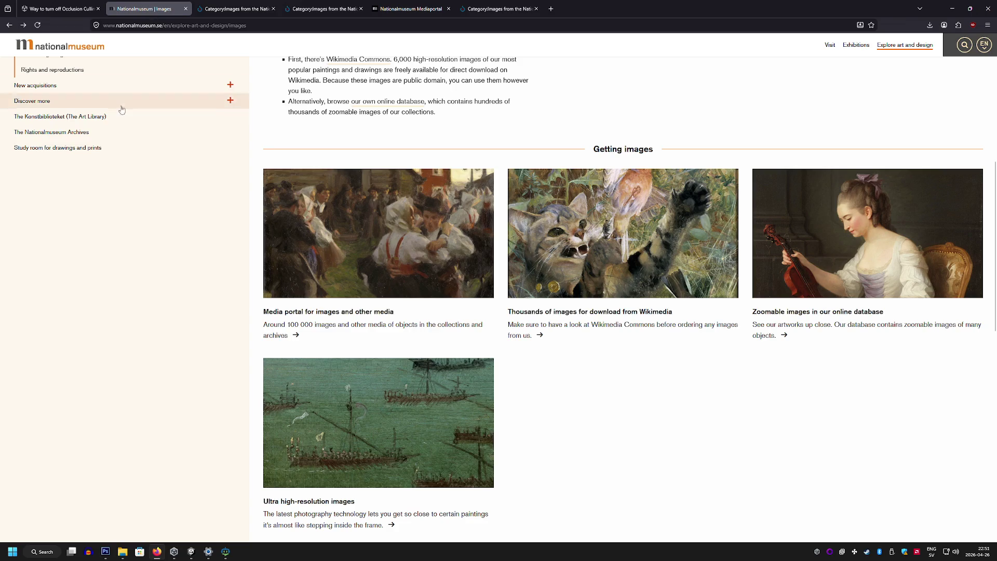
pyautogui.scroll(-3, 299, 316)
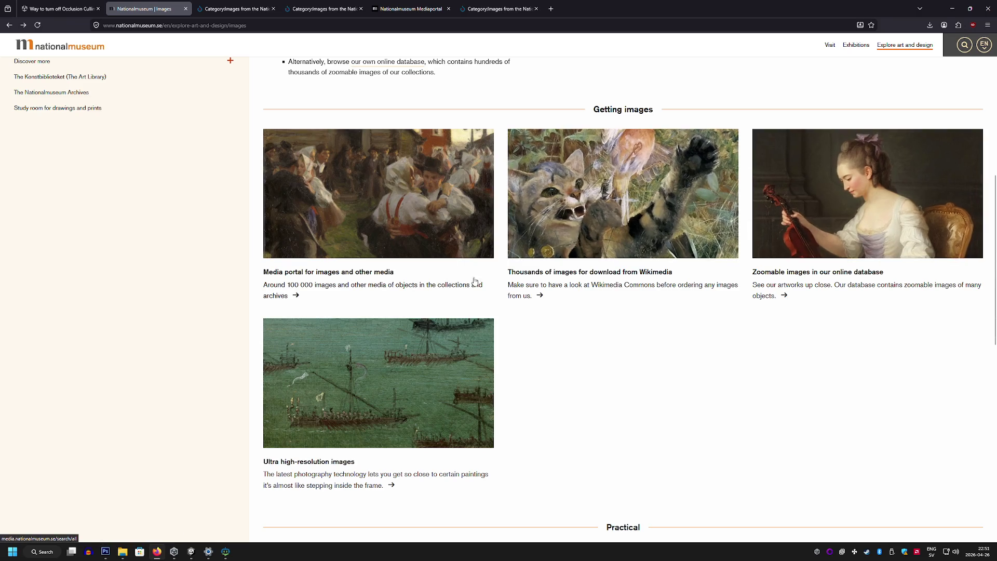
pyautogui.click(280, 289)
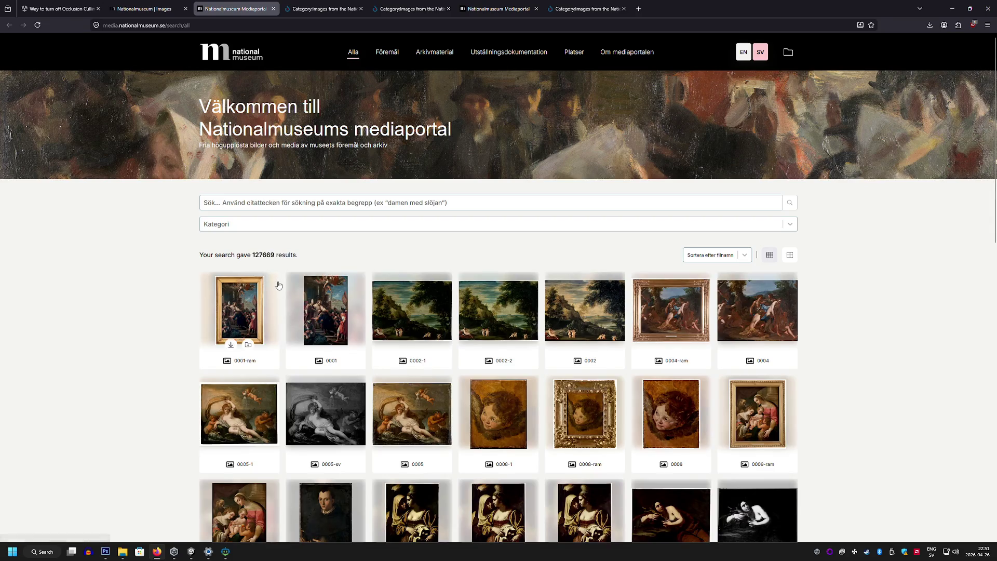
# Search the media portal for 'katt' and open the details of the cat-on-a-flowery-meadow painting
pyautogui.click(350, 207)
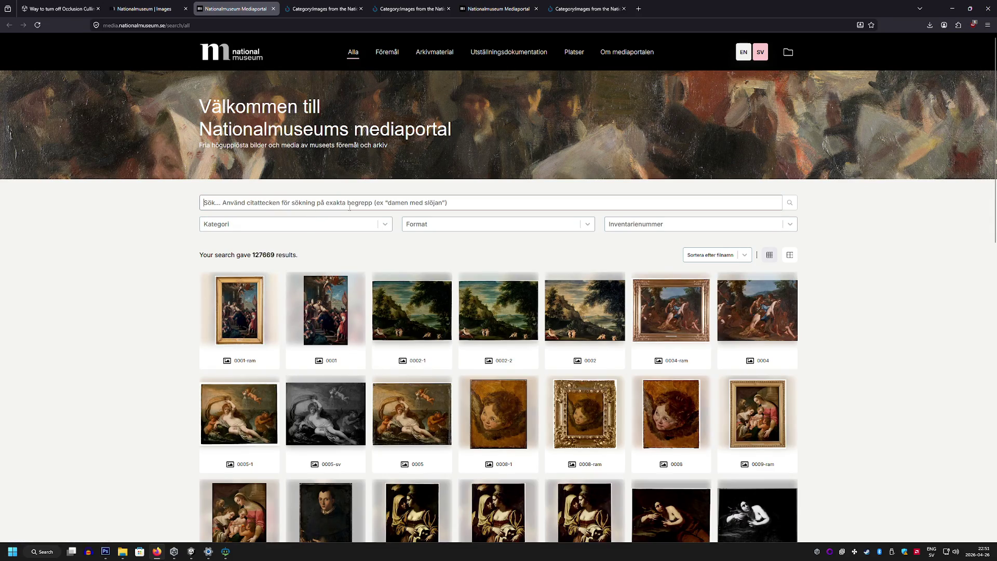
pyautogui.write('katt')
pyautogui.press('Return')
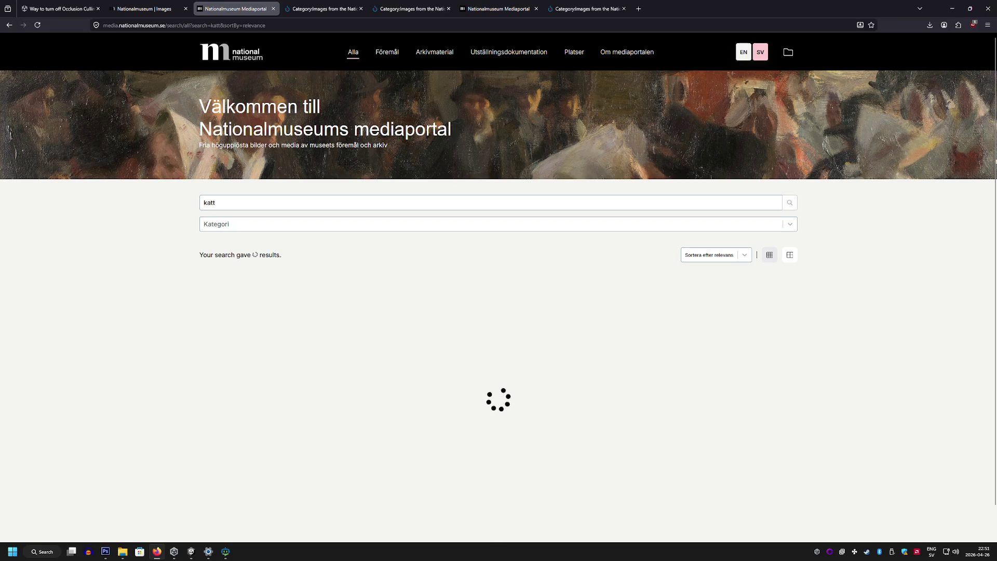
pyautogui.scroll(-2, 270, 286)
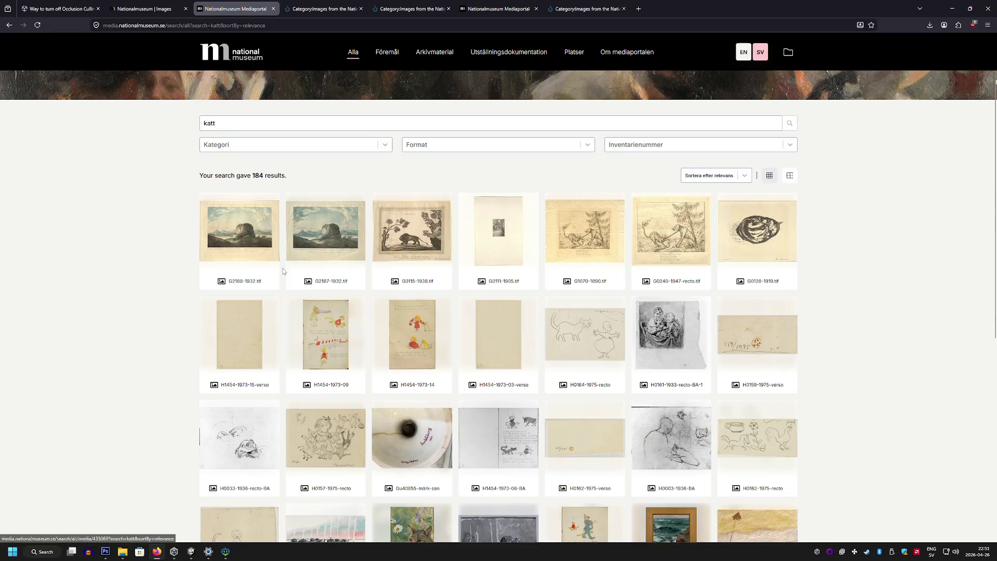
pyautogui.scroll(-4, 256, 265)
pyautogui.scroll(-6, 245, 254)
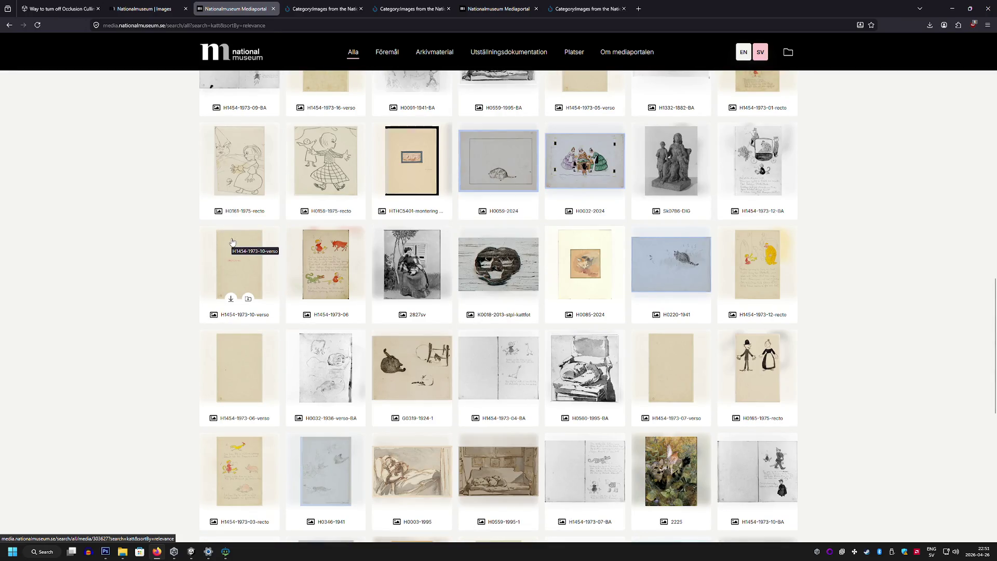
pyautogui.scroll(-10, 233, 242)
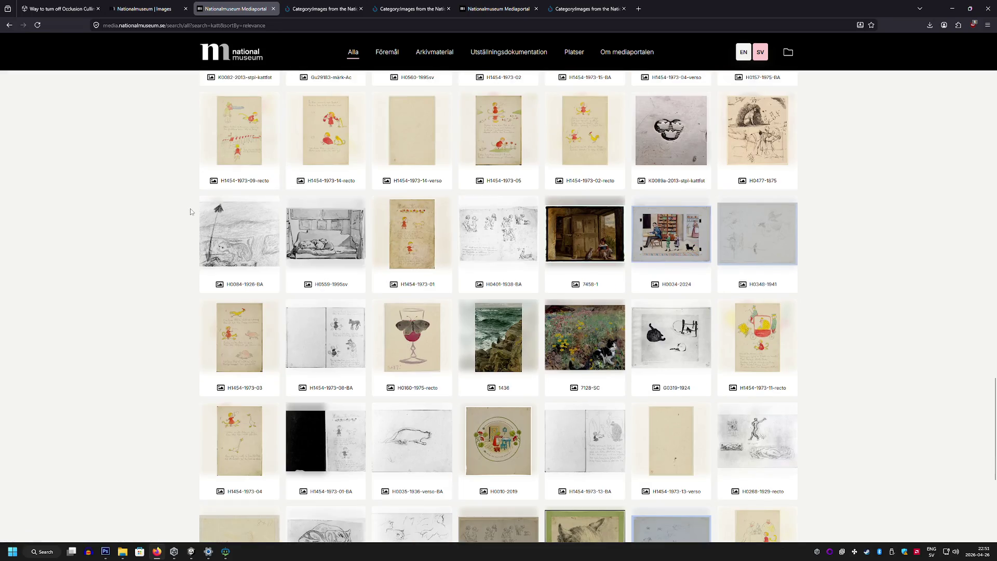
pyautogui.scroll(-1, 592, 290)
pyautogui.click(603, 300)
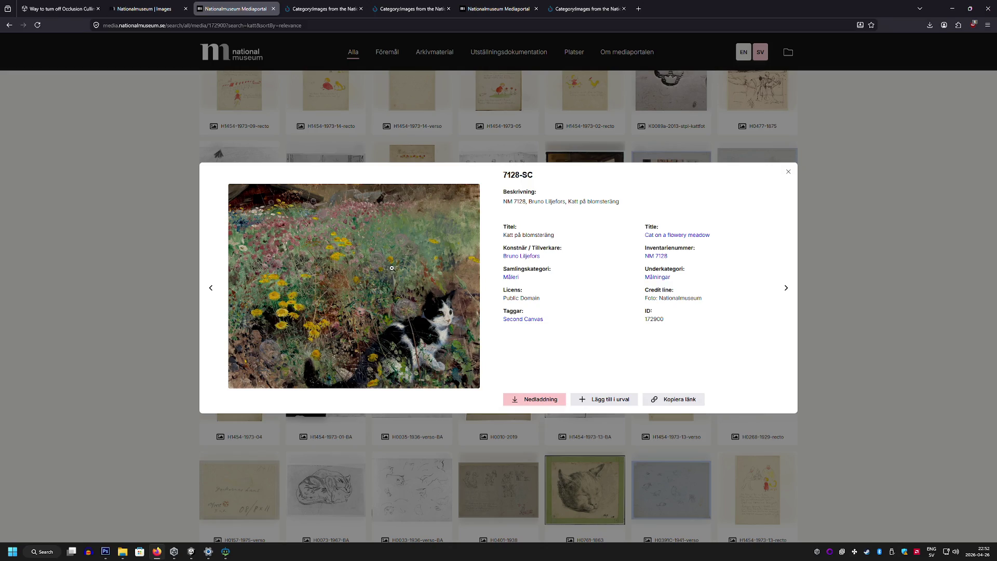
# List all Bruno Liljefors works and browse the results, briefly opening the fox family painting
pyautogui.click(520, 256)
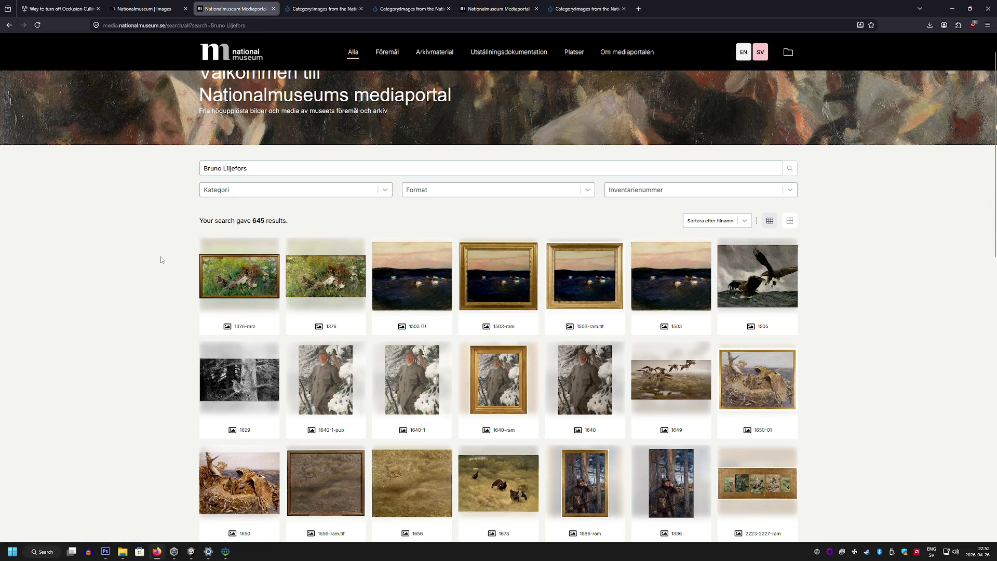
pyautogui.click(246, 270)
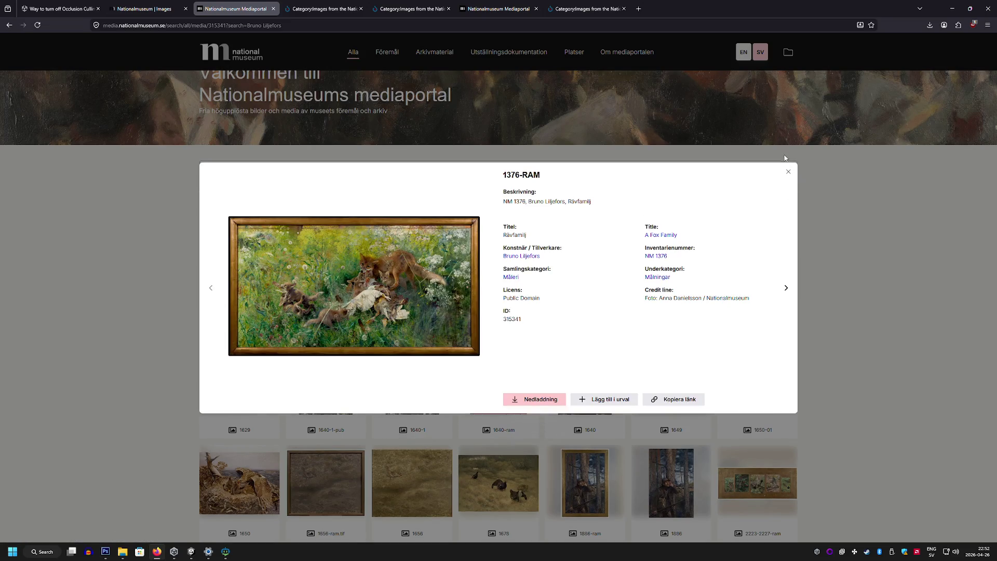
pyautogui.click(788, 172)
pyautogui.scroll(-3, 668, 229)
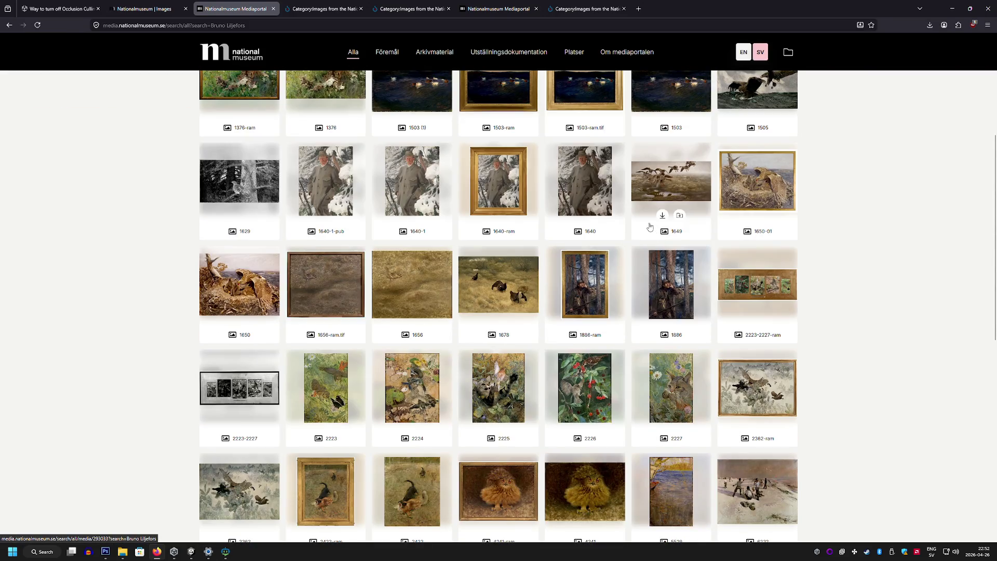
pyautogui.scroll(-2, 485, 364)
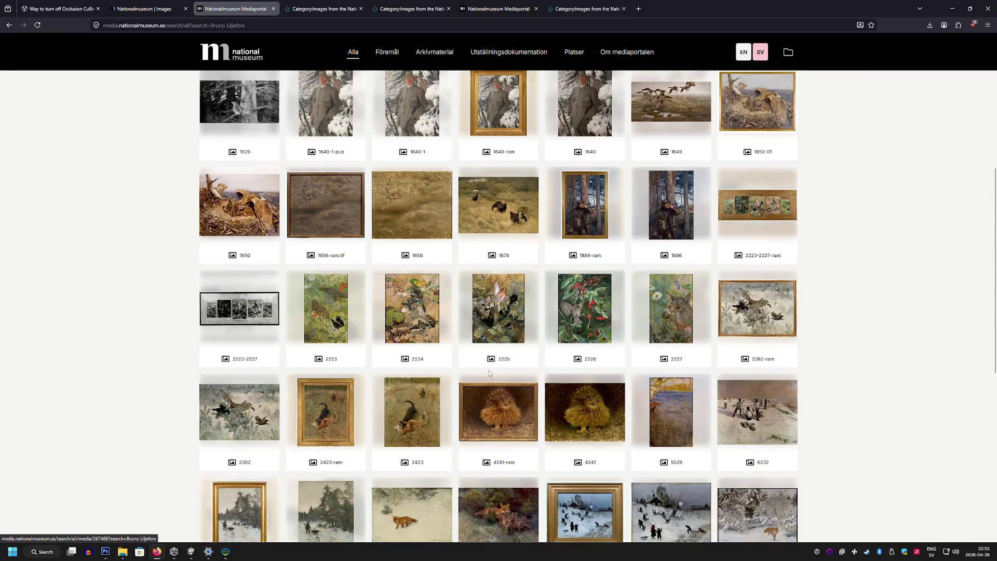
pyautogui.scroll(-2, 484, 362)
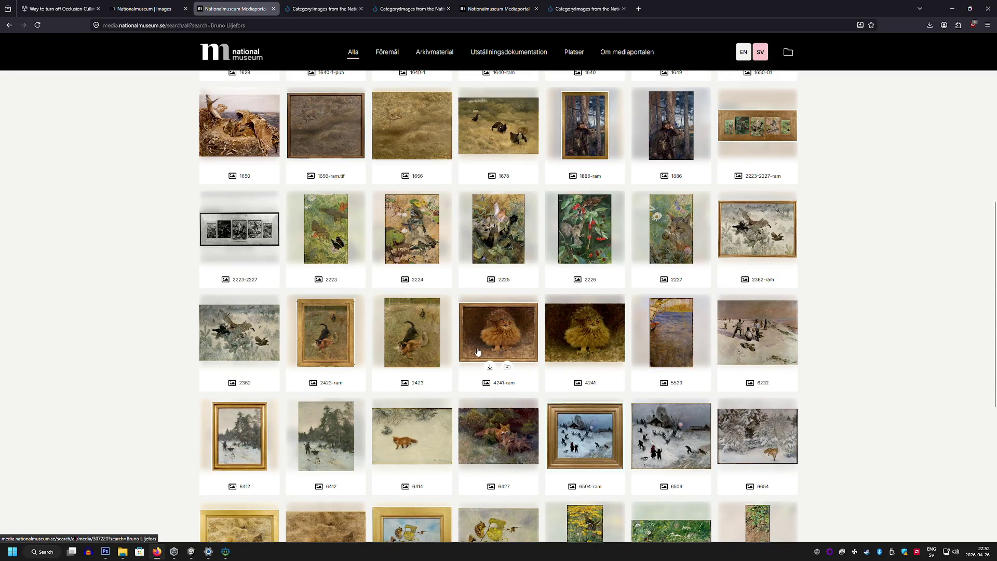
pyautogui.scroll(3, 478, 342)
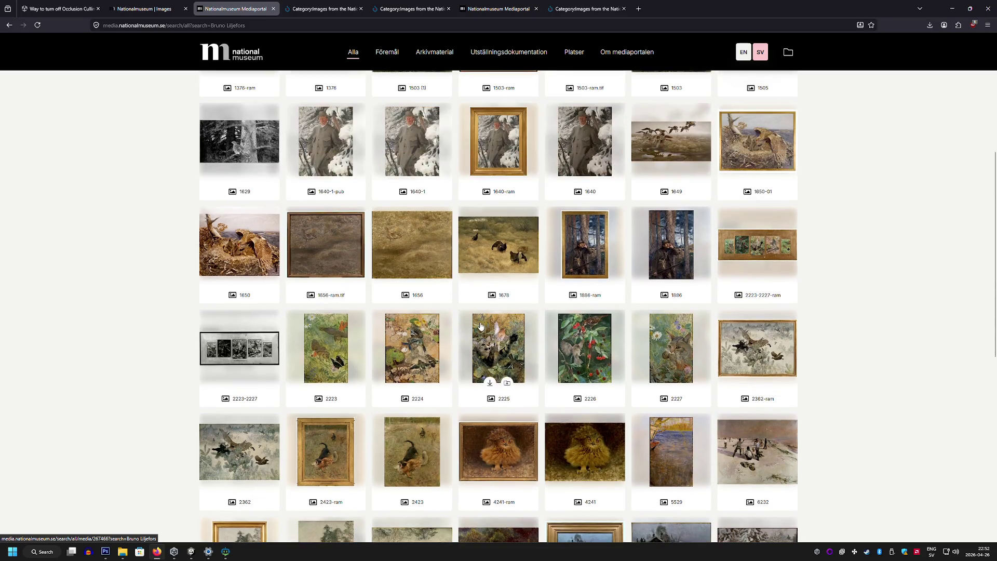
pyautogui.scroll(2, 479, 329)
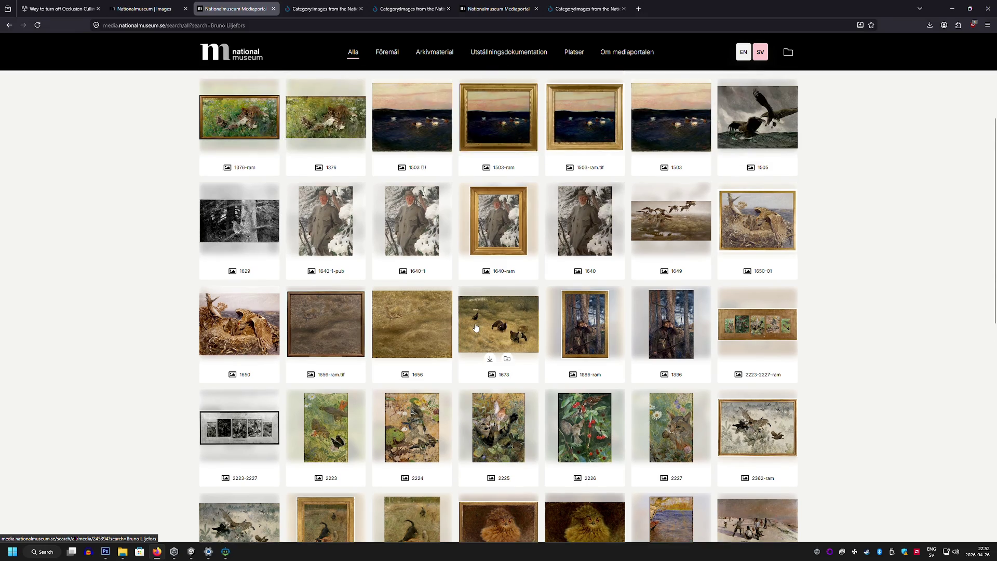
pyautogui.scroll(-12, 476, 324)
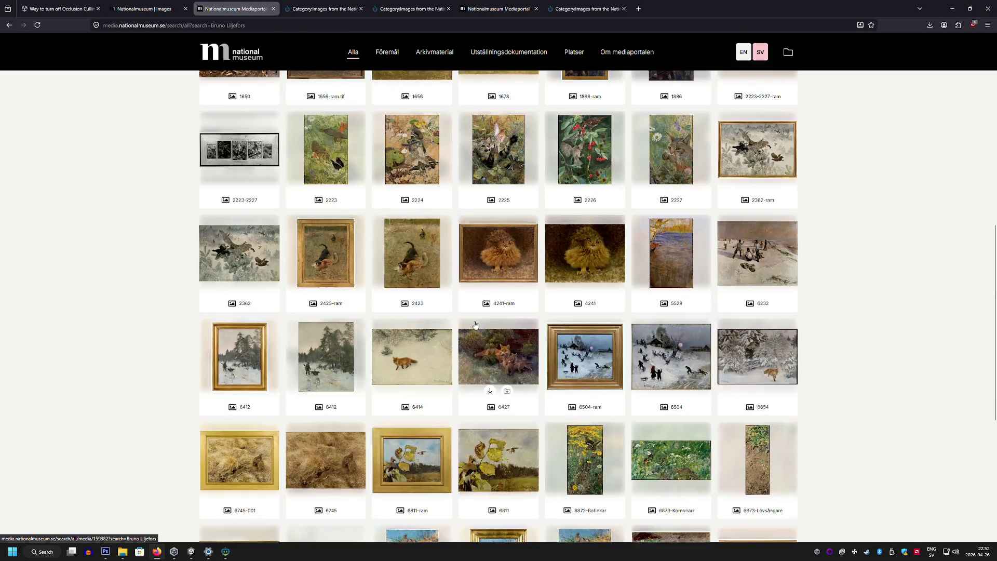
pyautogui.scroll(-2, 476, 321)
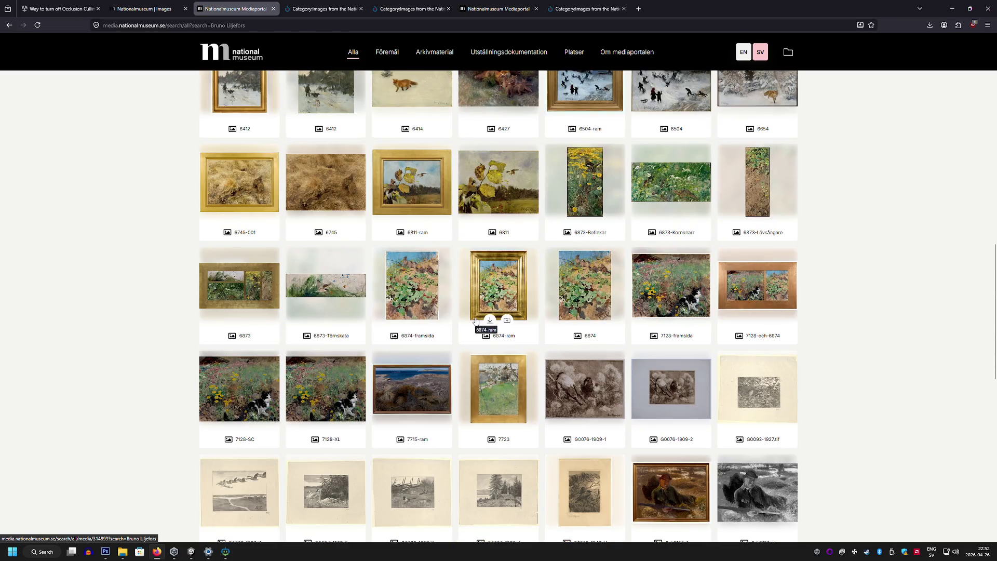
pyautogui.scroll(-5, 475, 321)
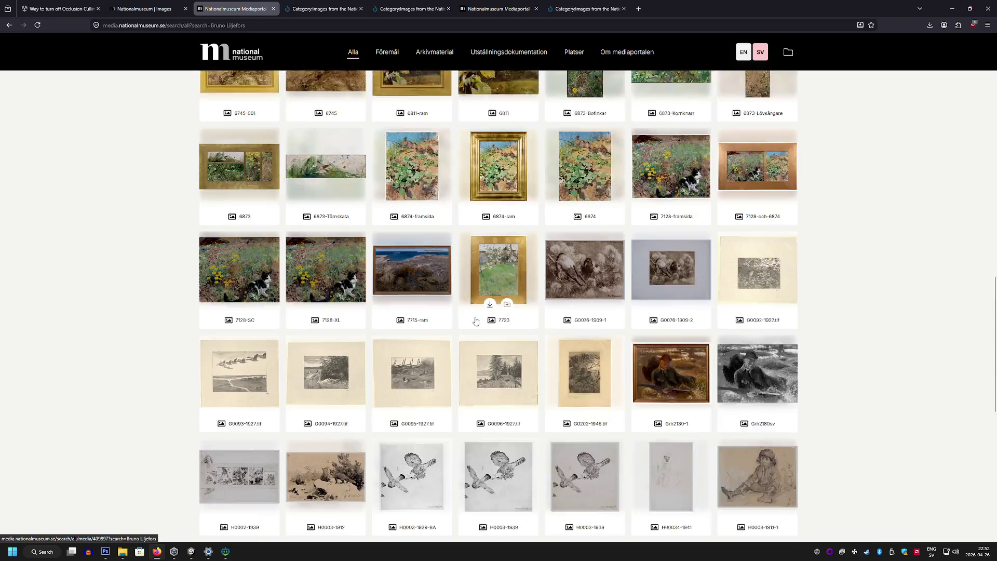
pyautogui.scroll(-20, 476, 320)
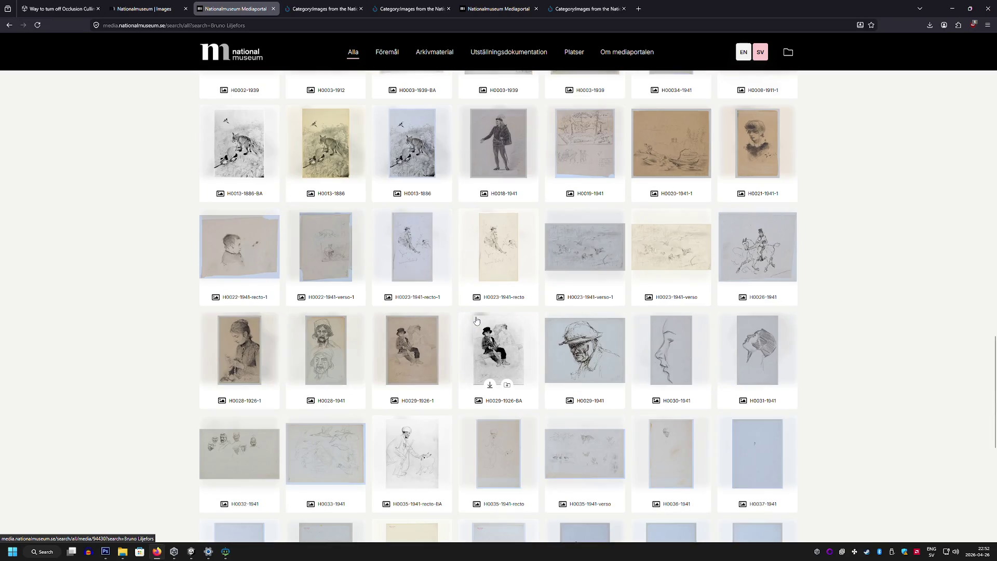
pyautogui.scroll(-1, 472, 315)
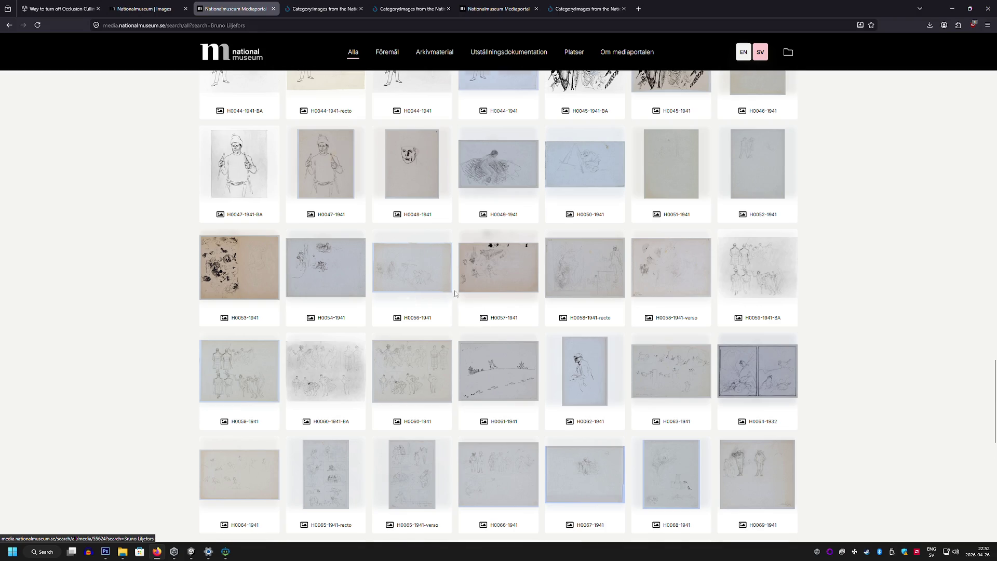
pyautogui.scroll(-15, 468, 313)
pyautogui.scroll(20, 878, 260)
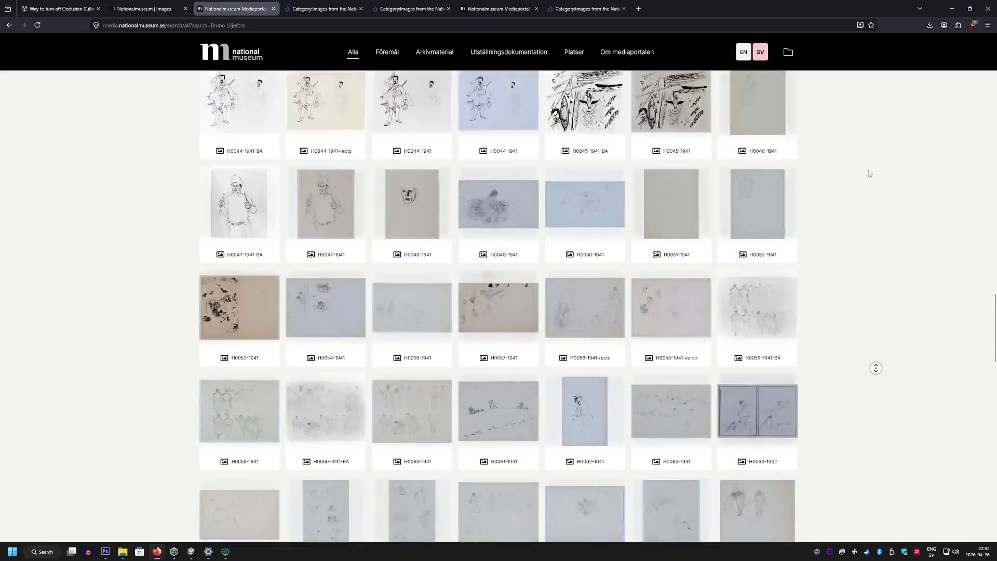
pyautogui.scroll(-2, 685, 290)
pyautogui.scroll(-1, 686, 290)
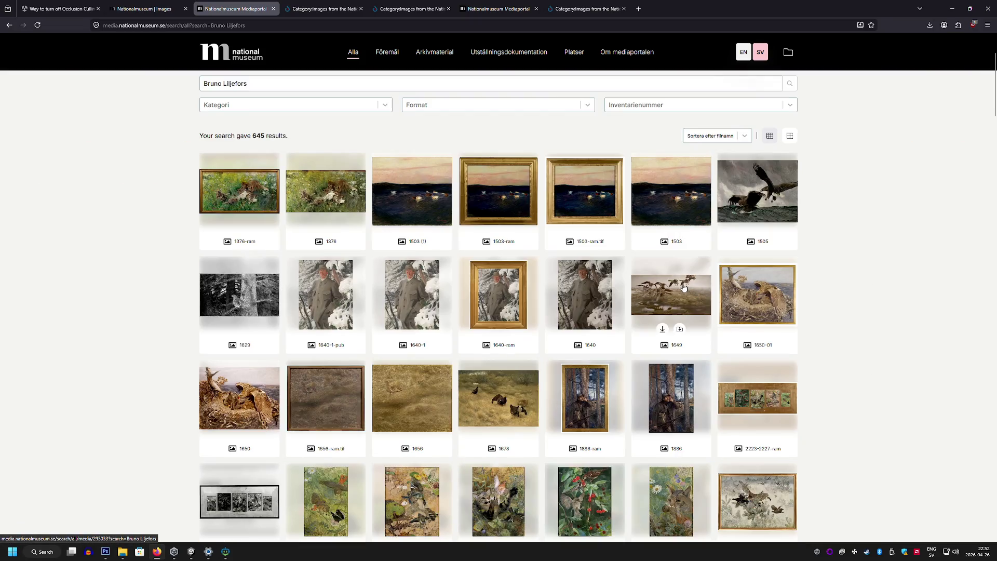
# View painting 1376 Rävfamilj enlarged, then open painting 2224, Chaffinches and Dragonflies
pyautogui.click(348, 196)
pyautogui.click(359, 211)
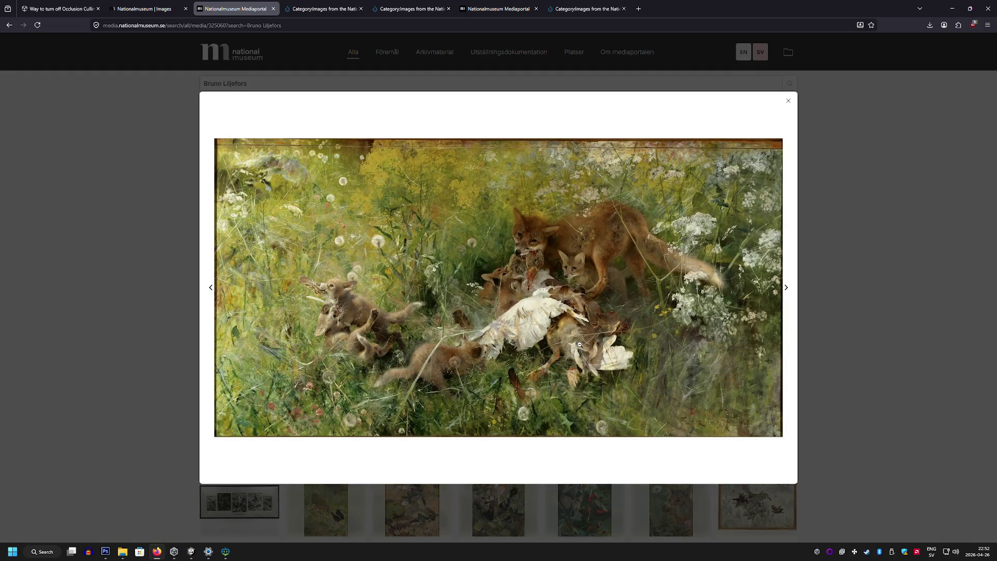
pyautogui.click(887, 344)
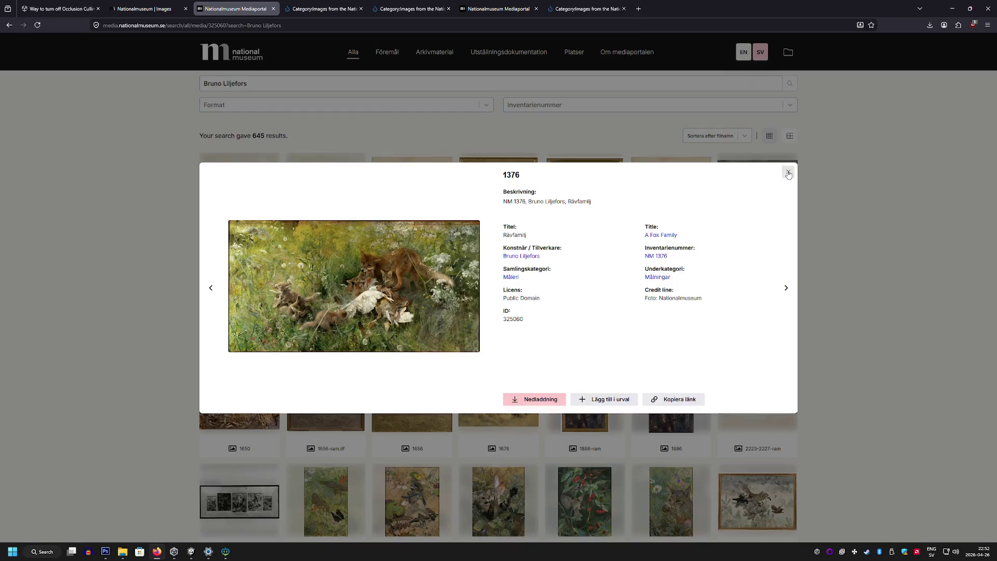
pyautogui.click(788, 172)
pyautogui.scroll(-3, 567, 310)
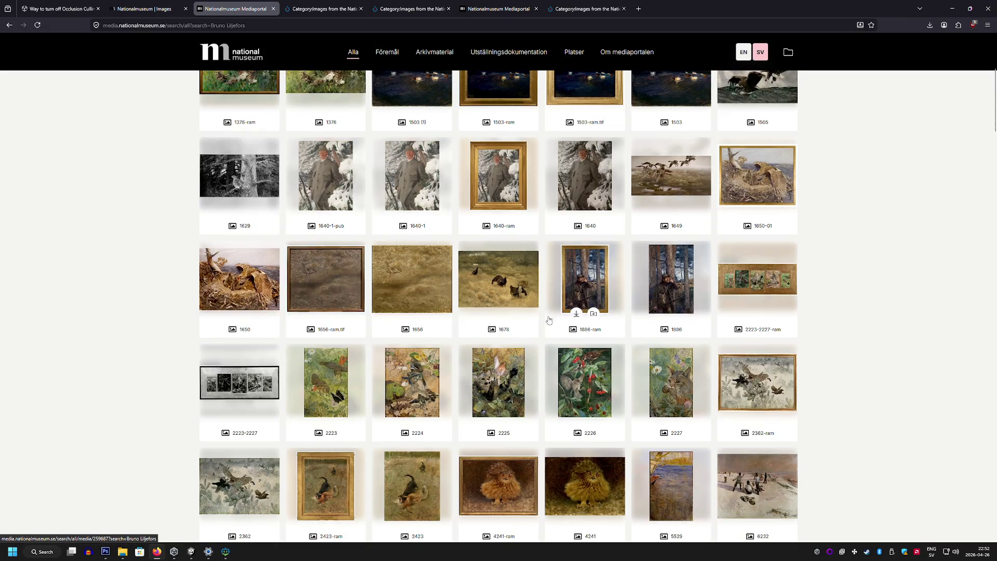
pyautogui.click(403, 411)
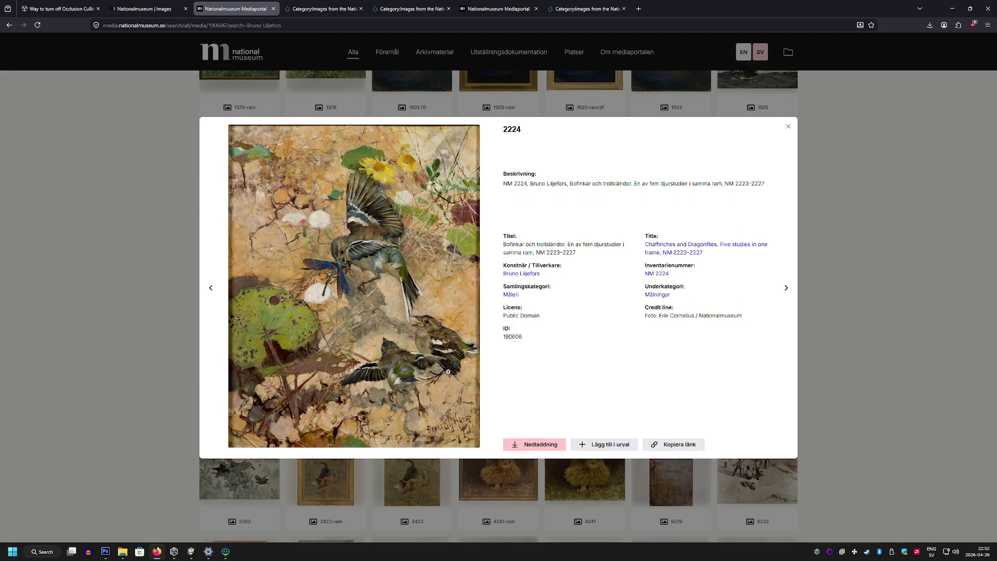
pyautogui.rightClick(407, 274)
# Copy the chaffinches painting image and paste it into Photoshop as a new layer
pyautogui.click(430, 311)
pyautogui.click(105, 551)
pyautogui.hotkey('ctrl', 'v')
# Scale and position the pasted painting so it covers the whole canvas
pyautogui.hotkey('ctrl', 't')
pyautogui.moveTo(508, 335)
pyautogui.mouseDown()
pyautogui.moveTo(467, 223)
pyautogui.moveTo(510, 251)
pyautogui.moveTo(467, 237)
pyautogui.moveTo(474, 252)
pyautogui.moveTo(465, 261)
pyautogui.moveTo(494, 254)
pyautogui.moveTo(457, 65)
pyautogui.moveTo(486, 128)
pyautogui.moveTo(539, 155)
pyautogui.moveTo(425, 312)
pyautogui.mouseUp()
pyautogui.moveTo(644, 110); pyautogui.dragTo(486, 305)
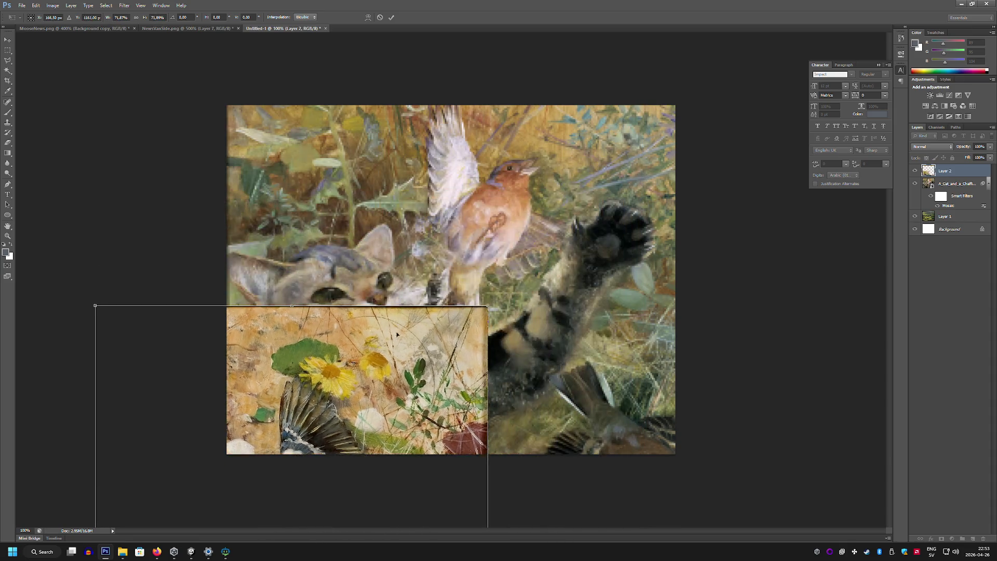
pyautogui.moveTo(352, 376)
pyautogui.mouseDown()
pyautogui.moveTo(566, 112)
pyautogui.moveTo(476, 101)
pyautogui.moveTo(485, 94)
pyautogui.mouseUp()
pyautogui.moveTo(617, 273); pyautogui.dragTo(674, 273)
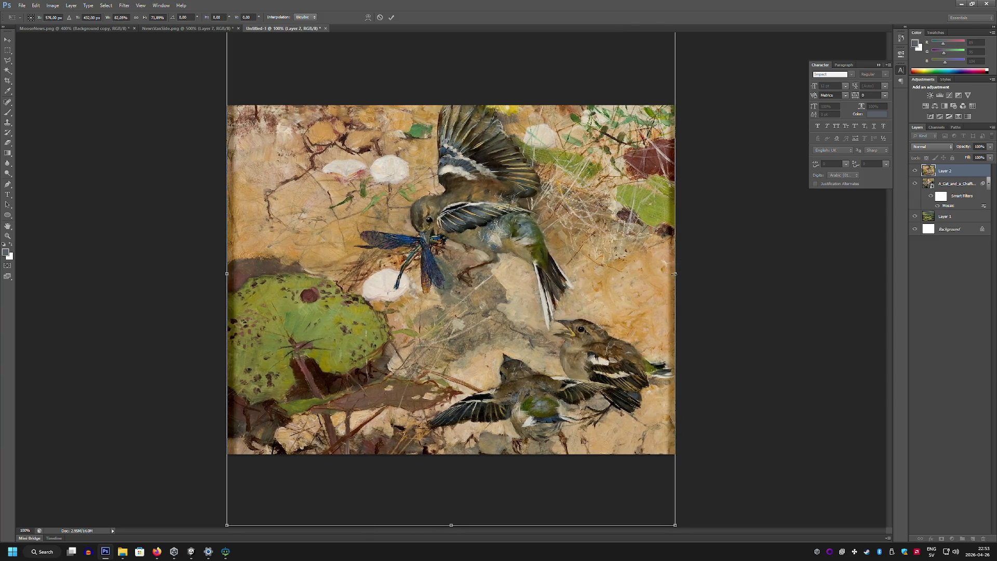
pyautogui.press('Return')
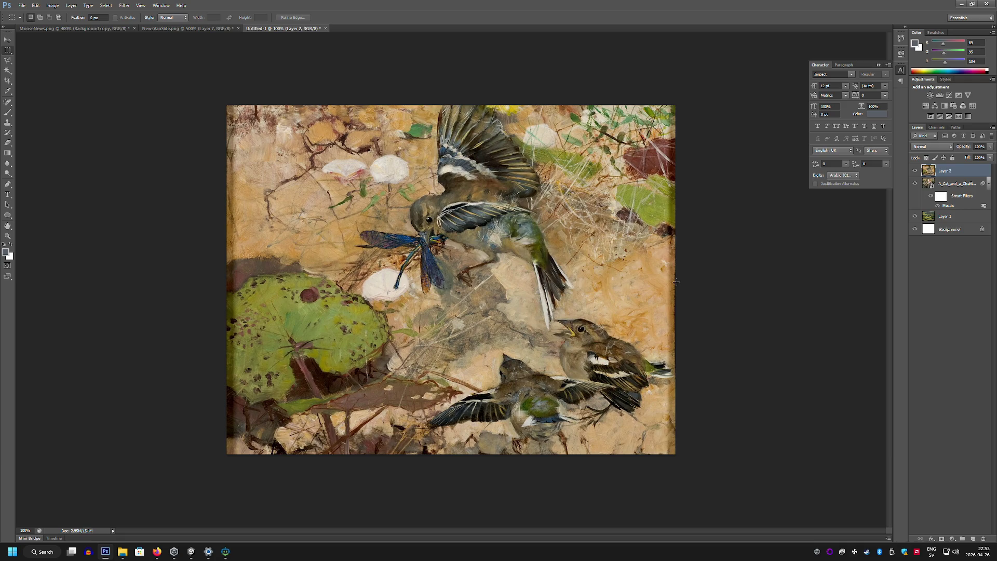
pyautogui.click(11, 6)
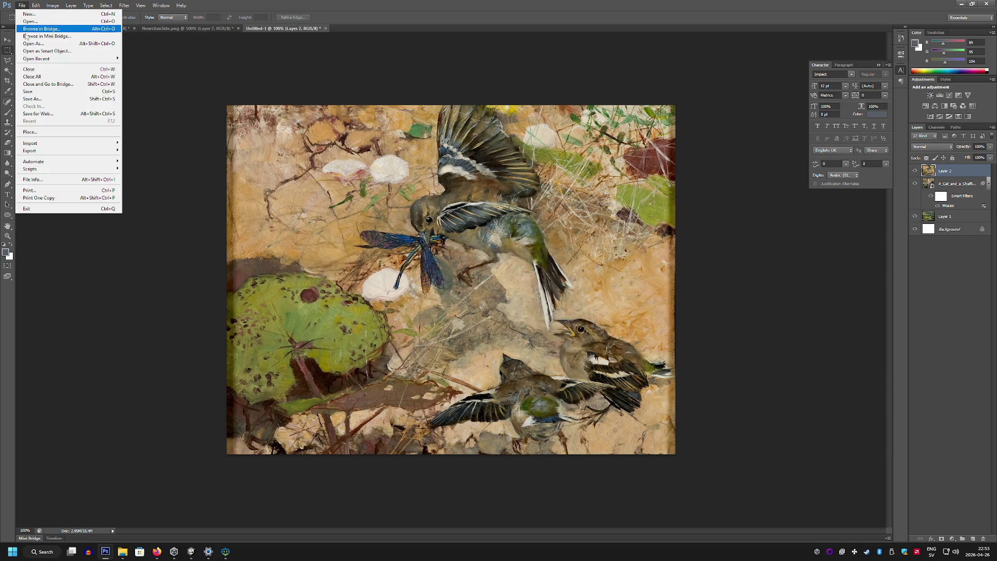
# Save the canvas for web as BirbWithInsect.png
pyautogui.click(43, 118)
pyautogui.click(535, 359)
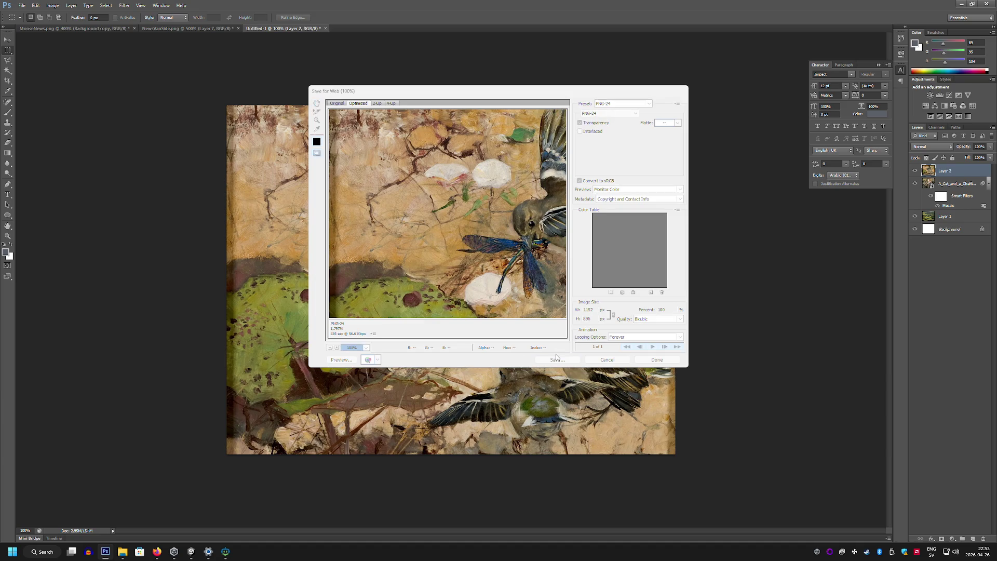
pyautogui.write('Painting')
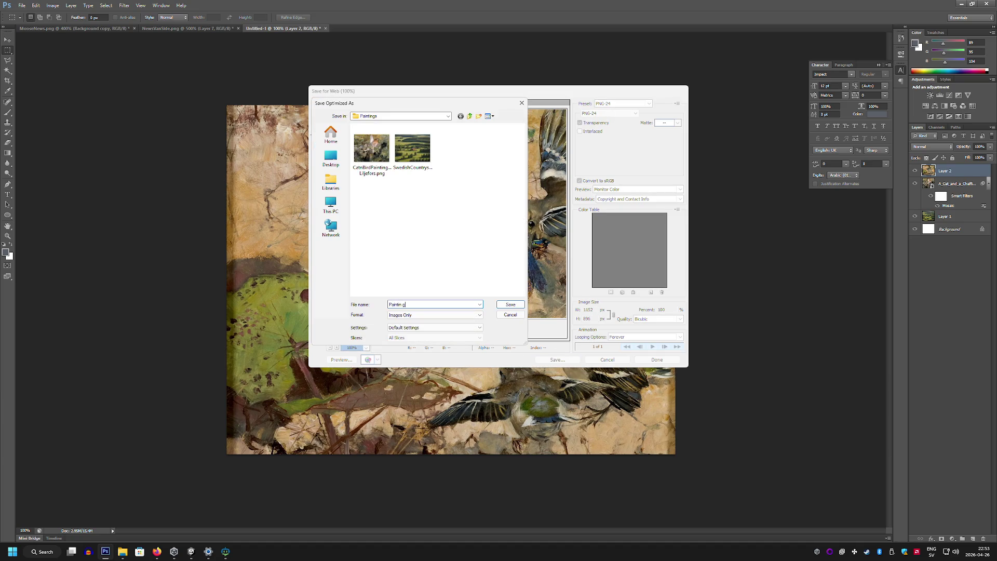
pyautogui.press('BackSpace')
pyautogui.press('BackSpace')
pyautogui.press('BackSpace')
pyautogui.press('Return')
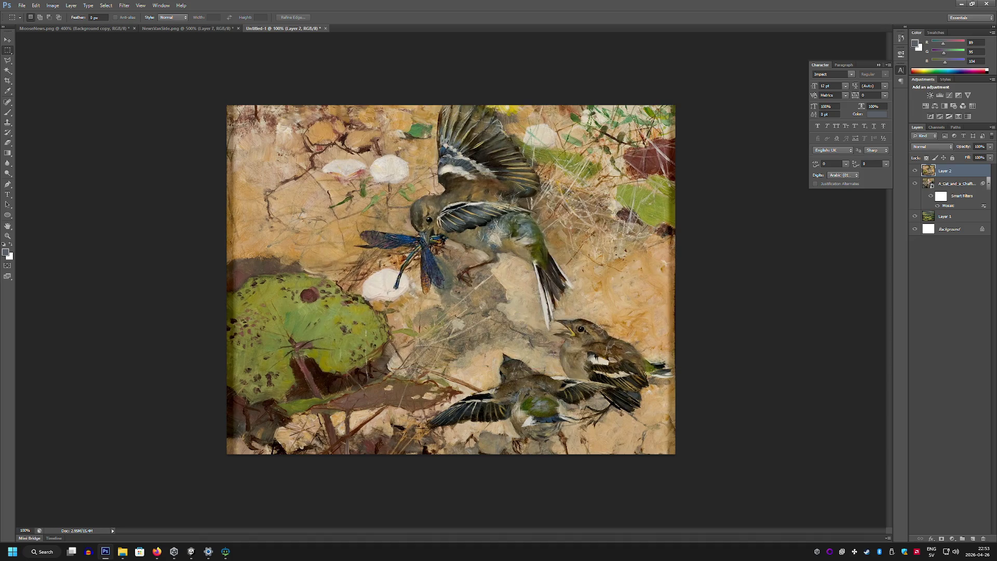
# Apply the Pixelate > Mosaic filter to the chaffinches painting
pyautogui.click(125, 6)
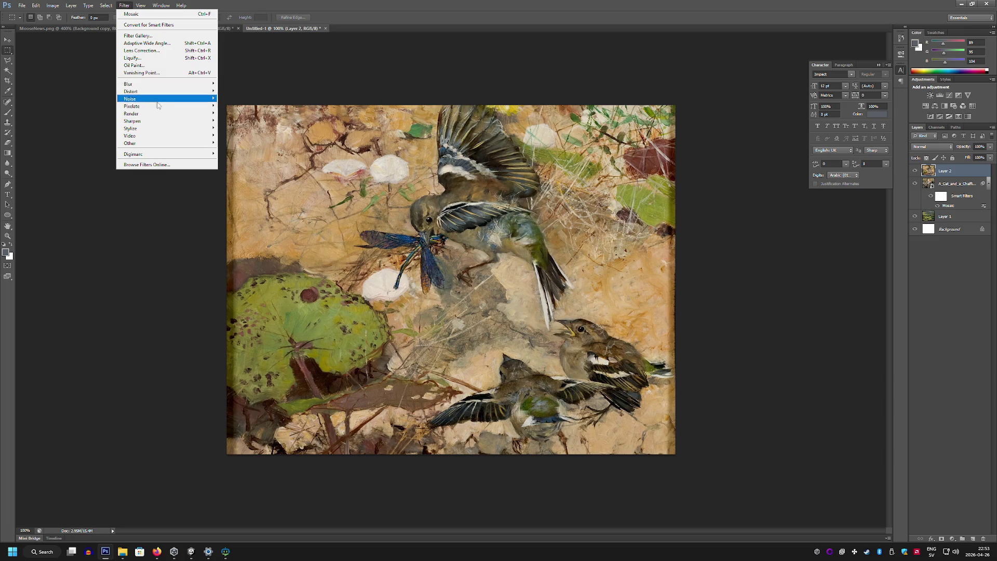
pyautogui.moveTo(171, 106)
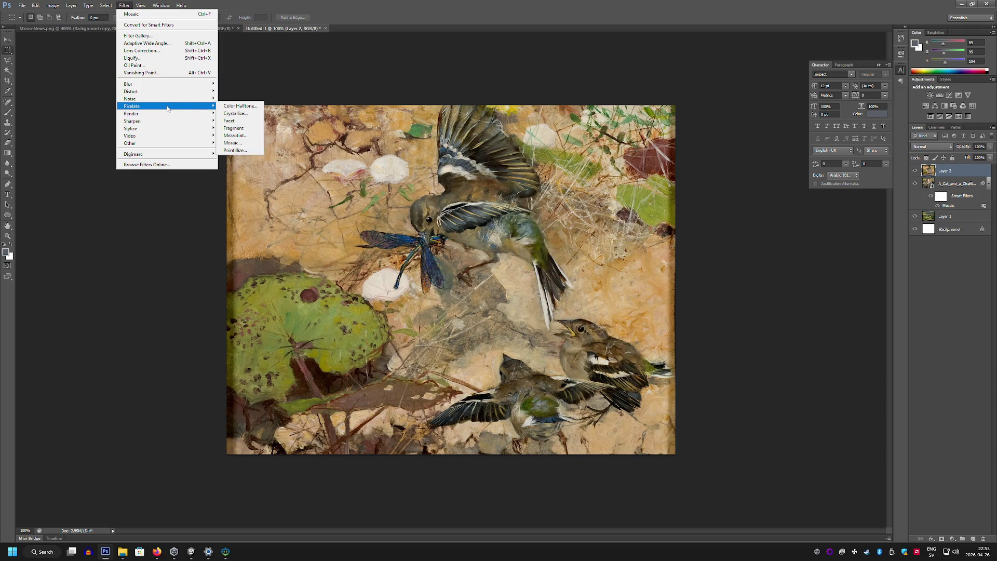
pyautogui.click(243, 143)
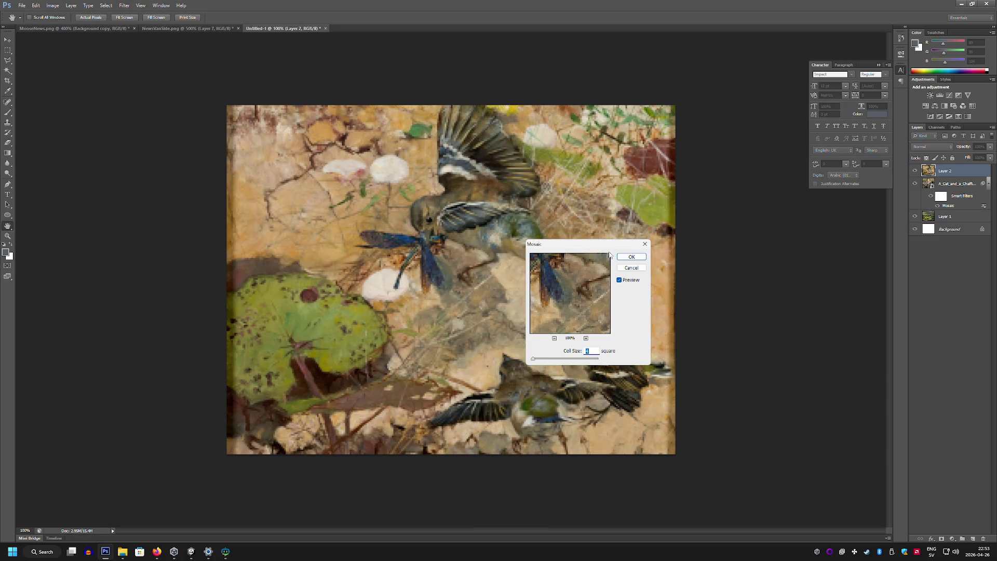
pyautogui.click(630, 257)
# Save the mosaic image for web over the existing BirbWithInsect.png
pyautogui.click(22, 5)
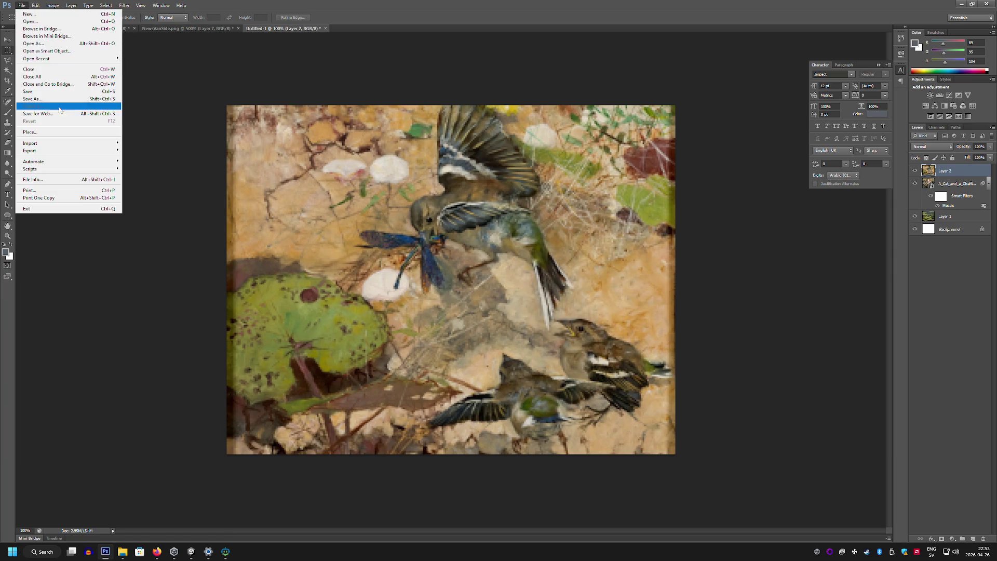
pyautogui.click(59, 114)
pyautogui.click(557, 359)
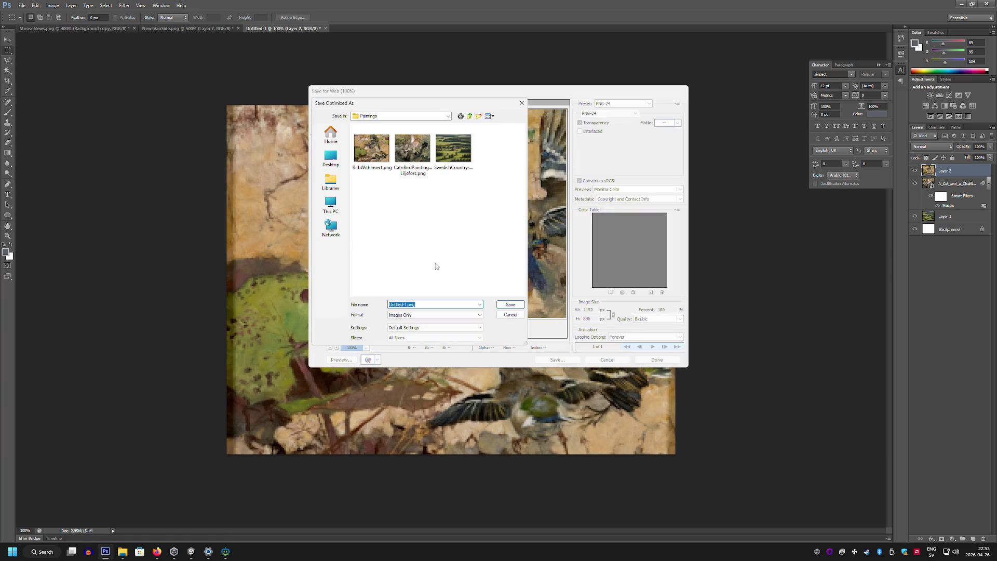
pyautogui.click(371, 149)
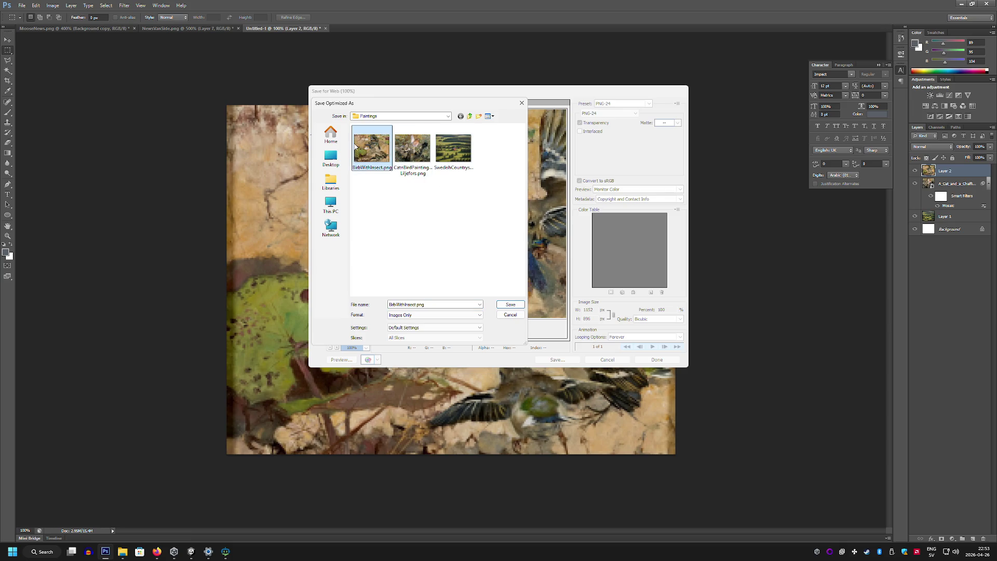
pyautogui.click(510, 304)
pyautogui.click(553, 249)
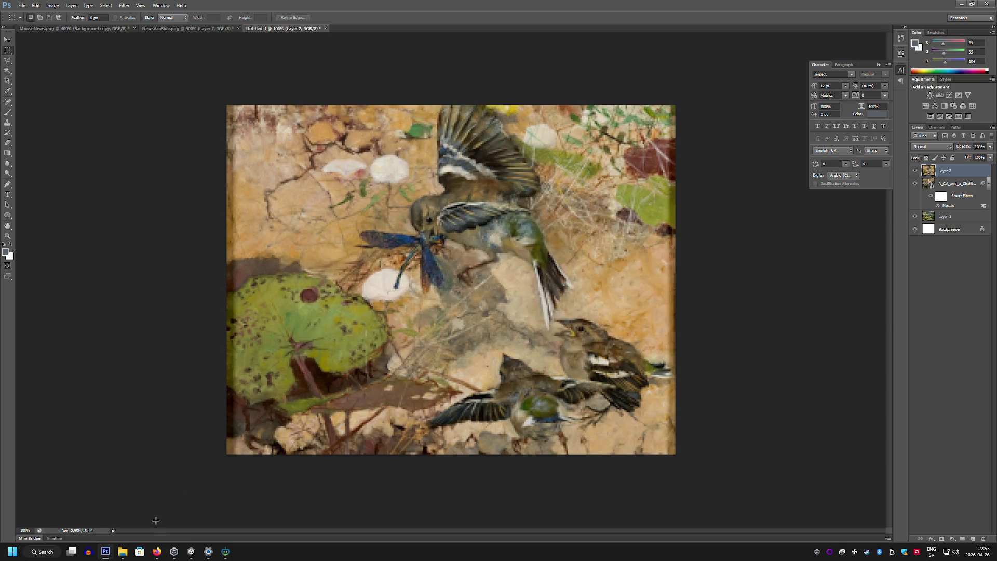
pyautogui.click(190, 553)
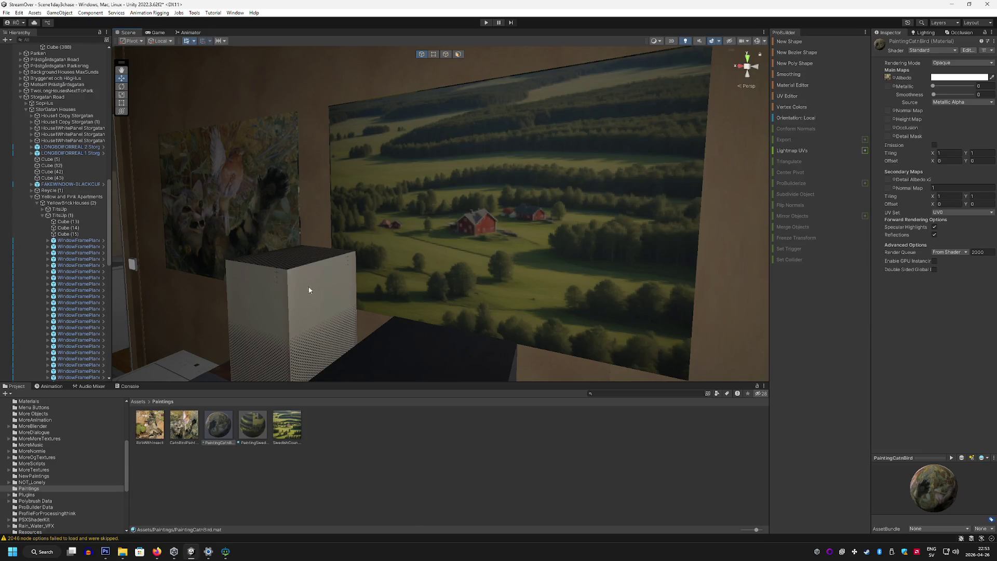
# Create a new material named BirbWithInsect in the Paintings folder
pyautogui.rightClick(332, 454)
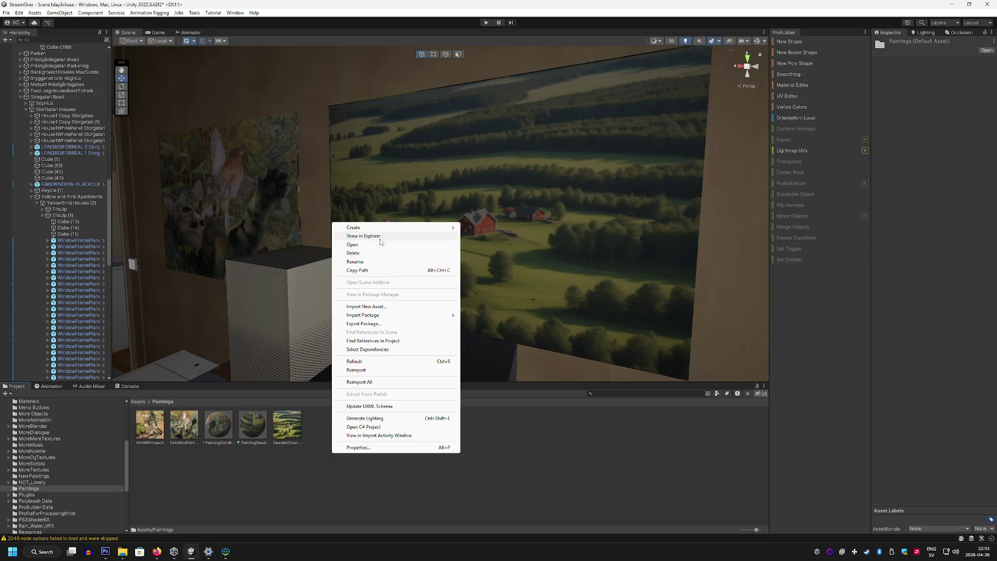
pyautogui.click(379, 222)
pyautogui.rightClick(388, 449)
pyautogui.moveTo(423, 225)
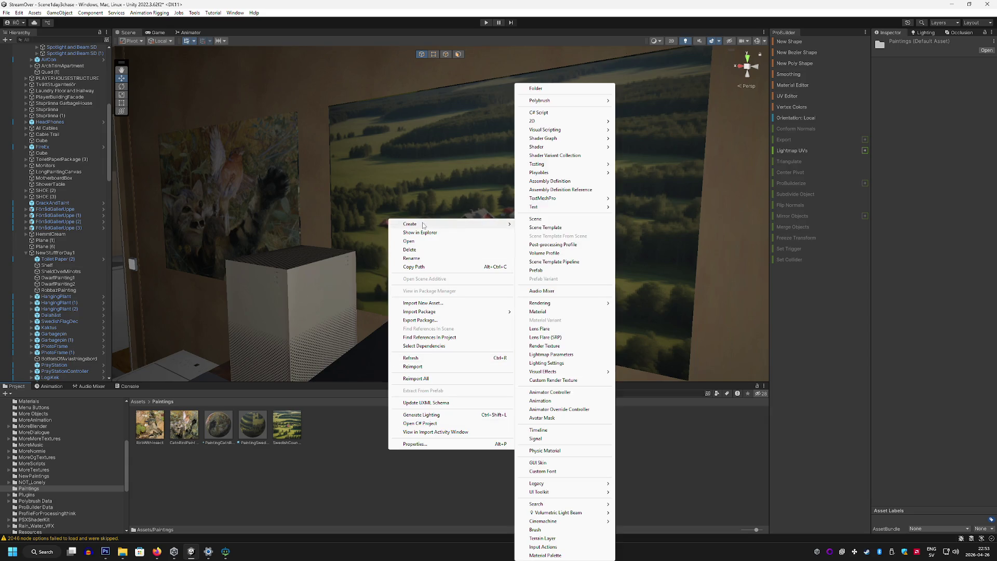
pyautogui.click(547, 312)
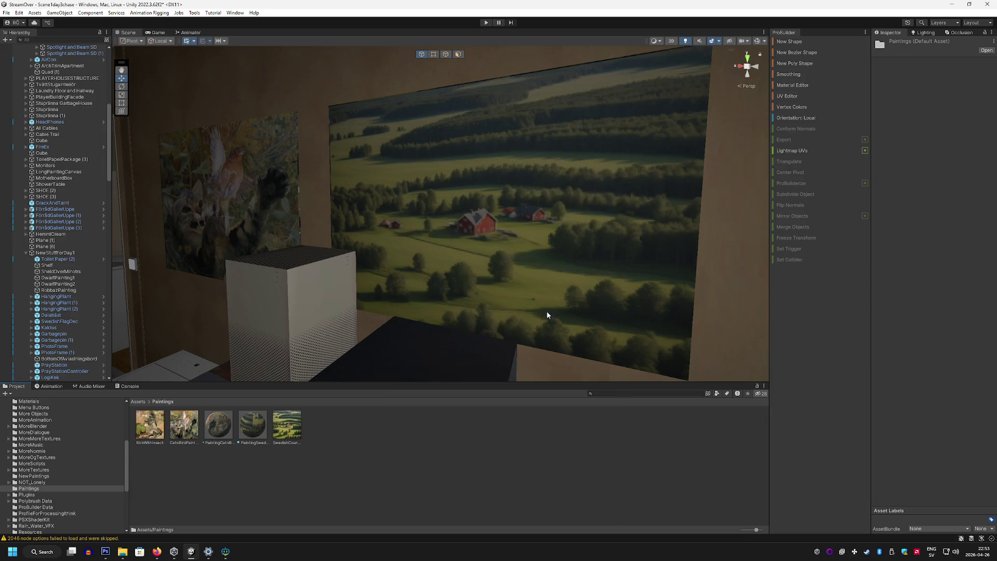
pyautogui.write('p')
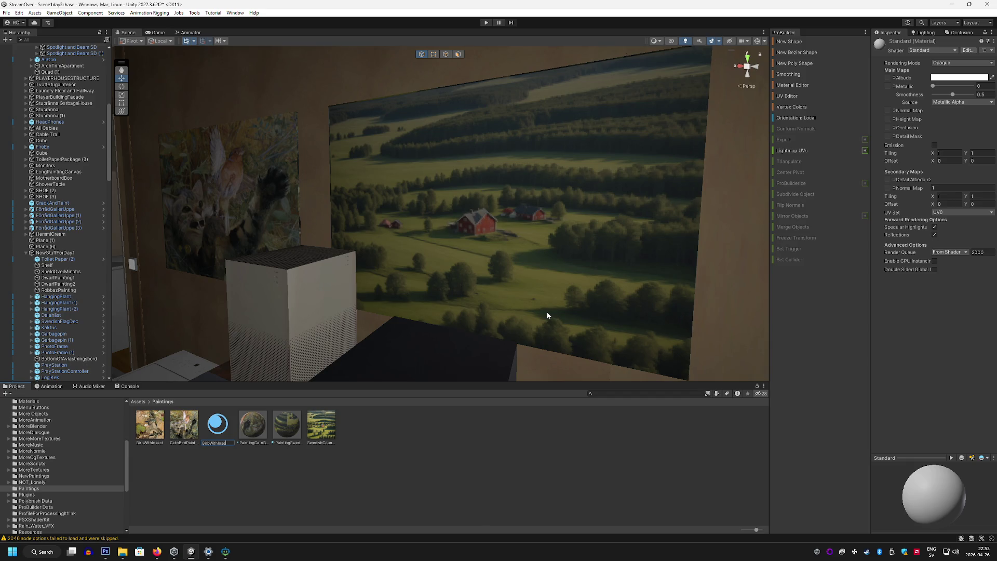
pyautogui.press('Return')
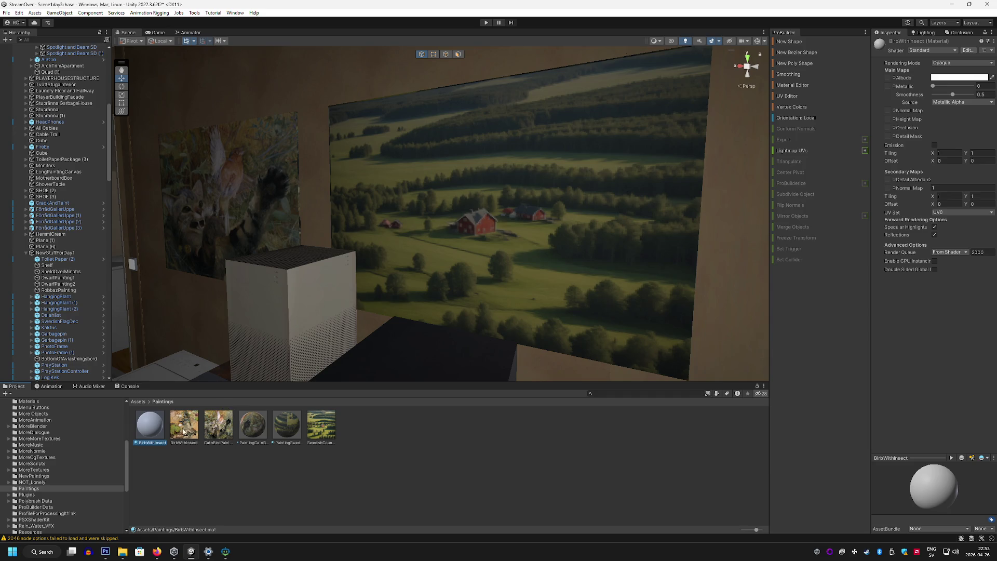
# Set the BirbWithInsect image as the material's albedo and select the painting cube on the wall
pyautogui.moveTo(177, 432)
pyautogui.mouseDown()
pyautogui.moveTo(888, 77)
pyautogui.moveTo(857, 95)
pyautogui.moveTo(788, 97)
pyautogui.mouseUp()
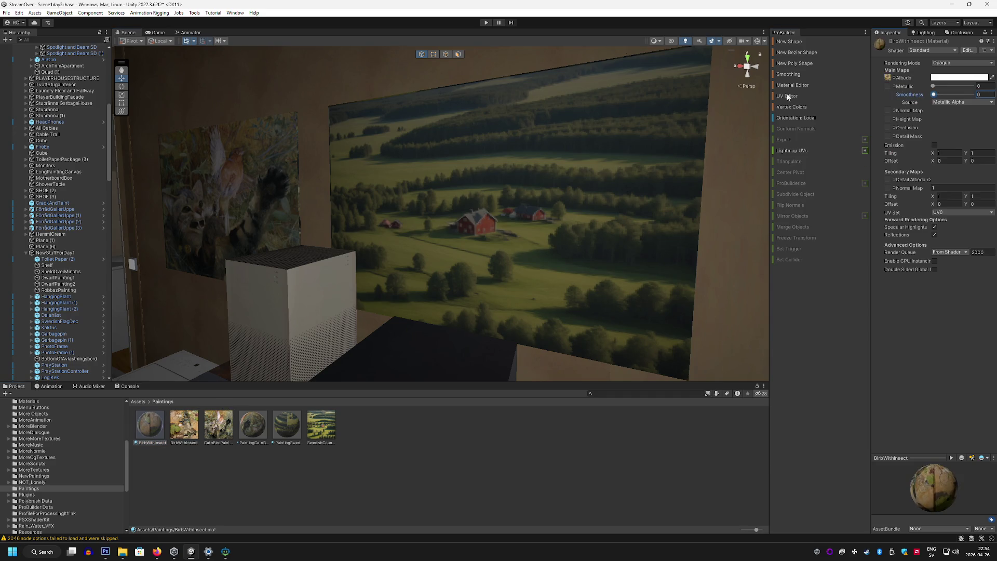
pyautogui.moveTo(503, 179)
pyautogui.mouseDown()
pyautogui.moveTo(501, 221)
pyautogui.moveTo(483, 214)
pyautogui.mouseUp()
pyautogui.click(467, 213)
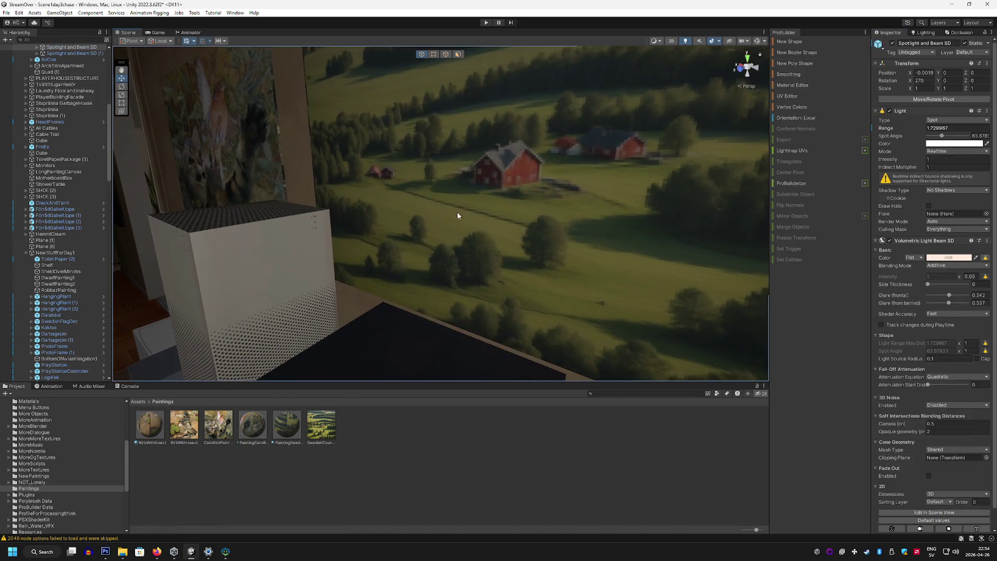
pyautogui.scroll(3, 482, 173)
pyautogui.click(378, 149)
pyautogui.scroll(-3, 378, 149)
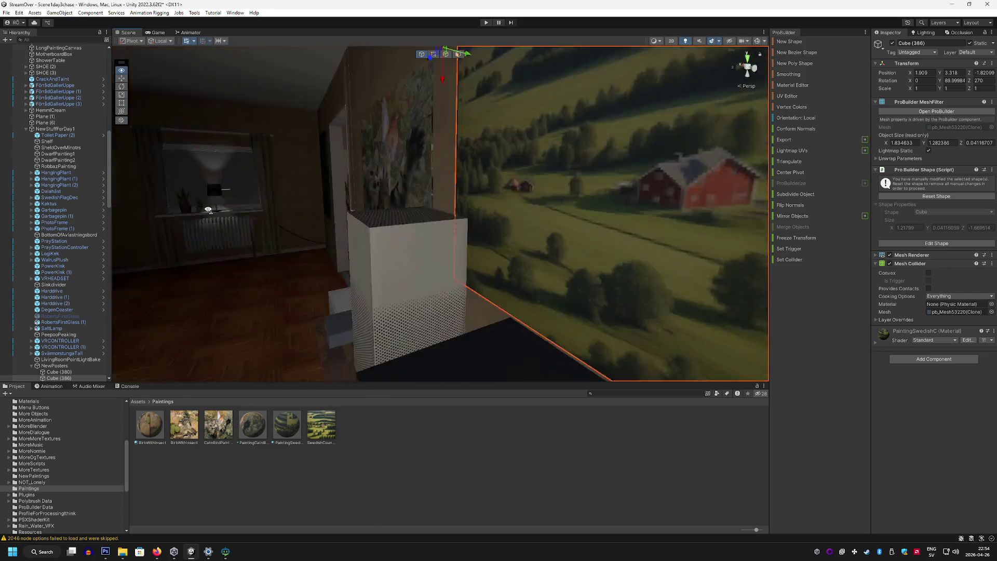